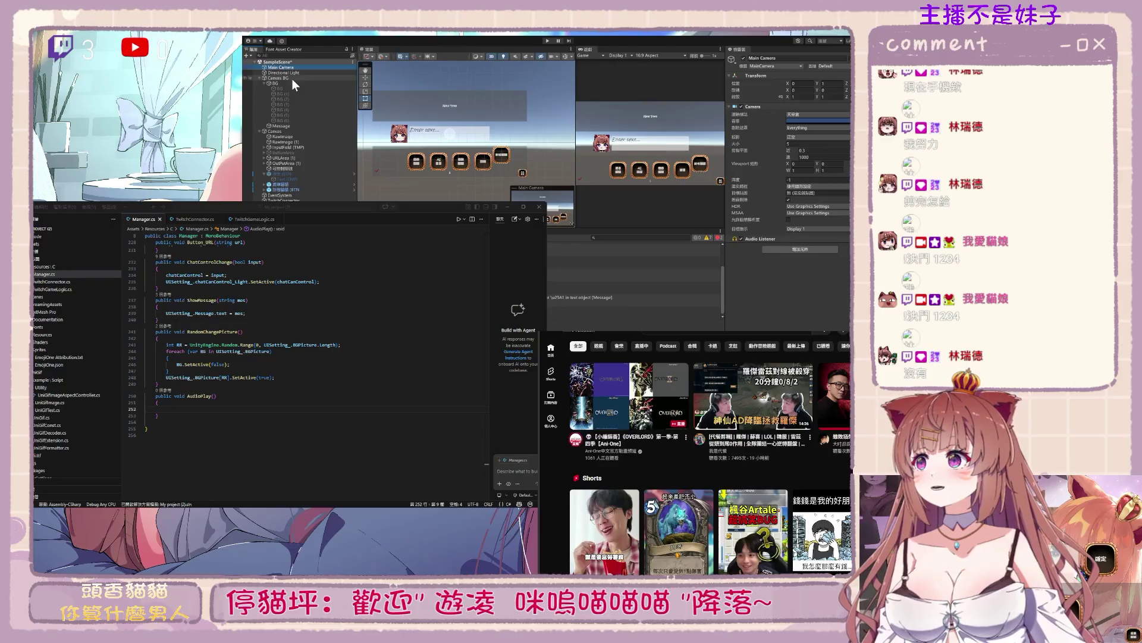
Add an Audio Source component to the Main Camera, then open the Canvas's Manager.cs in Visual Studio
click(790, 248)
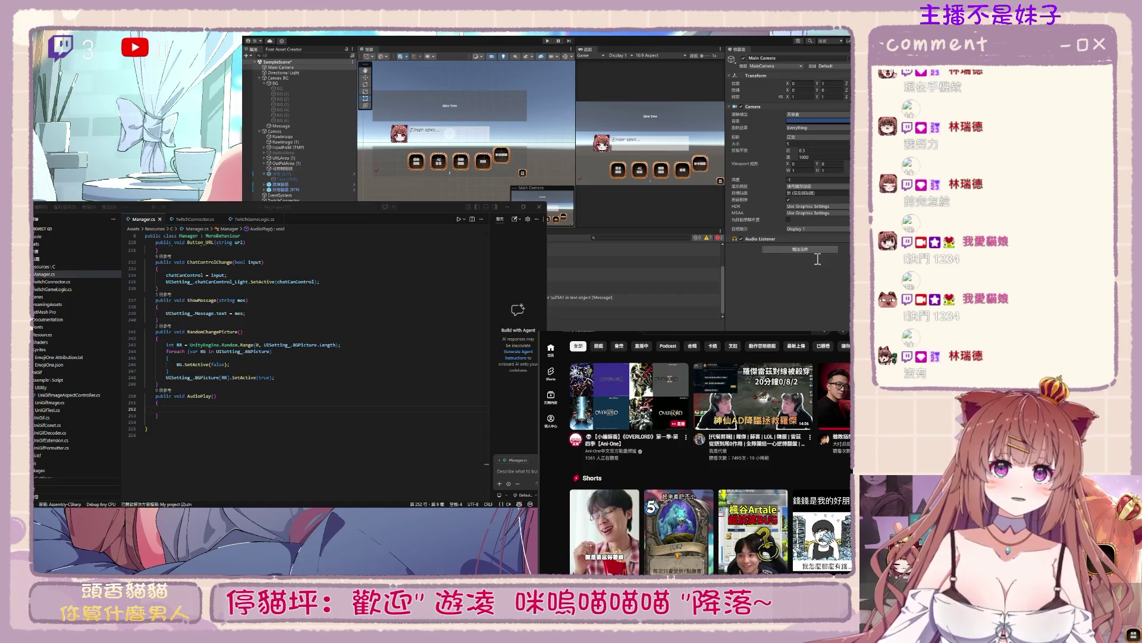
key(Return)
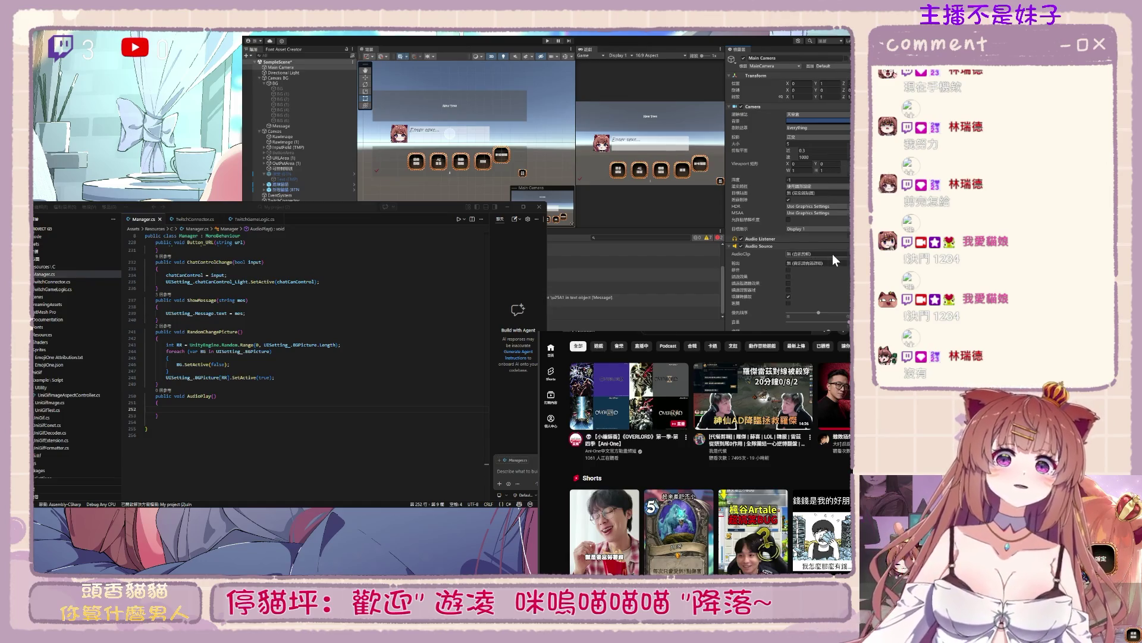
scroll(833, 253, down, 2)
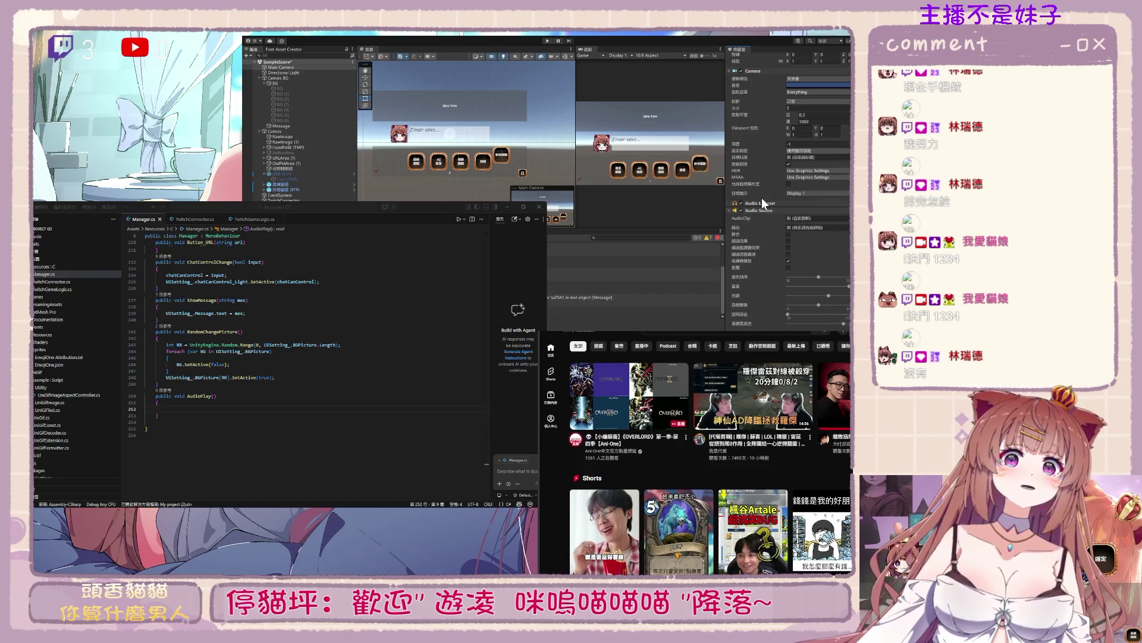
click(291, 131)
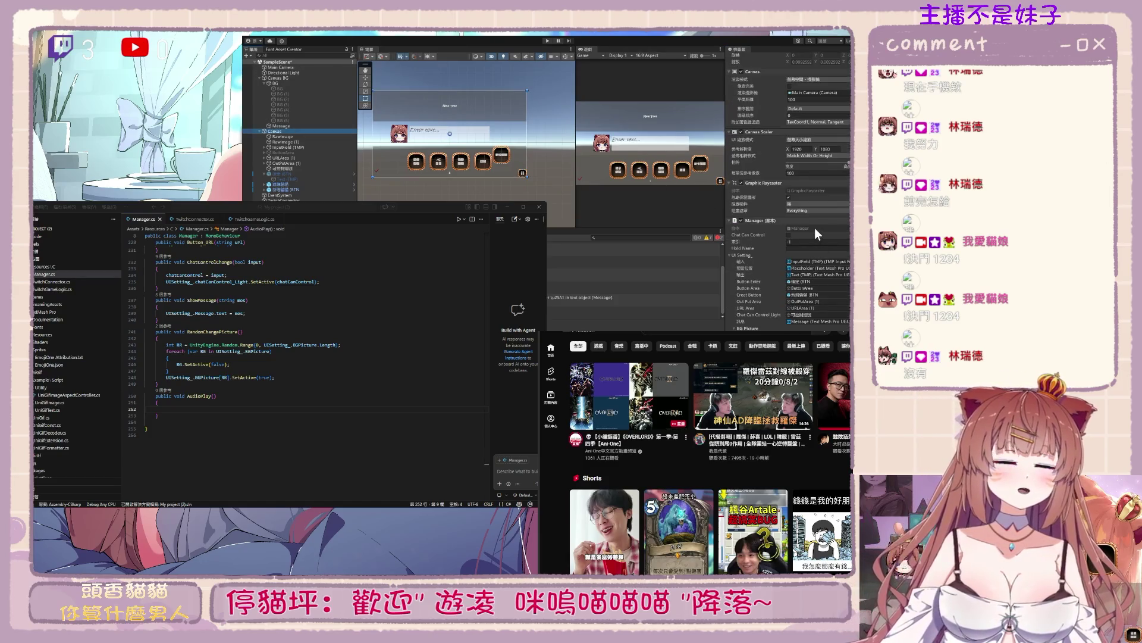
double_click(815, 228)
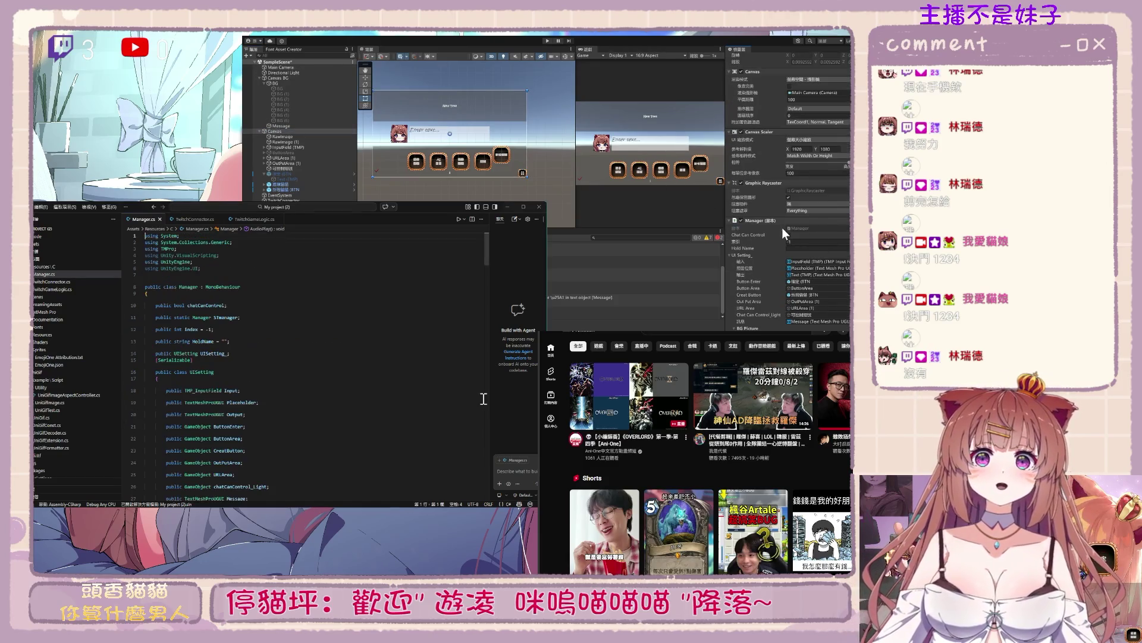
Declare 'public AudioSource audioSource;' on a new line below the BGPicture_ID field
click(226, 297)
click(338, 307)
scroll(338, 298, down, 5)
click(259, 387)
key(Return)
text(public )
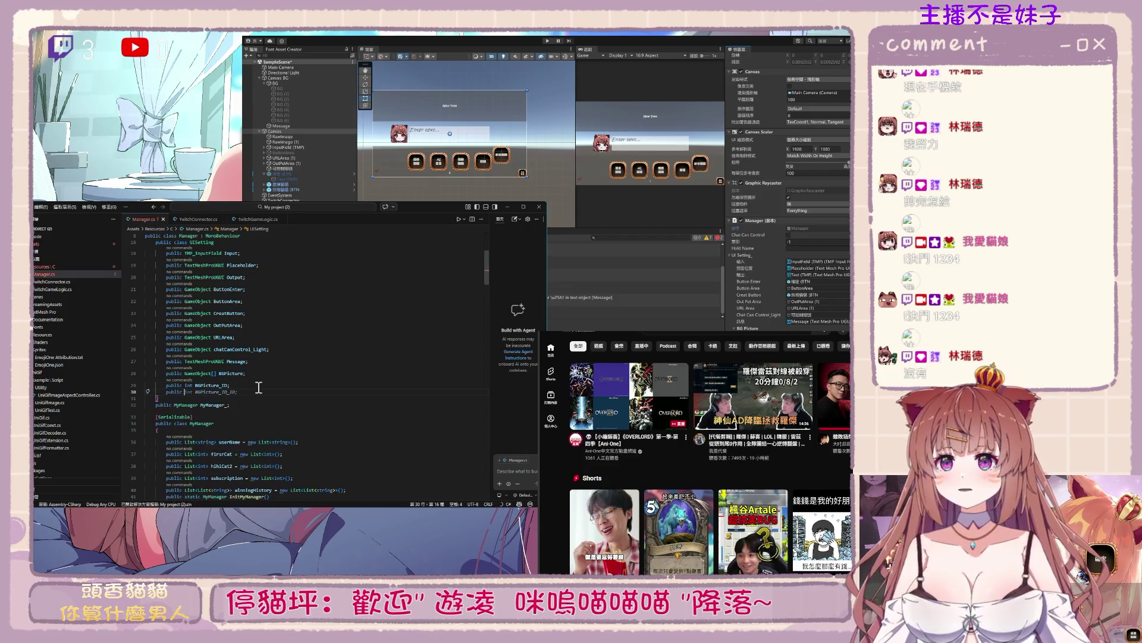
text(A)
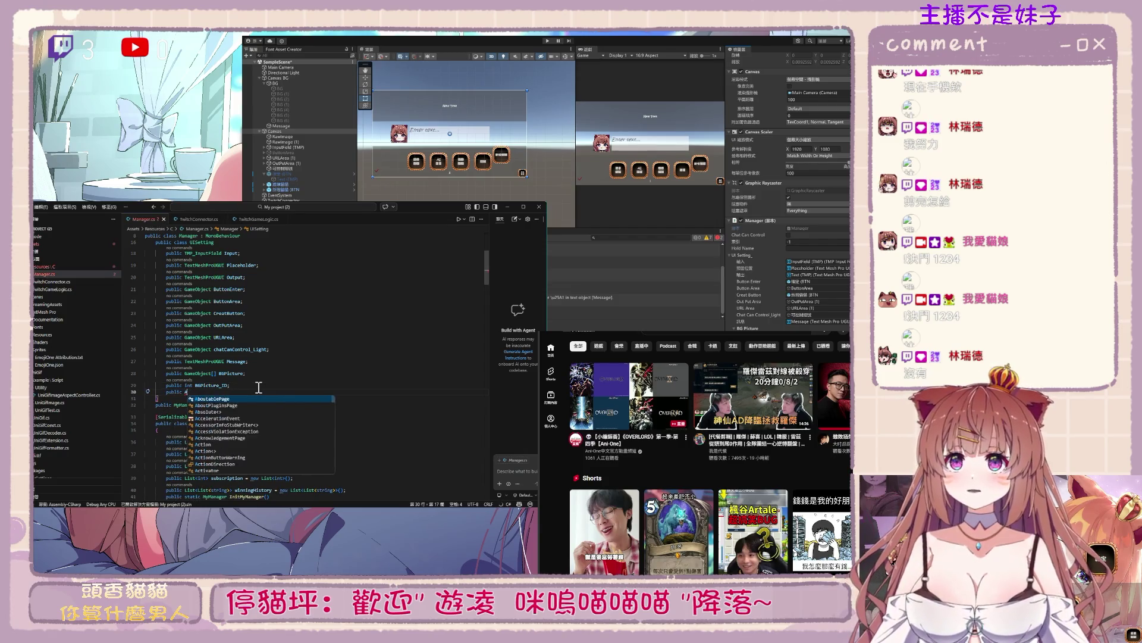
text(udioBehaviou)
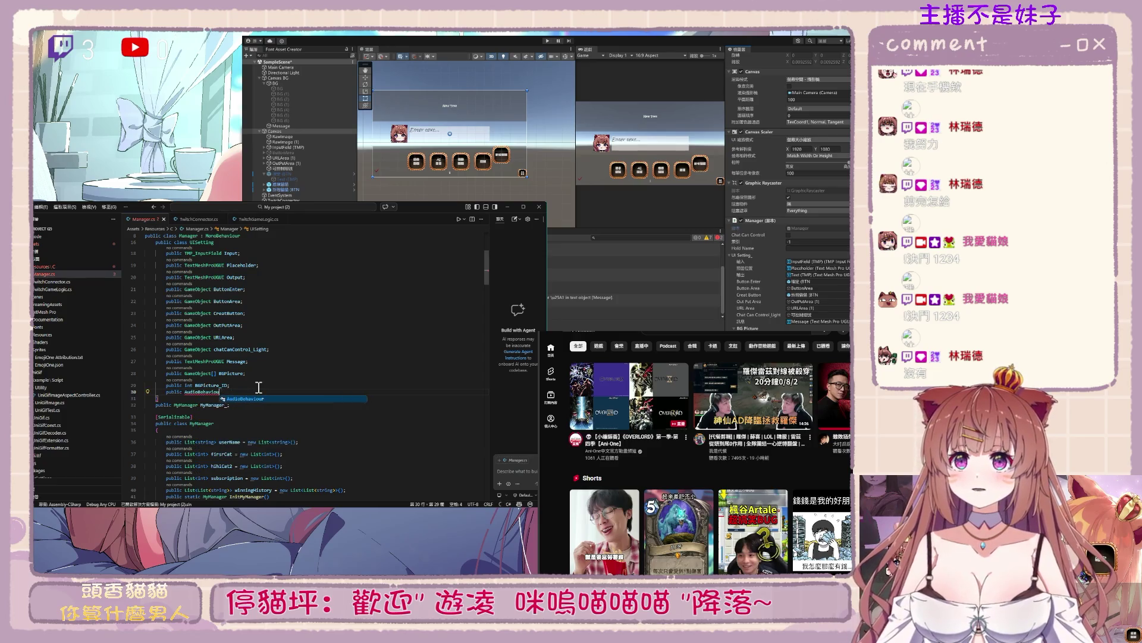
key(BackSpace)
key(BackSpace)
key(BackSpace)
key(BackSpace)
key(BackSpace)
key(BackSpace)
key(BackSpace)
key(BackSpace)
text(S)
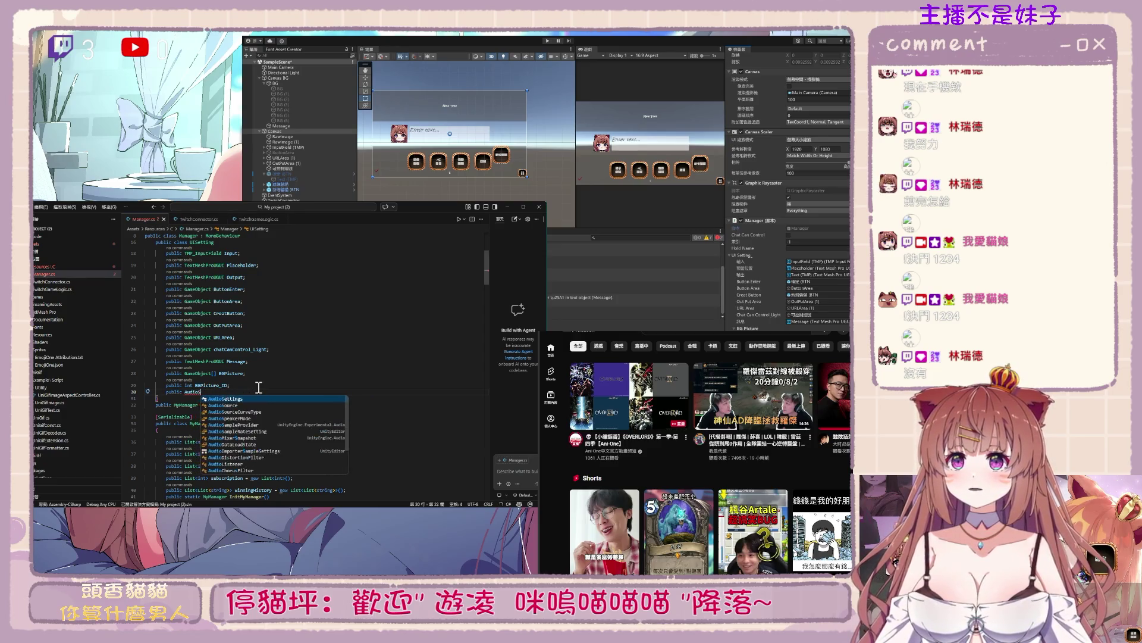
text(ource)
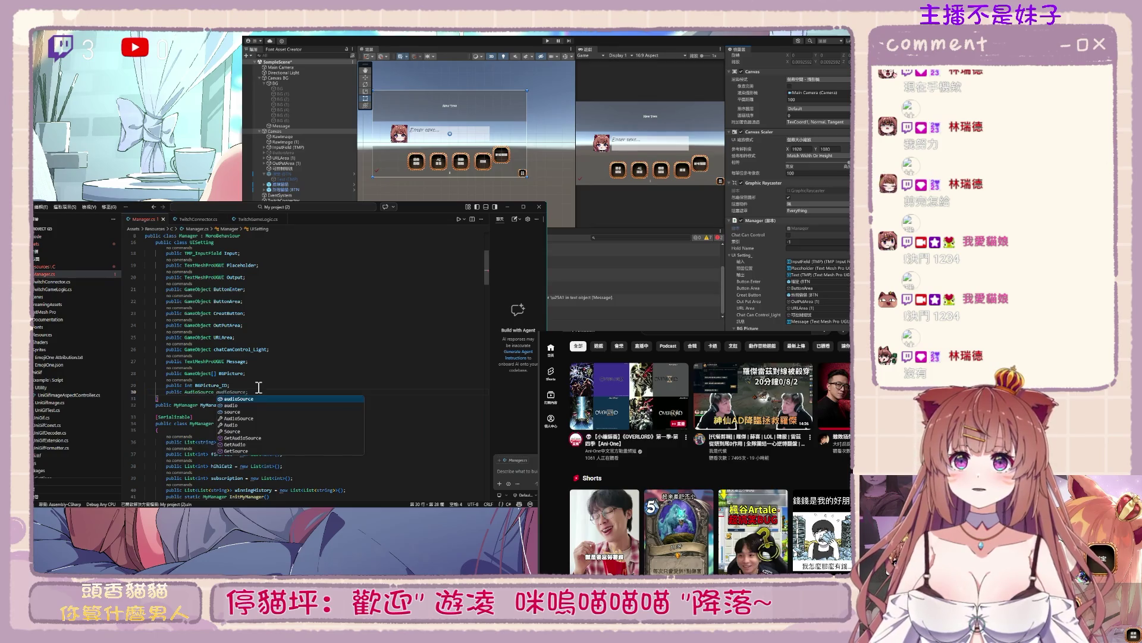
key(Tab)
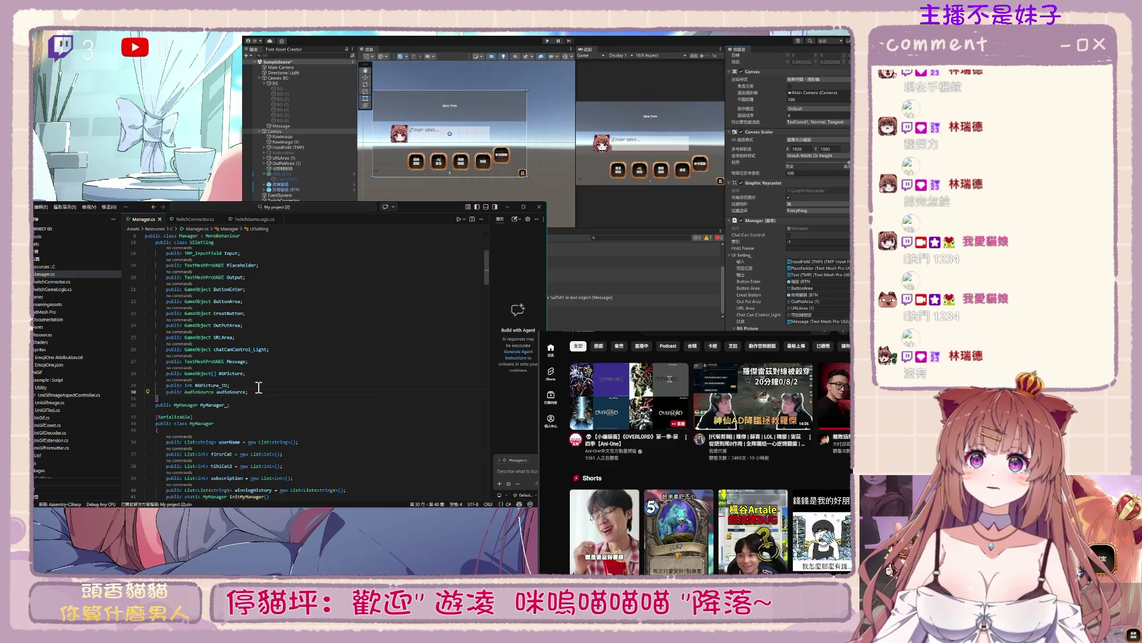
click(237, 391)
Begin typing audioSource inside the empty AudioPlay method
drag(487, 274, 480, 469)
click(266, 436)
text(audioSource.Play();)
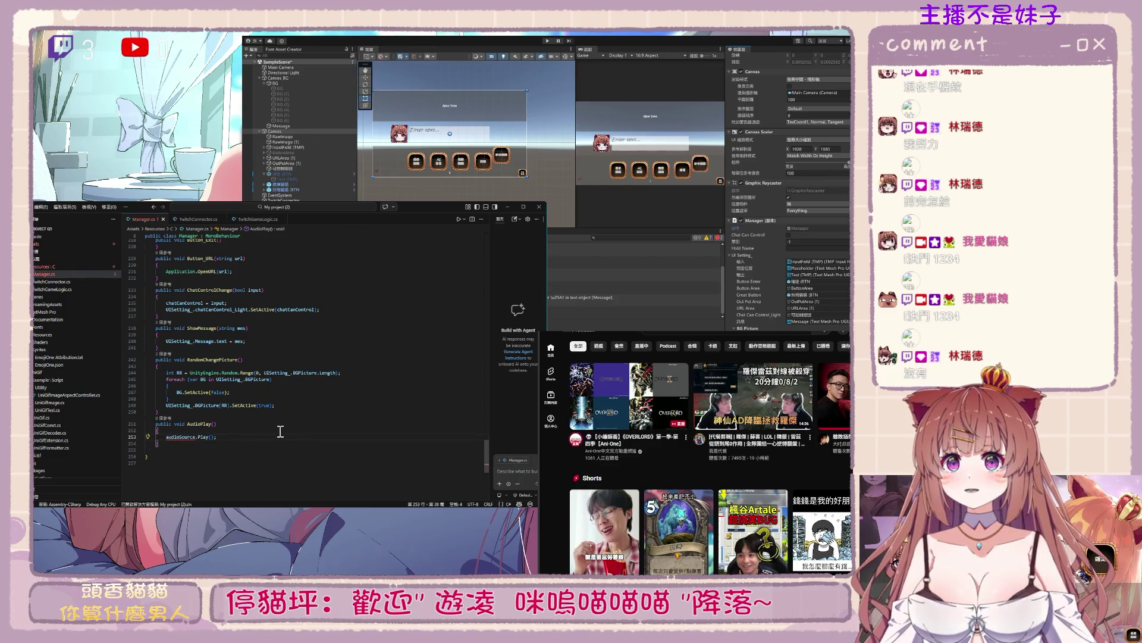
Complete the AudioPlay line as 'UISetting_.audioSource.Play();'
mouse_move(190, 437)
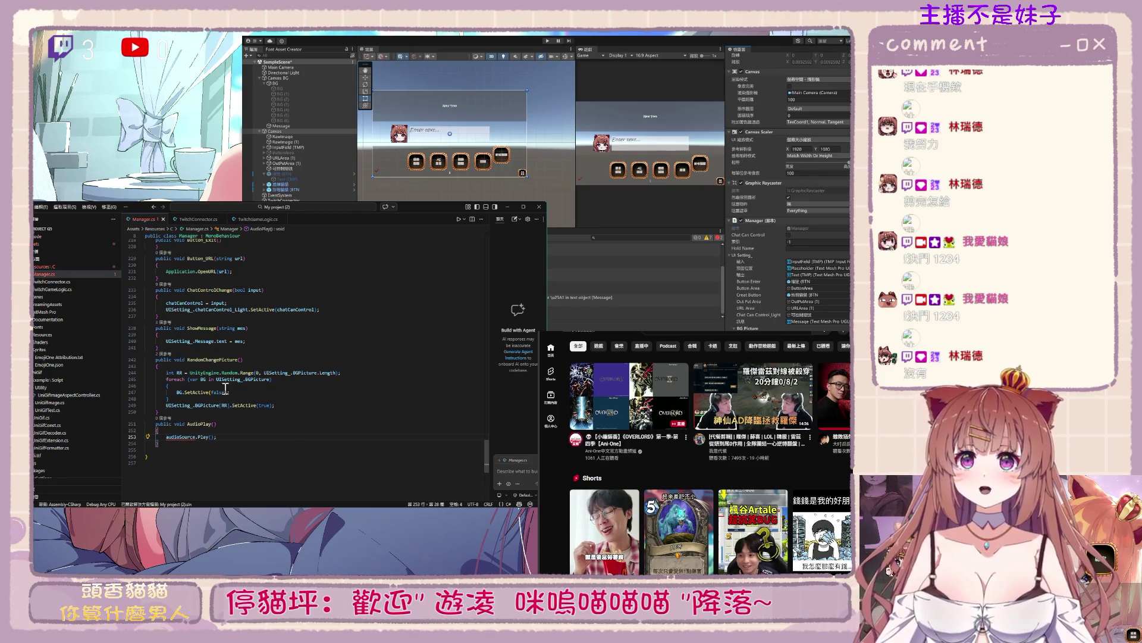
click(209, 341)
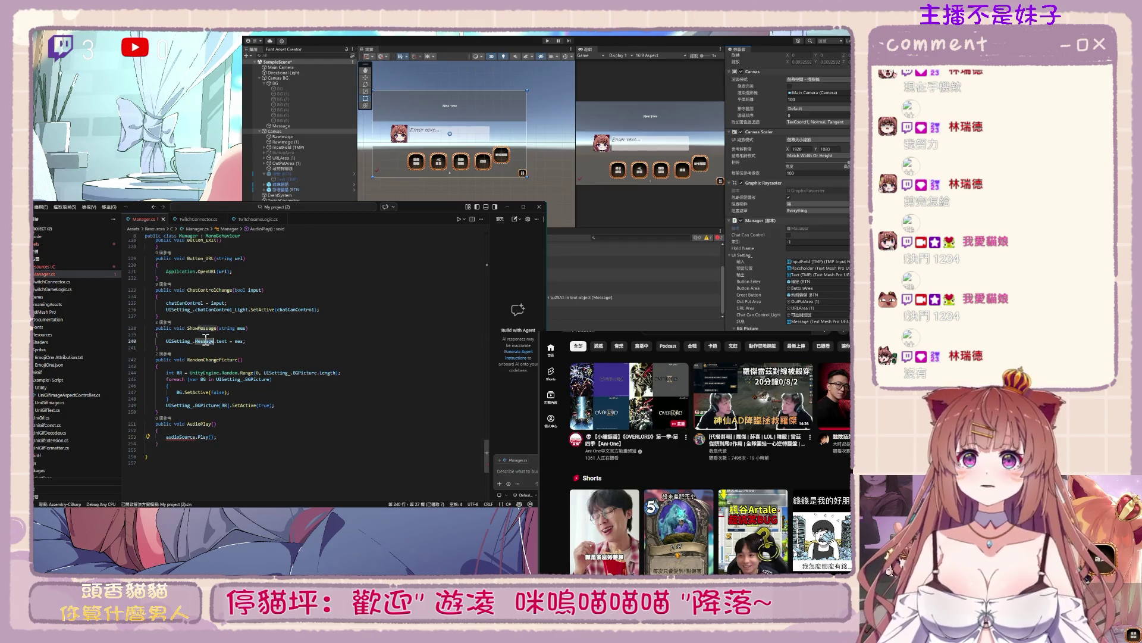
mouse_move(486, 452)
mouse_down()
mouse_move(487, 251)
mouse_move(475, 471)
mouse_up()
click(226, 342)
click(166, 406)
text(UISetting_.)
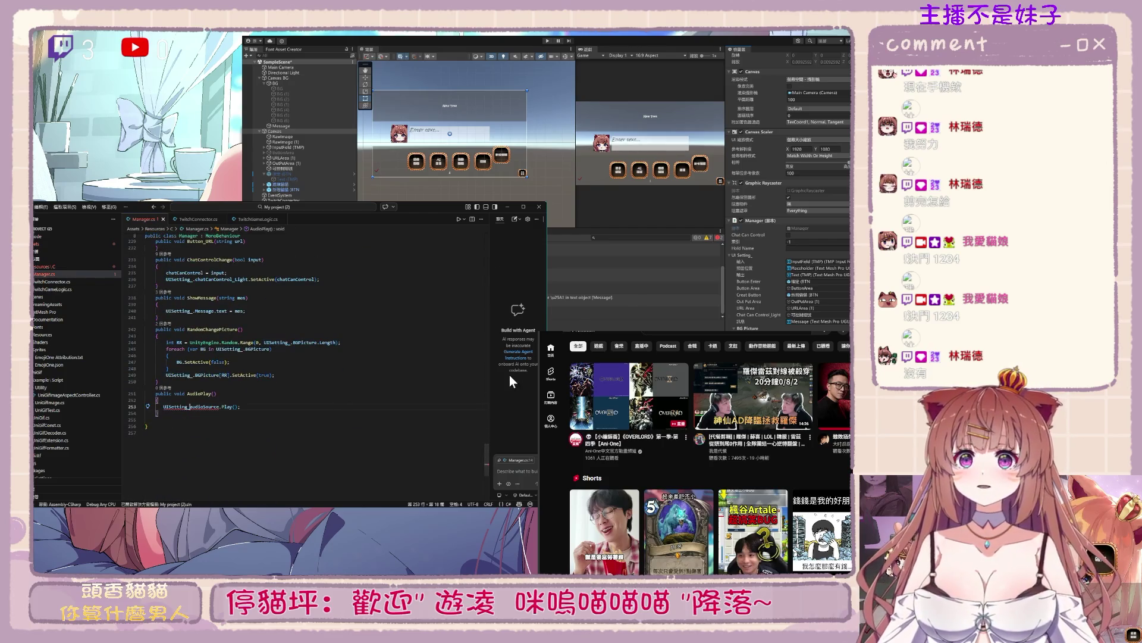
key(End)
text(;)
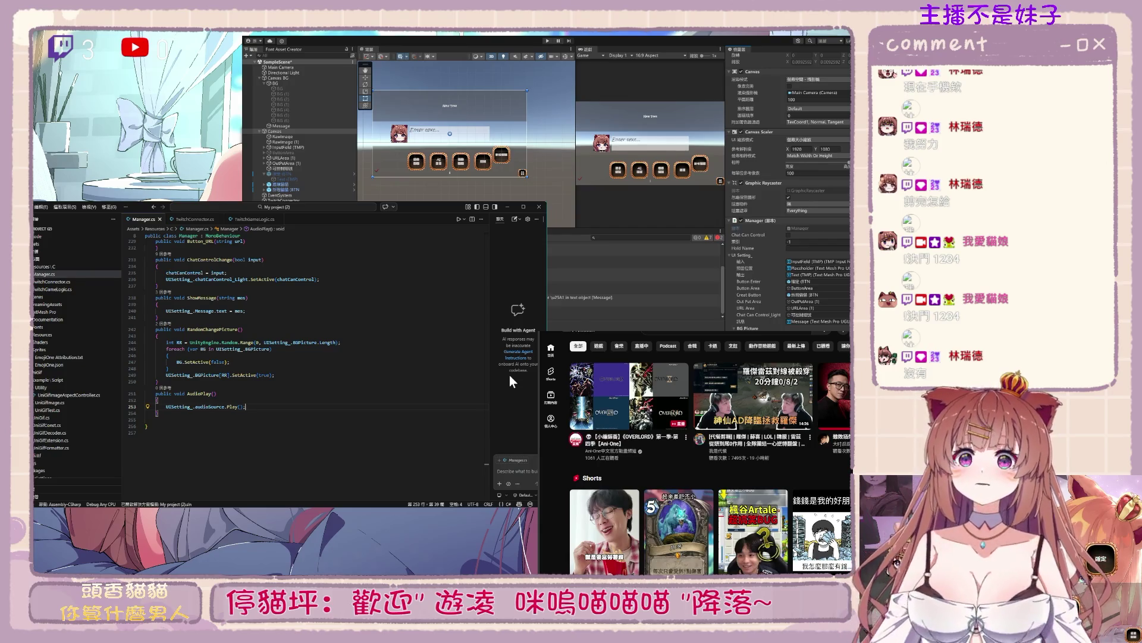
Go to the definition of Play to view the AudioSource Play overloads
click(234, 407)
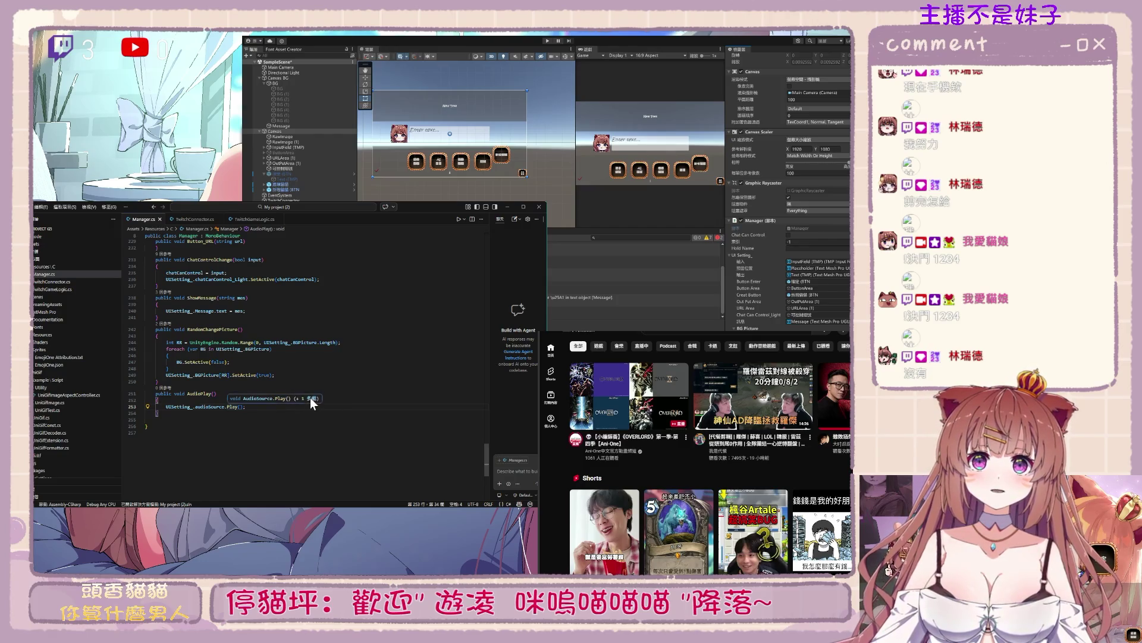
double_click(232, 407)
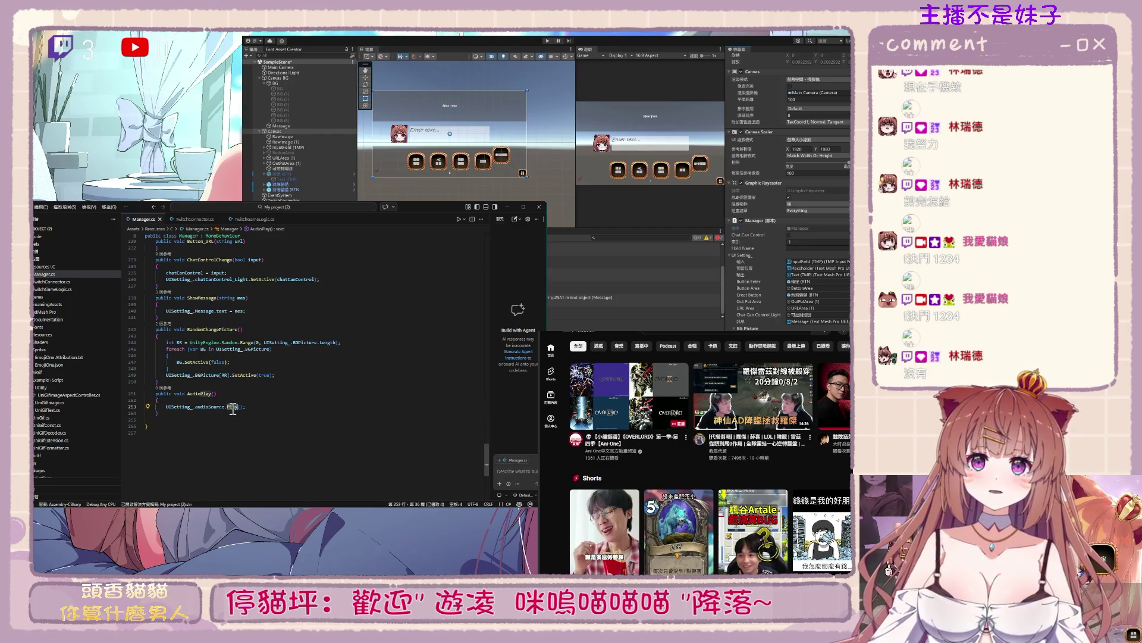
key(F12)
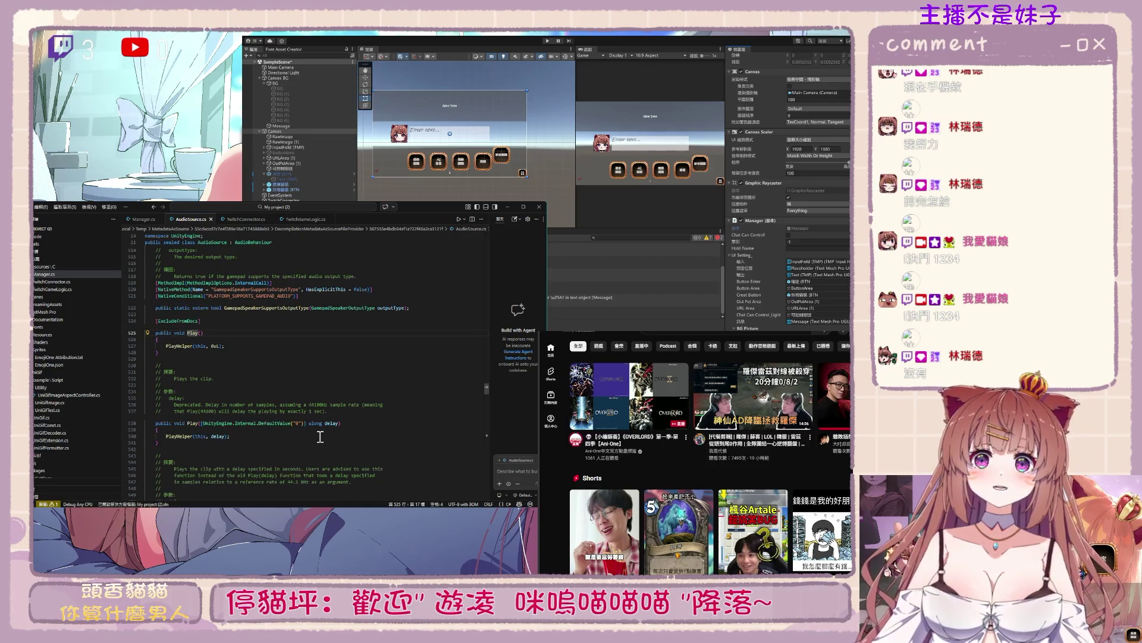
Return from the AudioSource definition to Manager.cs
click(353, 453)
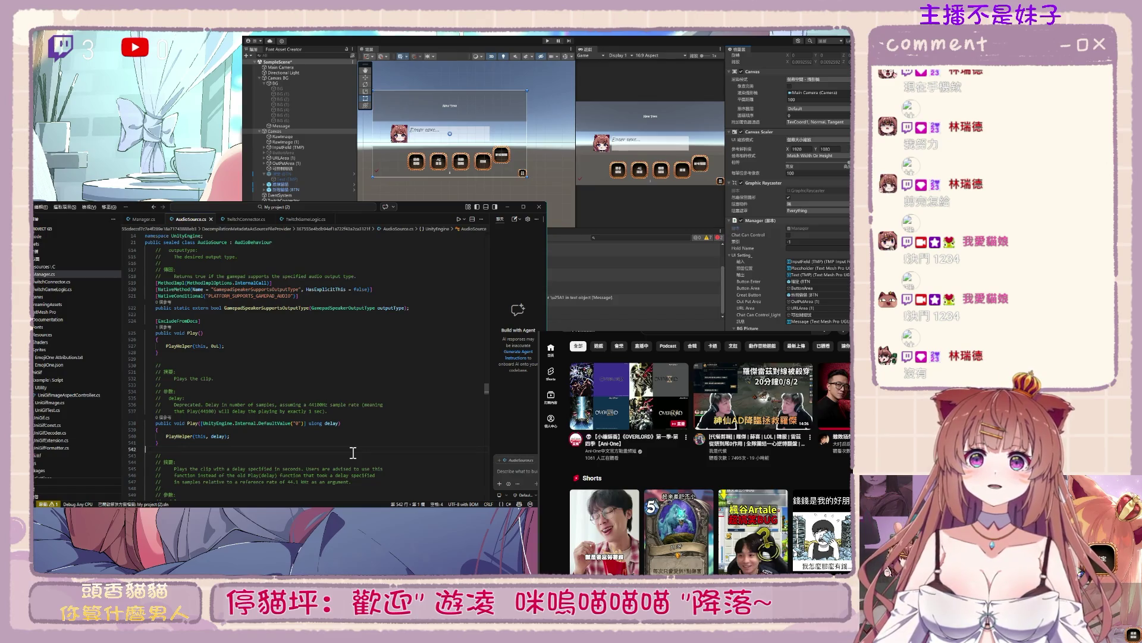
key(ctrl+Tab)
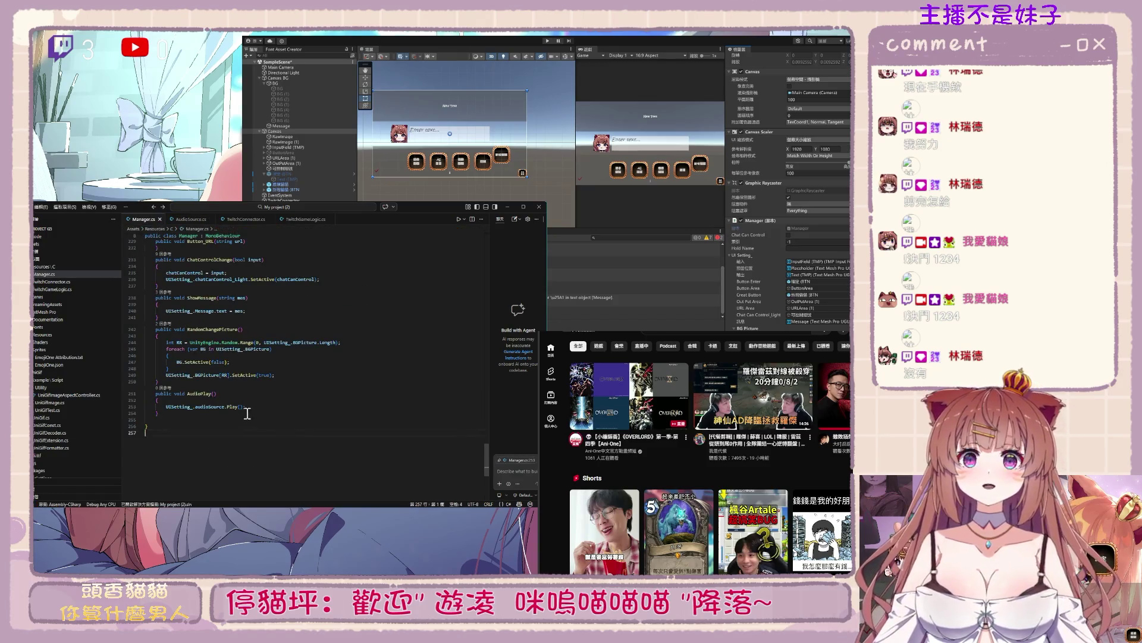
key(ctrl+a)
click(222, 409)
Start a new AudioPlay line reading 'audioSource.clip ='
click(245, 400)
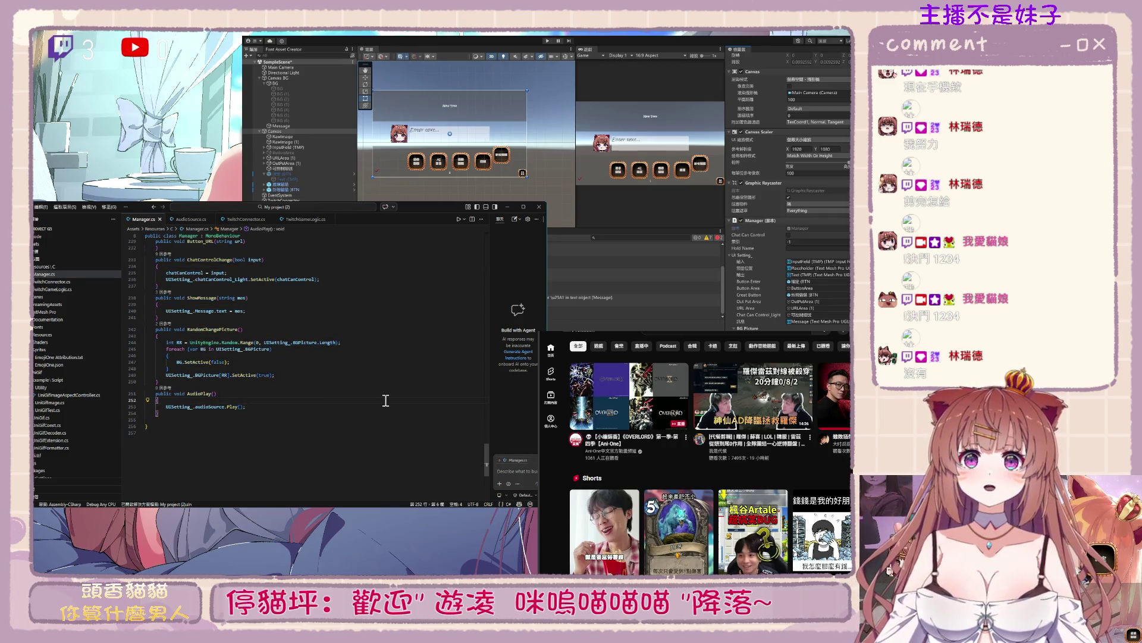
key(Return)
text(audioSource.)
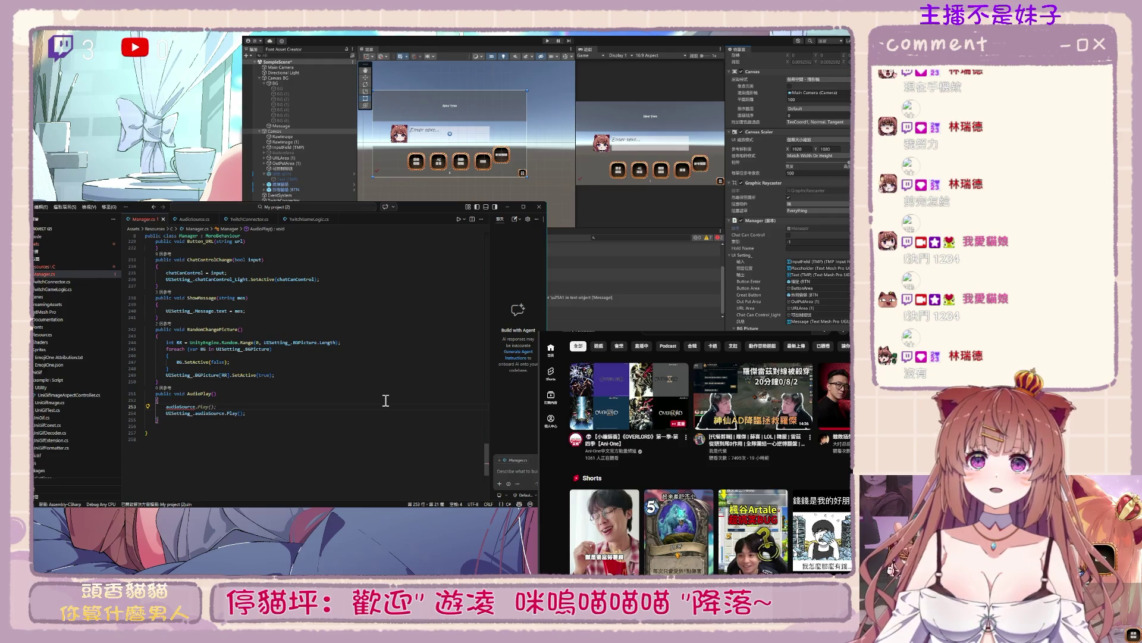
text(C)
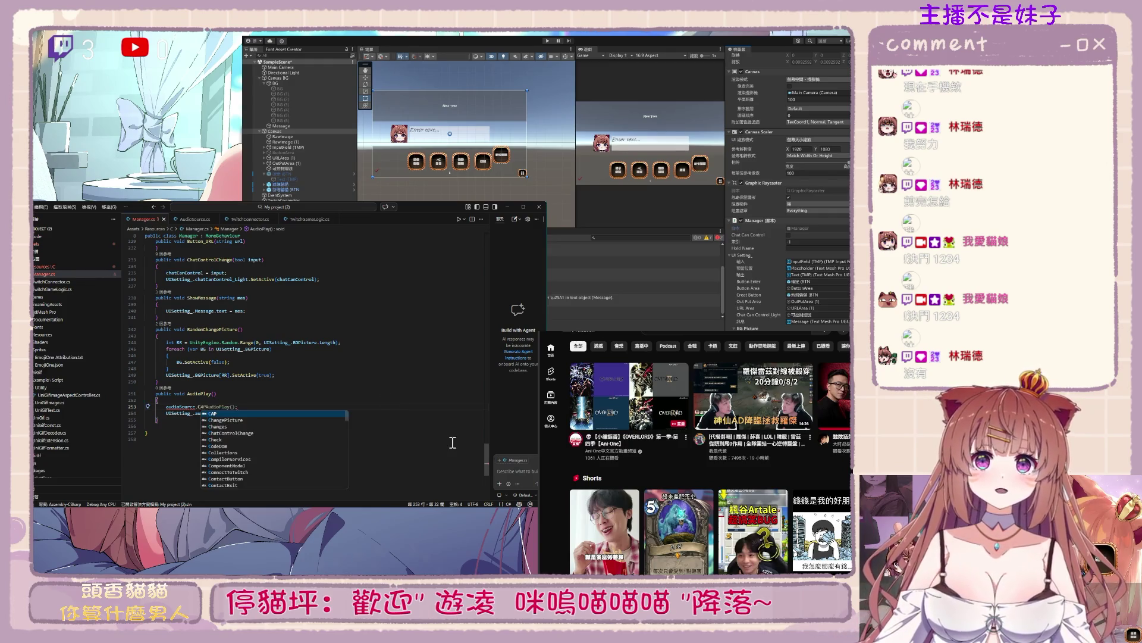
click(281, 67)
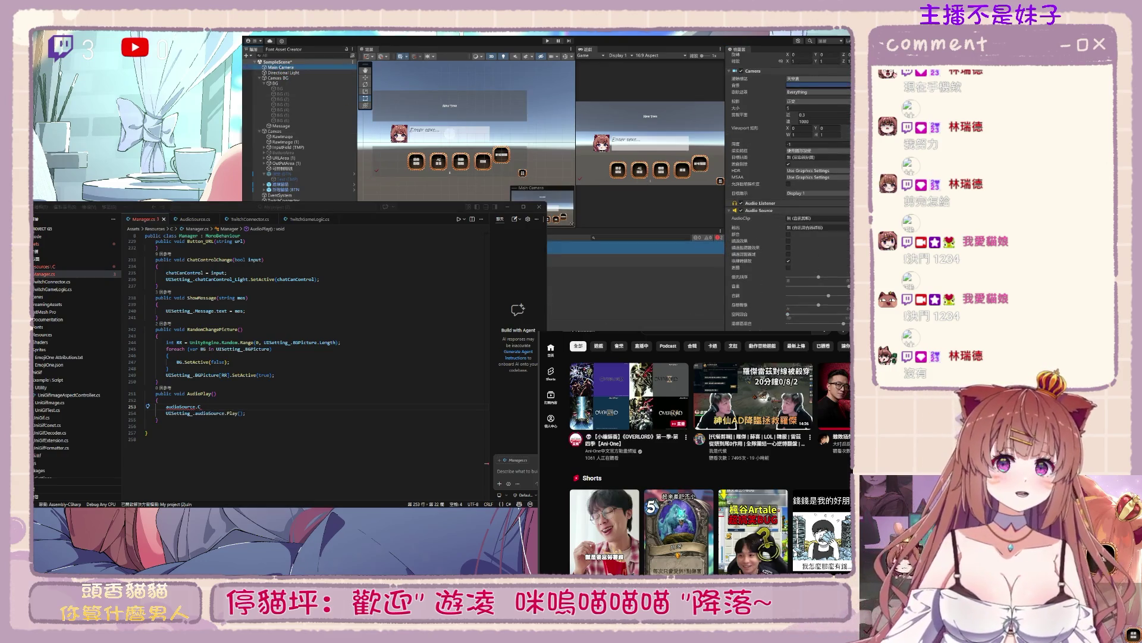
click(258, 505)
text(k)
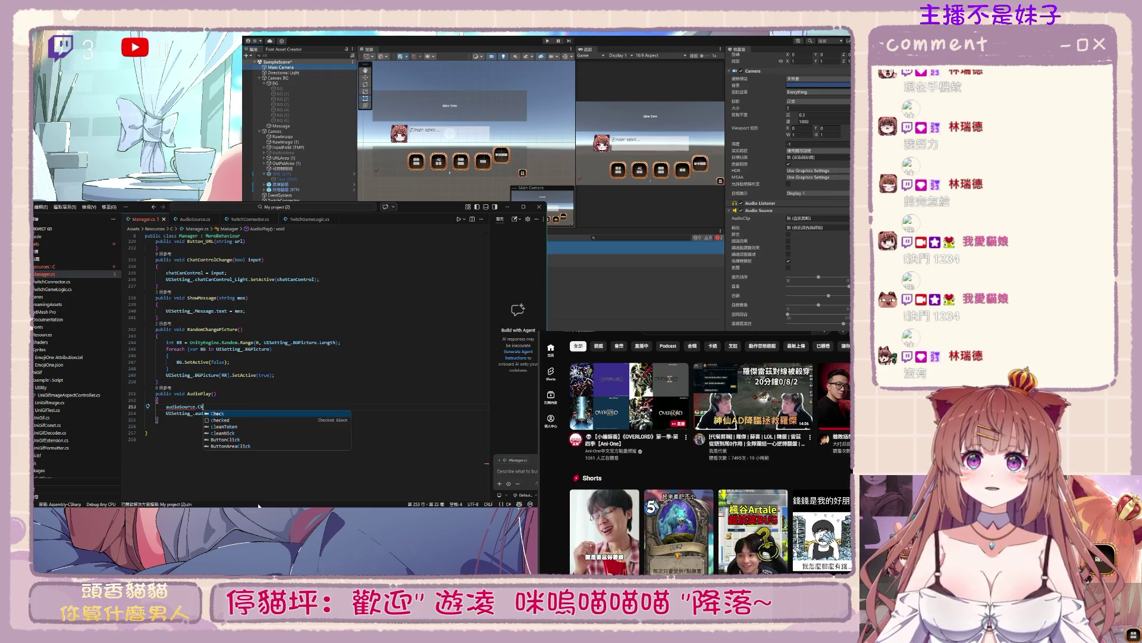
key(BackSpace)
text(l)
key(Down)
key(Down)
key(Down)
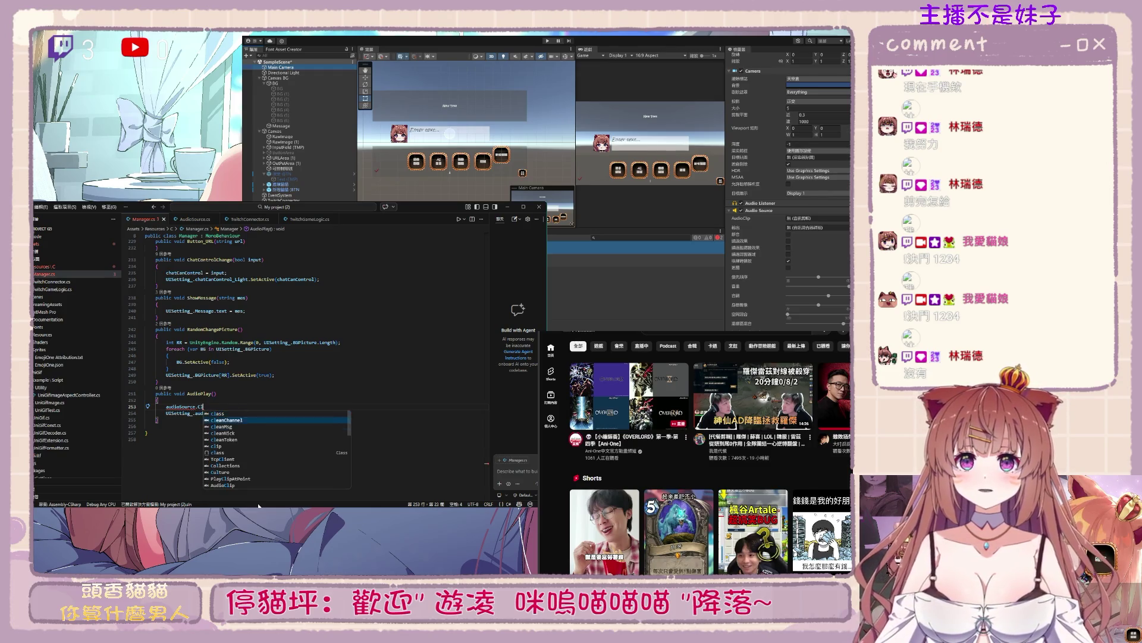
key(Tab)
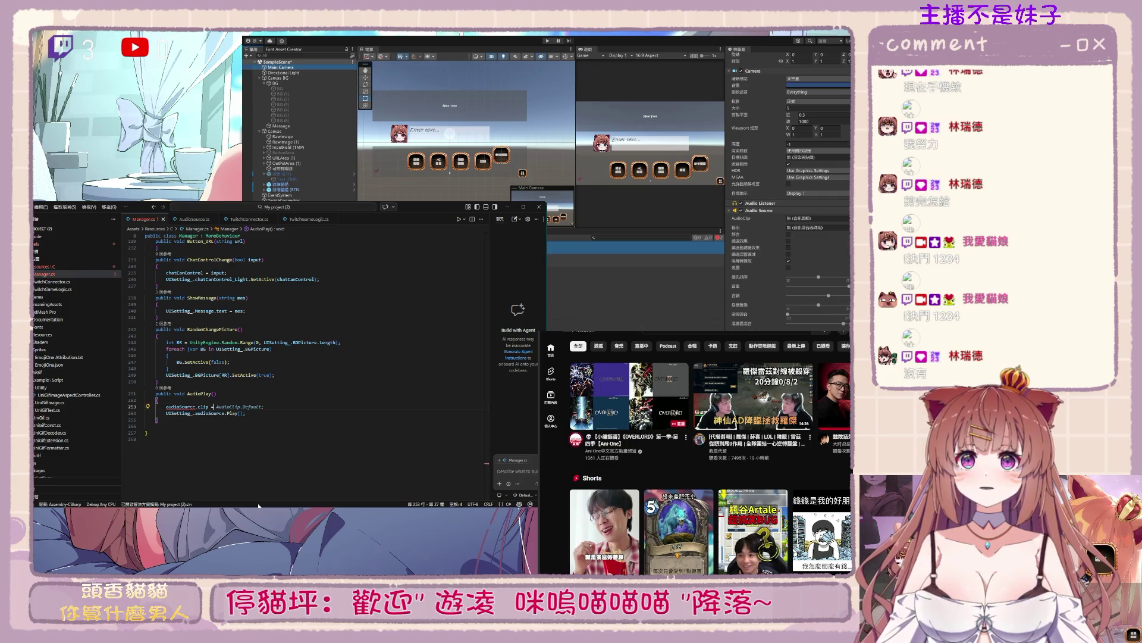
text(=)
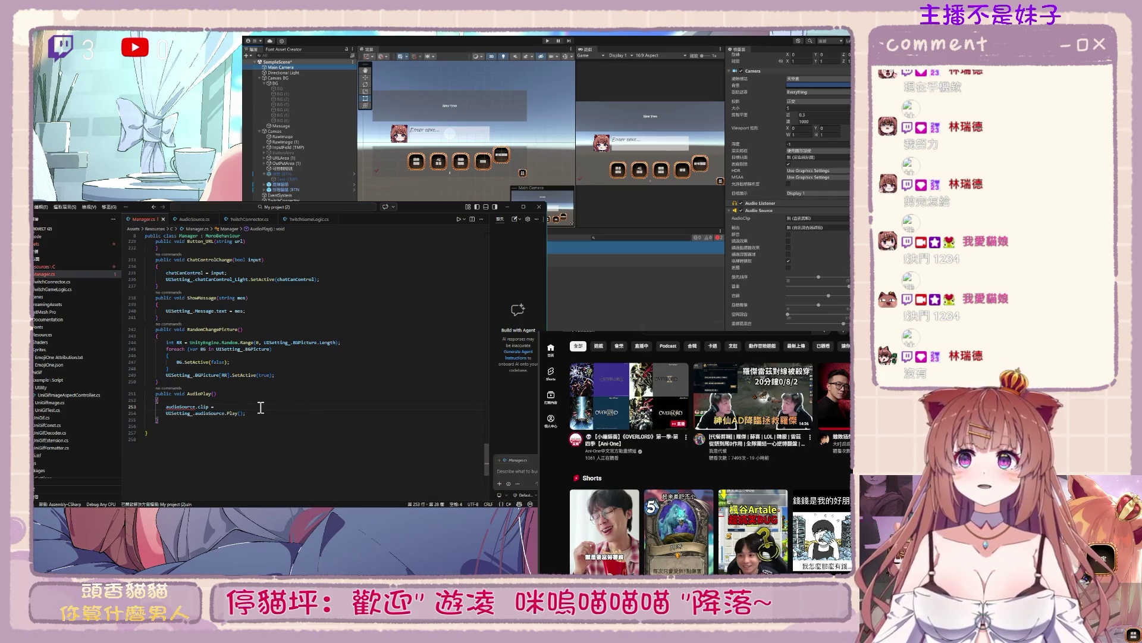
Scroll back up to the UISetting fields, placing the caret after the audioSource field
scroll(321, 437, up, 20)
scroll(322, 437, up, 20)
scroll(313, 394, up, 5)
click(268, 399)
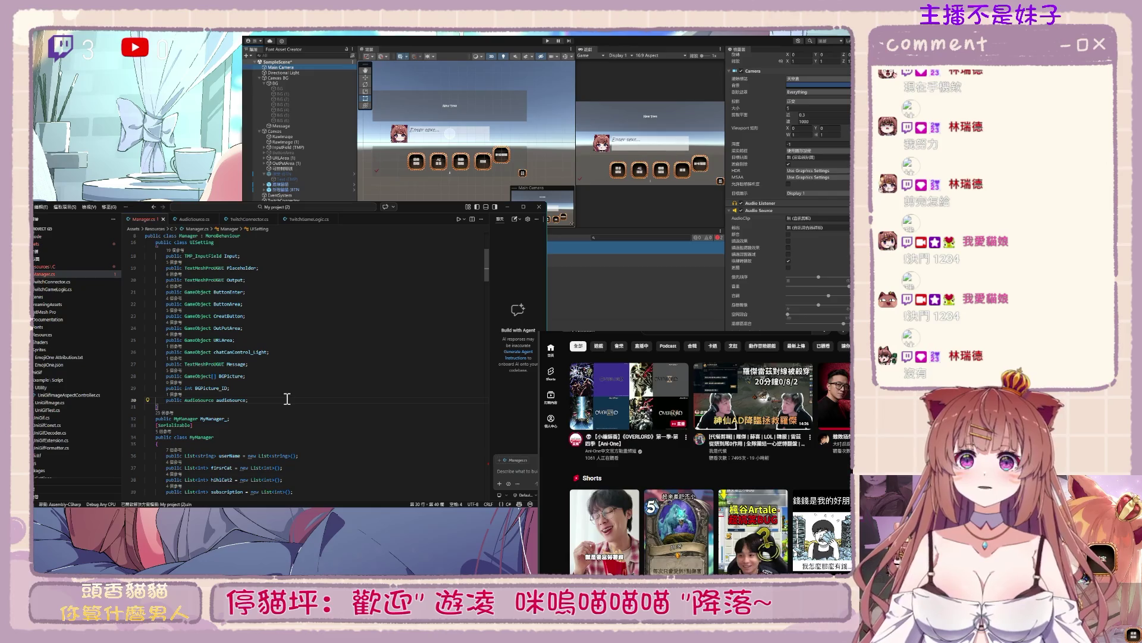
Add a 'public AudioClip[] audioClips;' field below audioSource
key(Return)
text(public AudioClip)
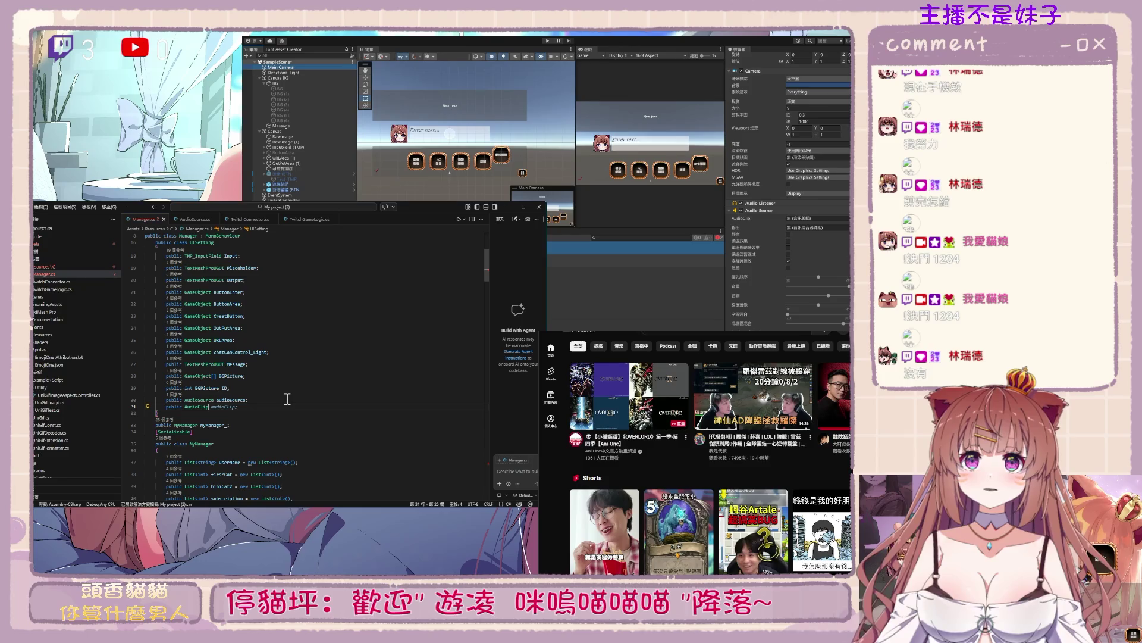
text([] A)
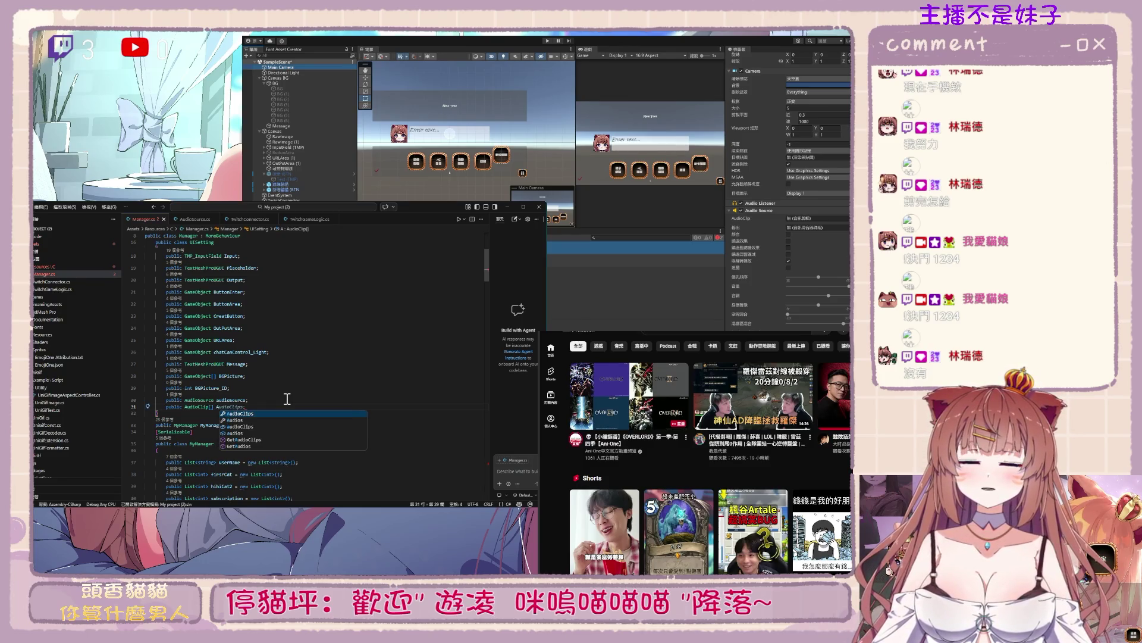
key(Escape)
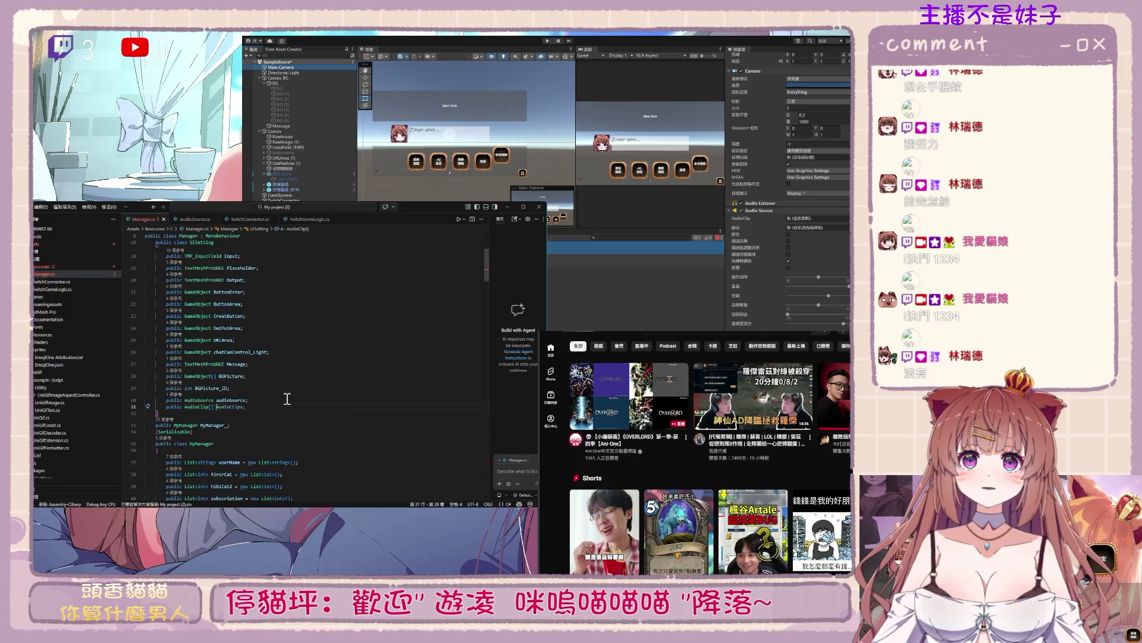
text(a)
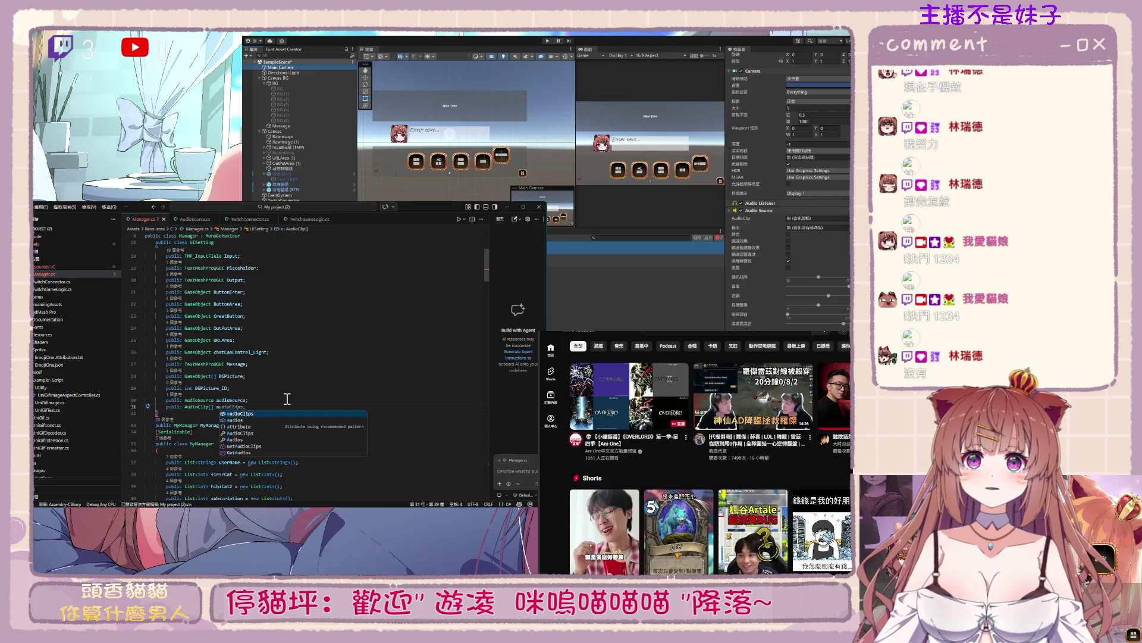
key(Tab)
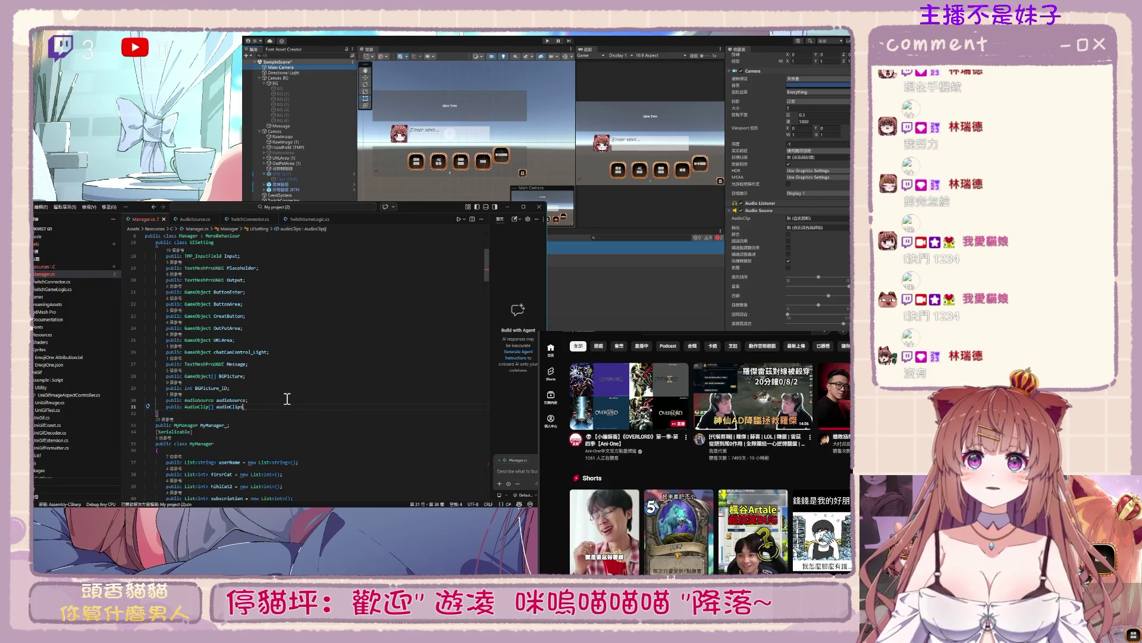
double_click(229, 412)
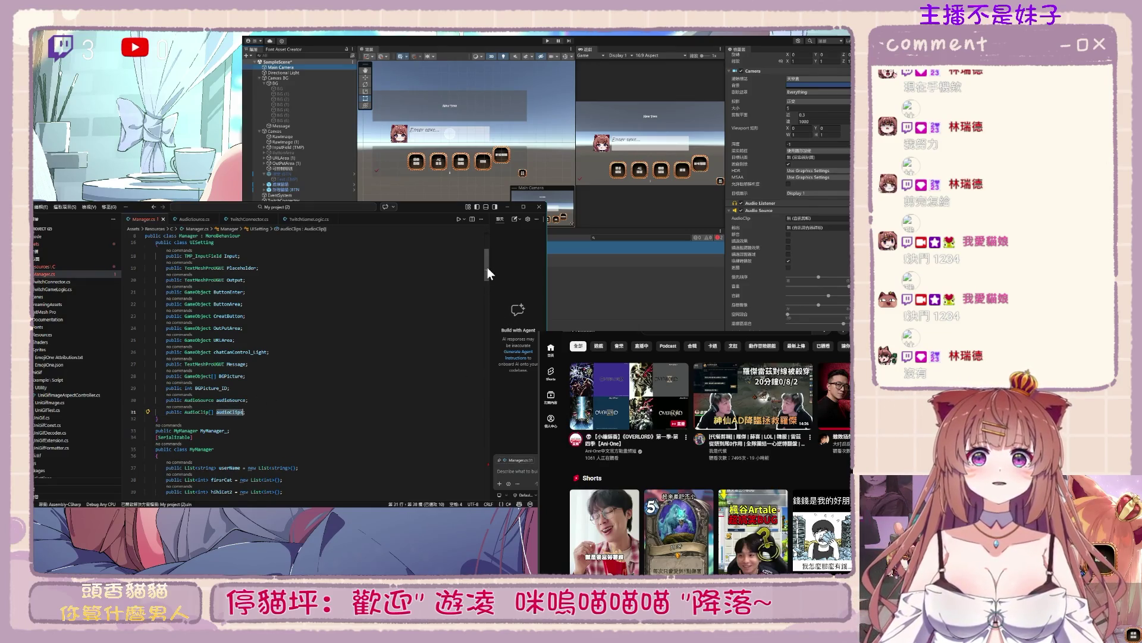
click(272, 409)
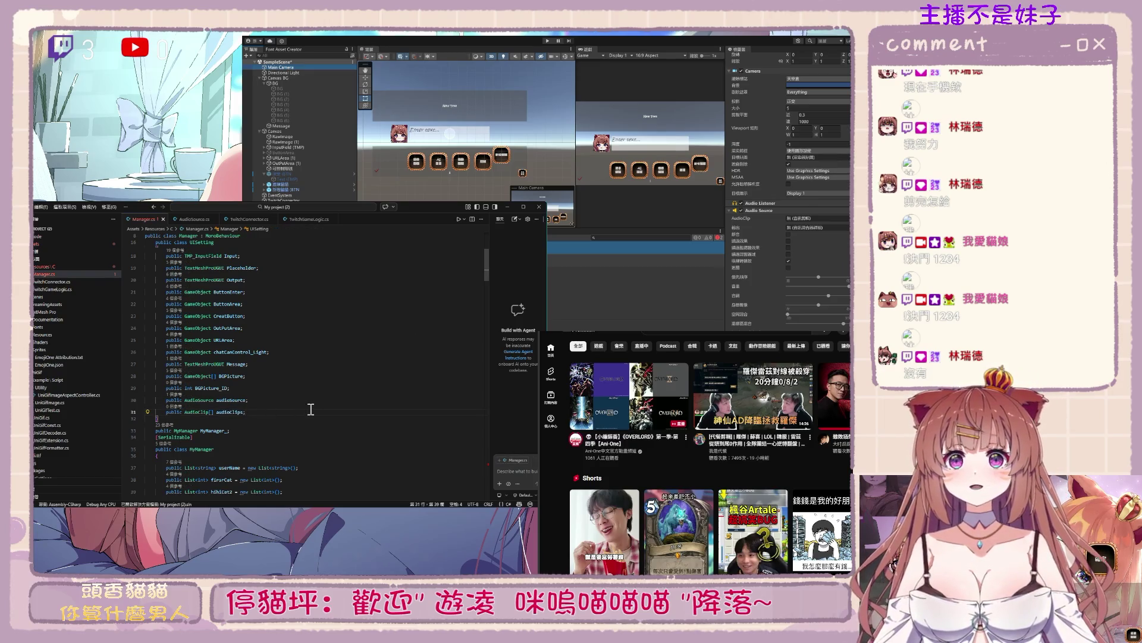
Declare 'public enum ClipName { 野獸咆哮 }' below the audioClips field
key(Return)
text(public )
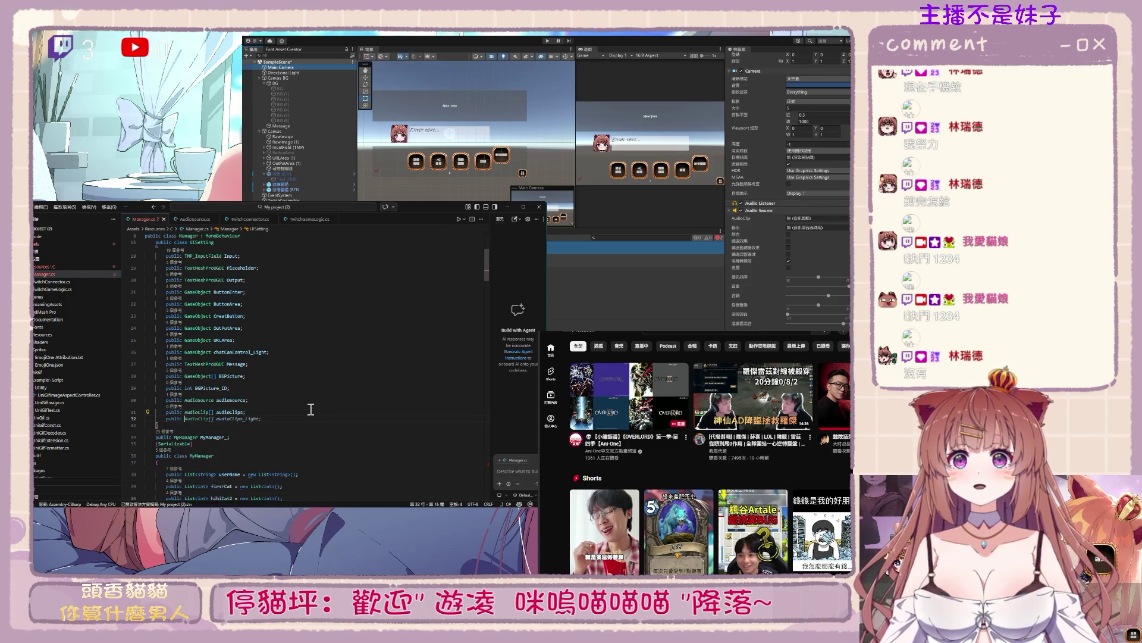
text(enum )
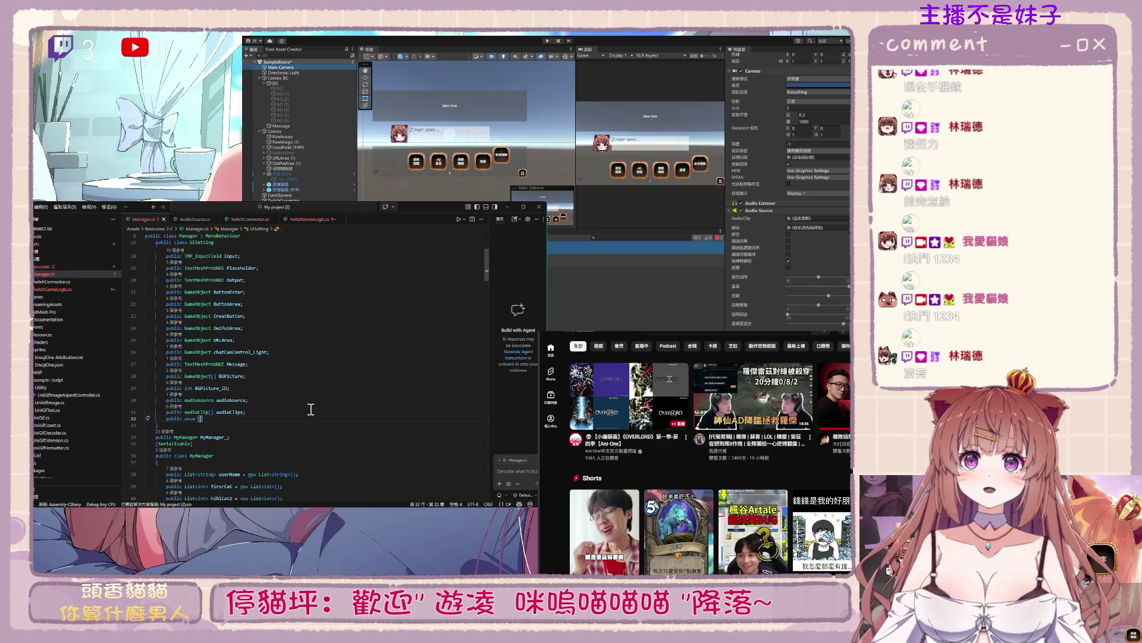
text({)
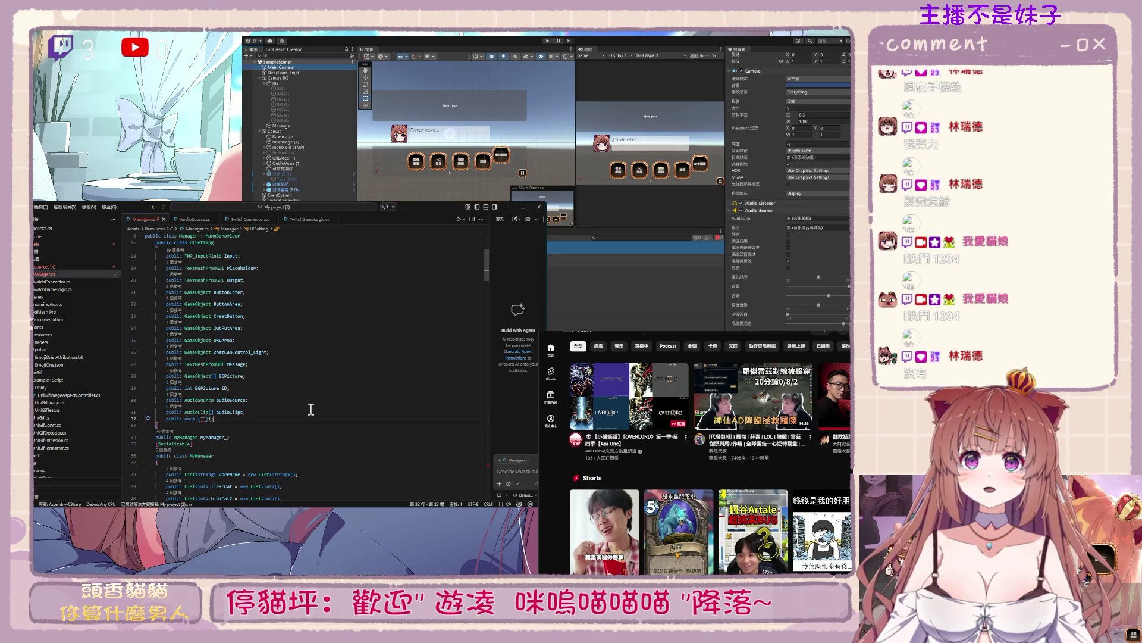
key(Left)
key(Left)
key(Left)
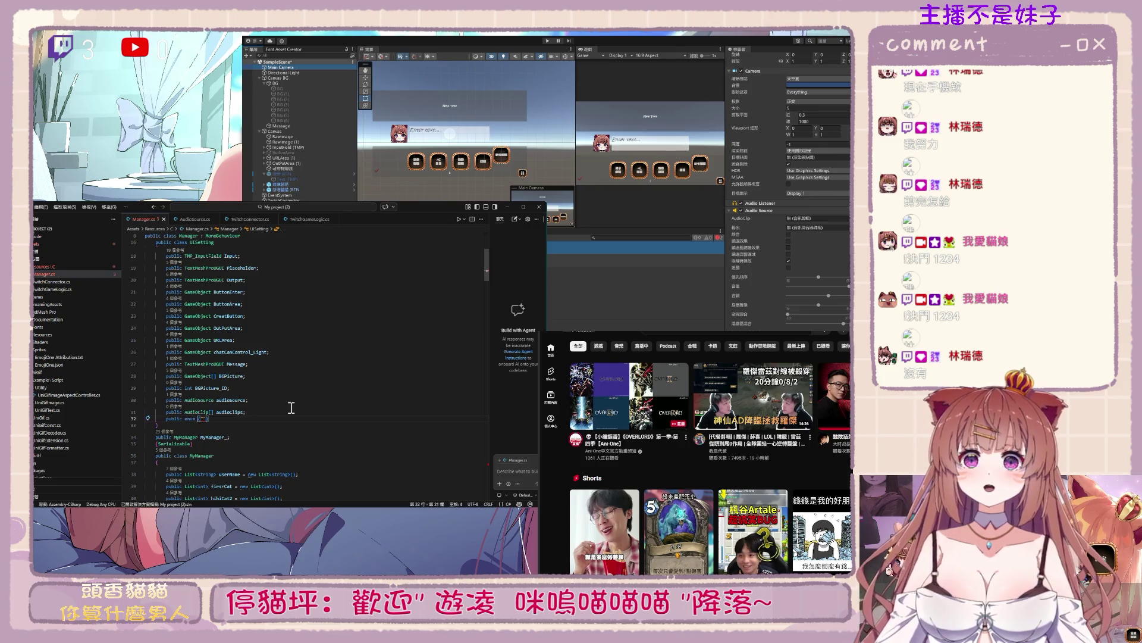
text(Clip)
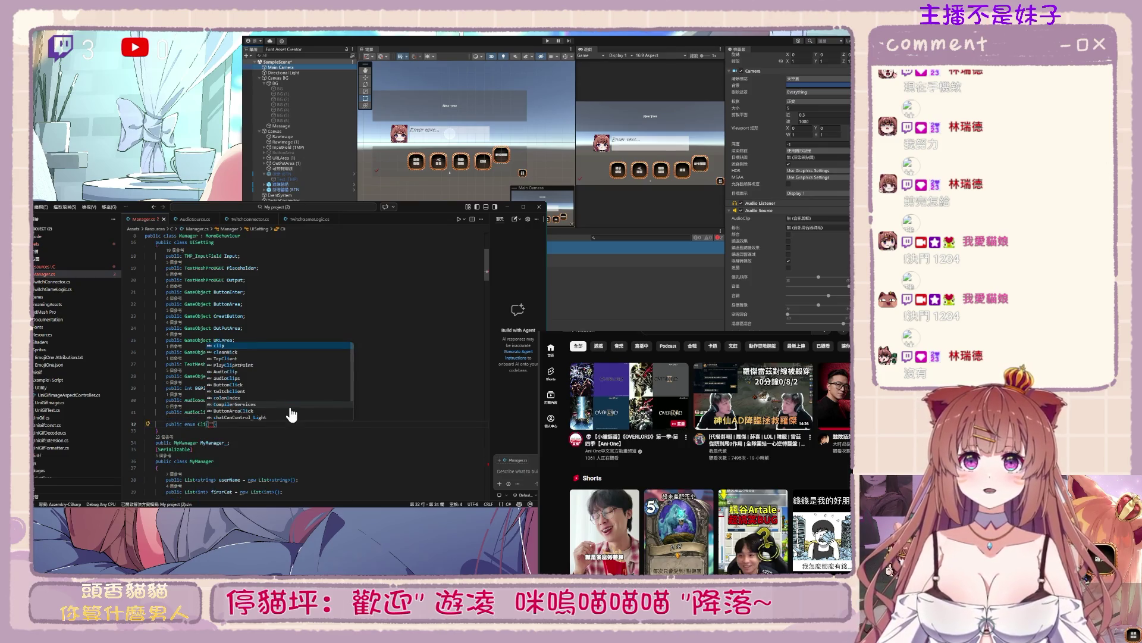
text(Name)
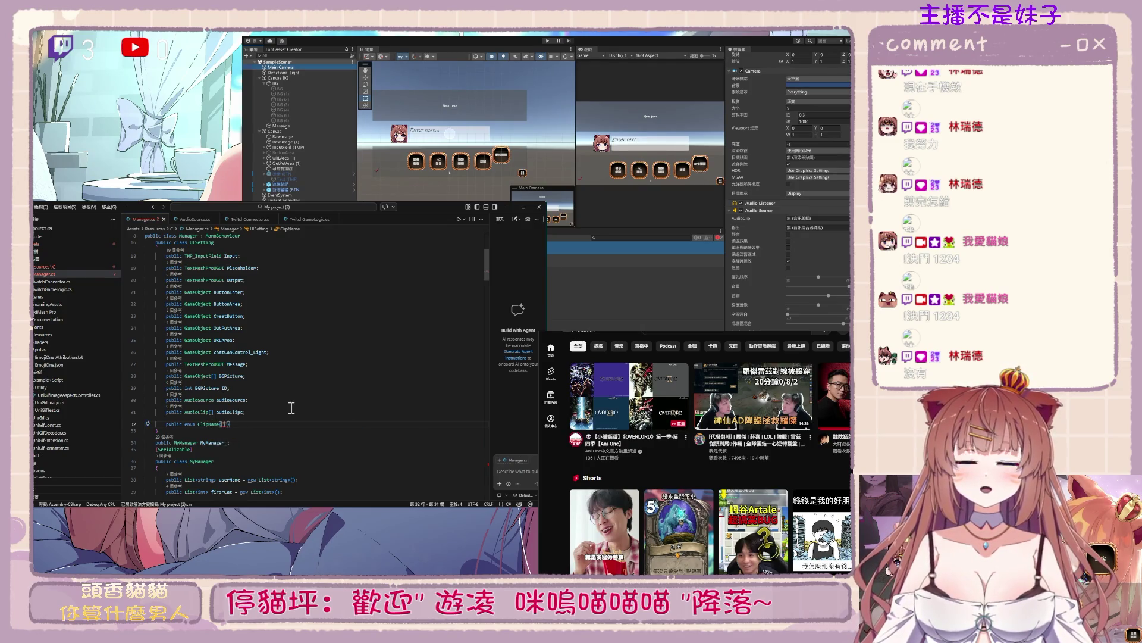
key(BackSpace)
key(BackSpace)
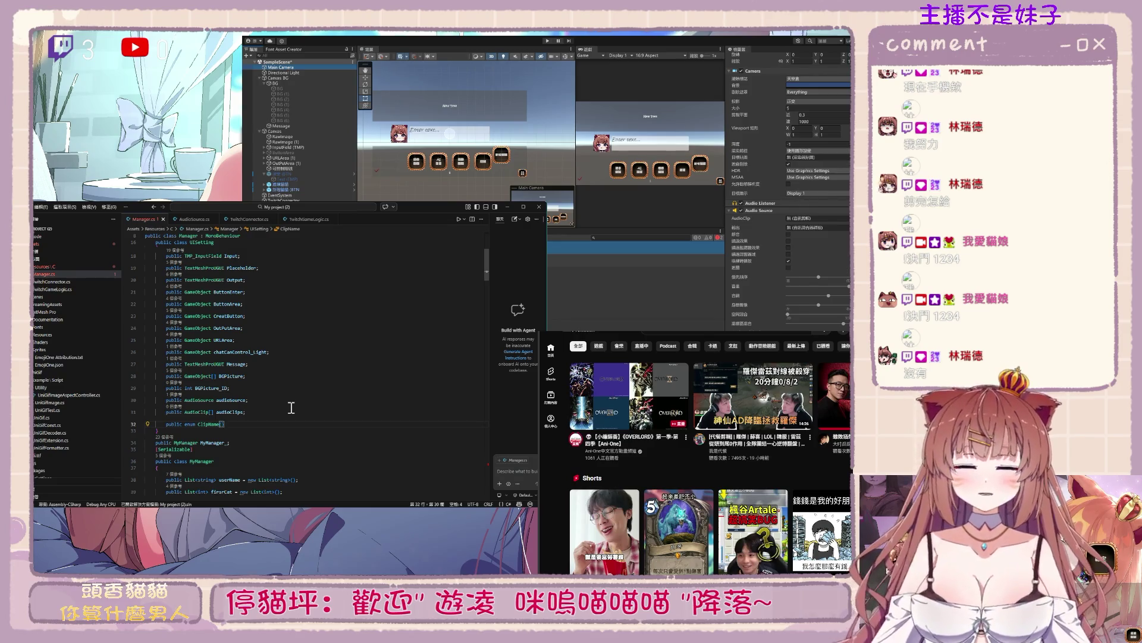
text(u,)
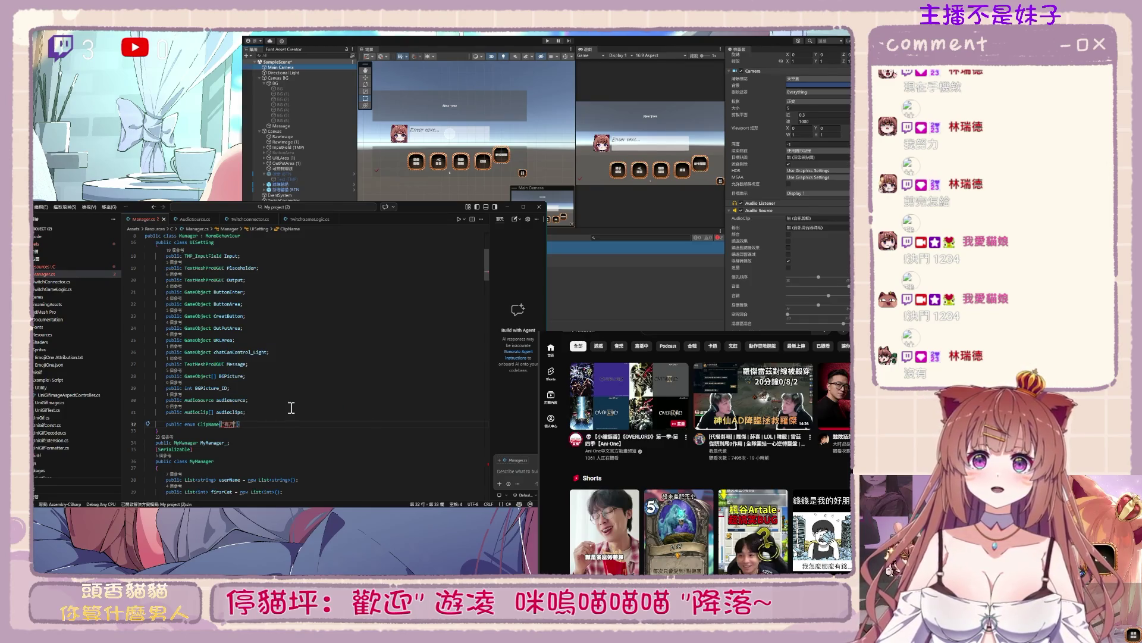
key(BackSpace)
key(BackSpace)
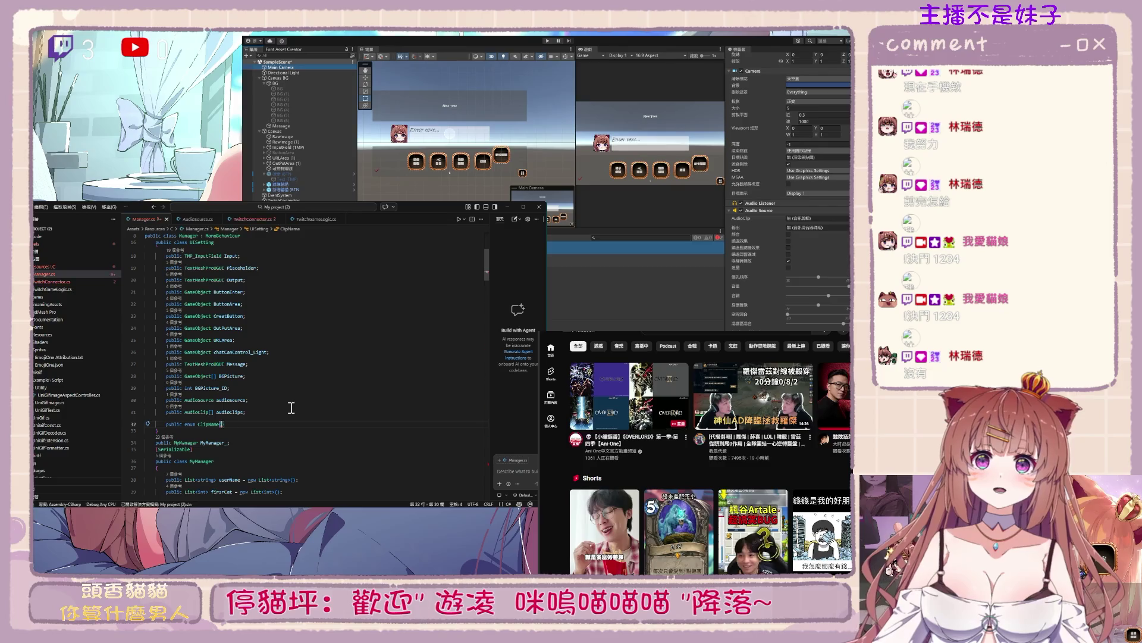
text(u)
text(野獸咆哮,)
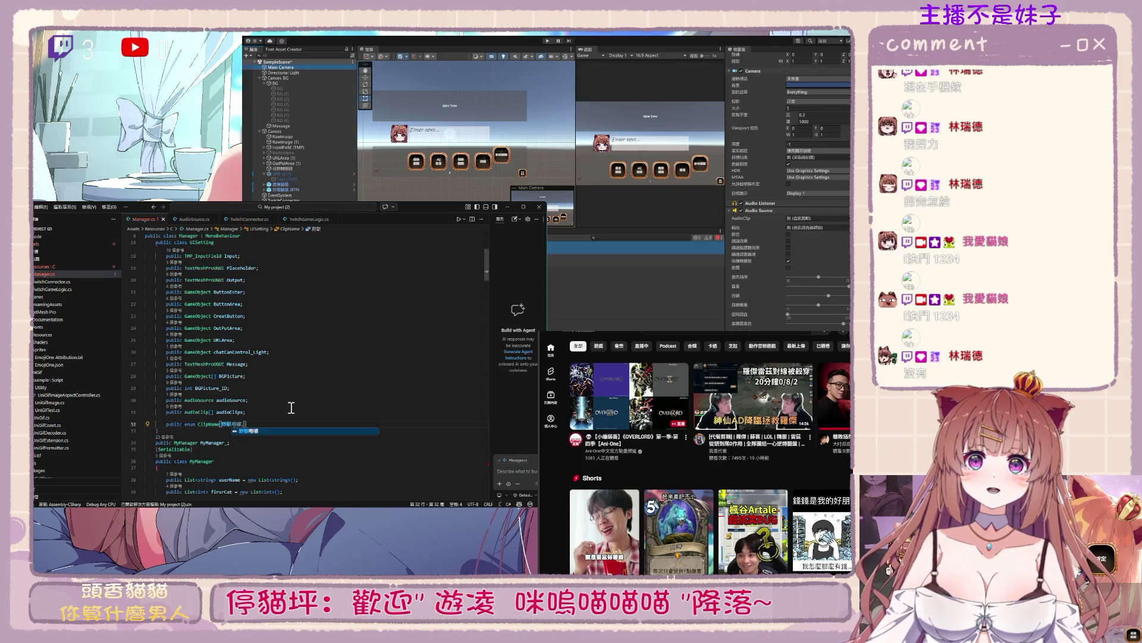
key(BackSpace)
double_click(228, 425)
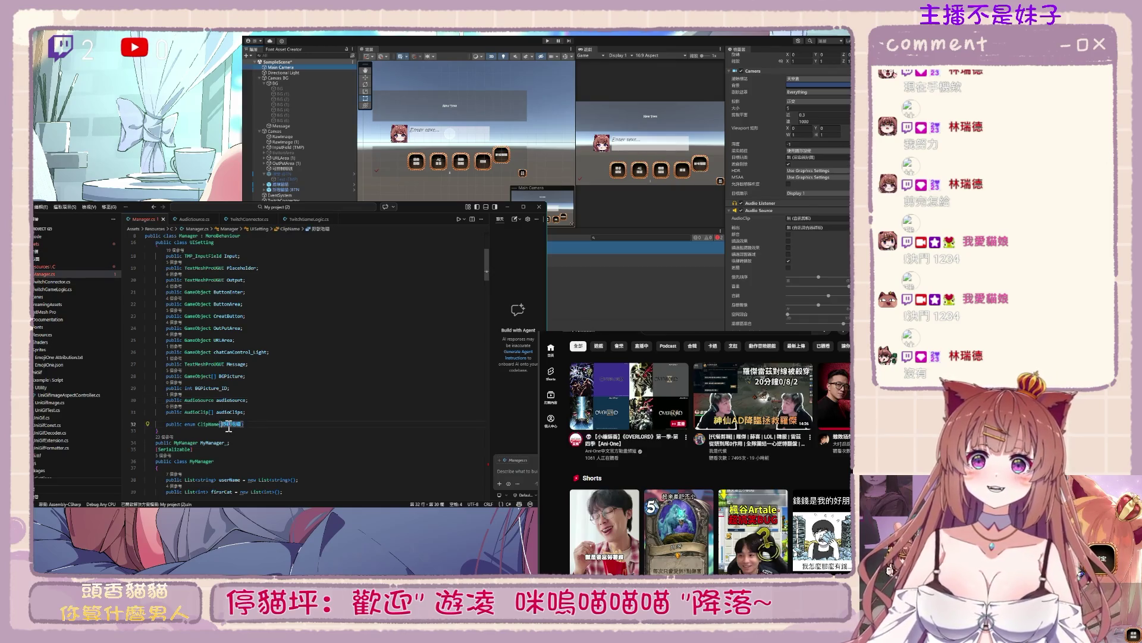
scroll(315, 425, down, 20)
scroll(315, 425, up, 20)
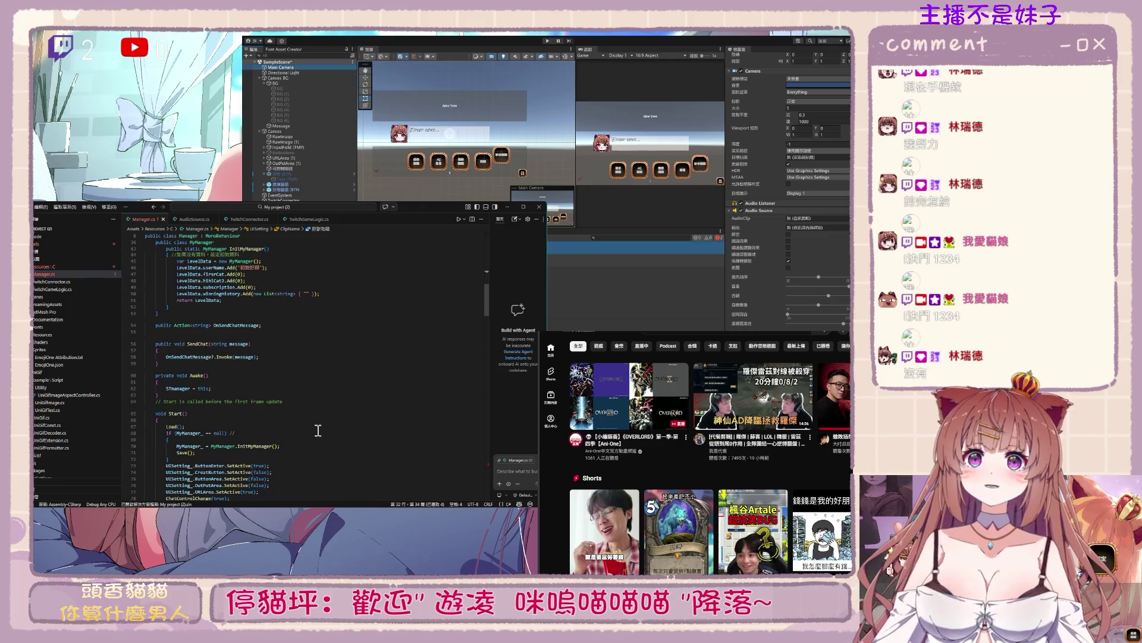
Save Manager.cs, let Unity recompile, and jump from the console error to AudioPlay
scroll(318, 429, up, 7)
click(240, 348)
text(ps)
key(ctrl+s)
click(729, 297)
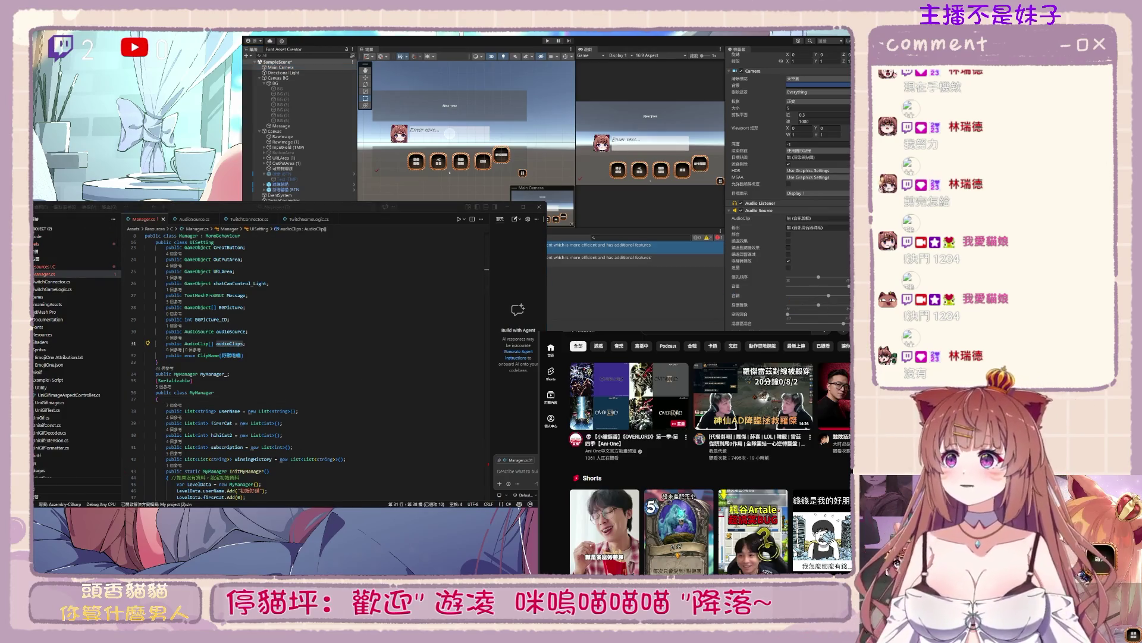
double_click(587, 247)
Copy UISetting_.audioSource from the Play line into the clip assignment line
click(270, 369)
scroll(265, 375, up, 10)
scroll(268, 379, down, 10)
double_click(181, 404)
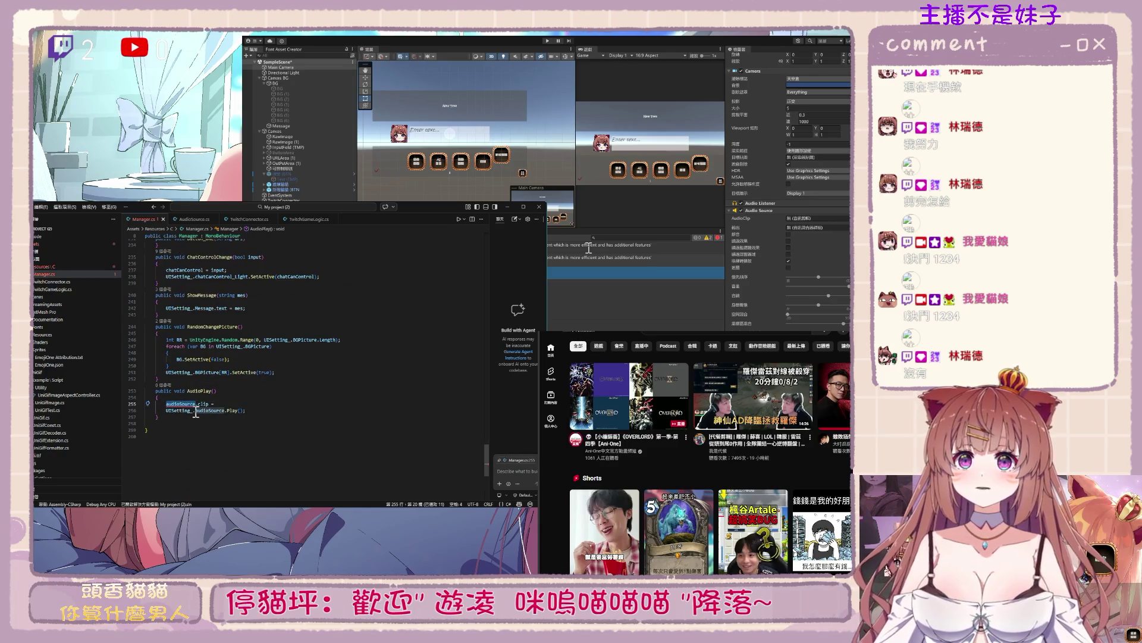
drag(166, 411, 224, 410)
key(ctrl+c)
click(226, 404)
key(ctrl+v)
Make the line read 'UISetting_.audioSource.clip = UISetting_.audioClips' via IntelliSense
key(BackSpace)
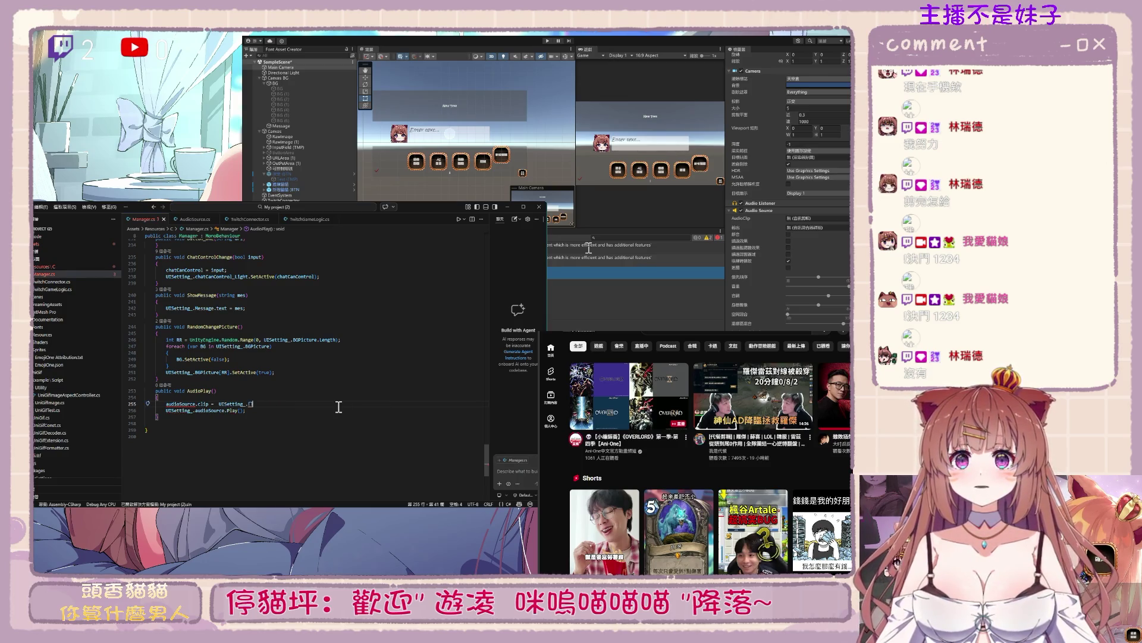
key(ctrl+space)
key(Down)
key(Tab)
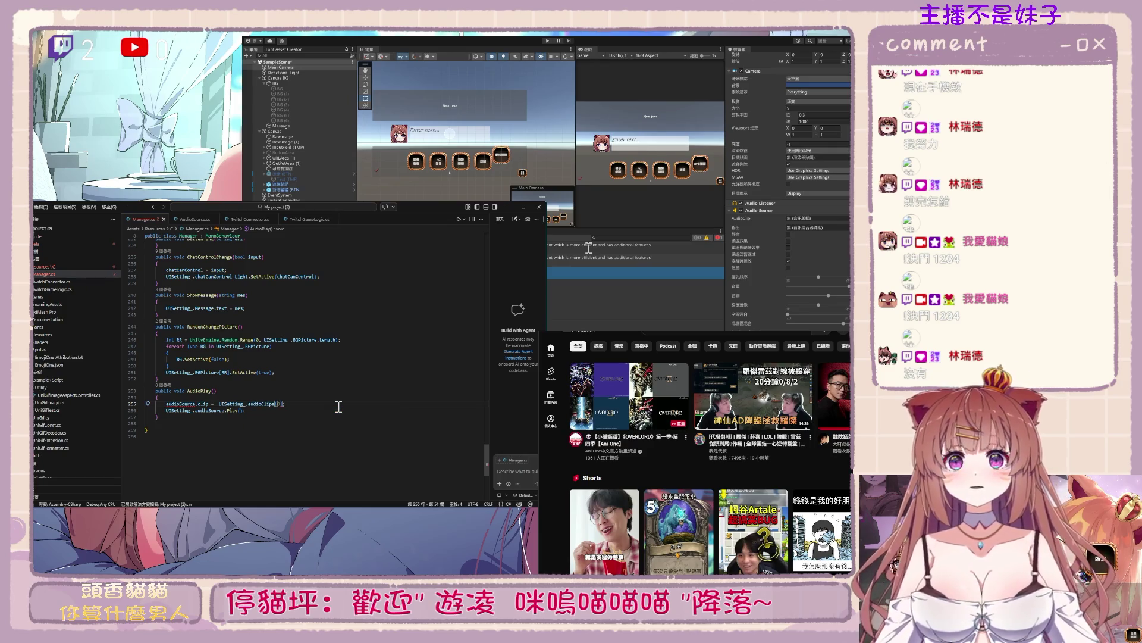
text(UISetting_.audioSource)
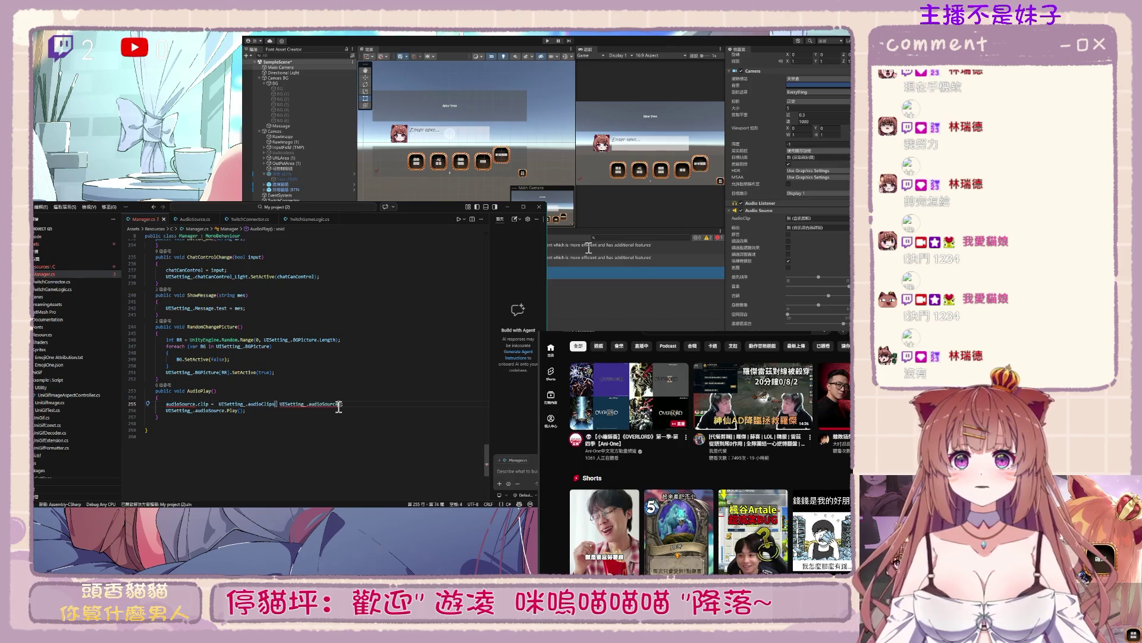
key(BackSpace)
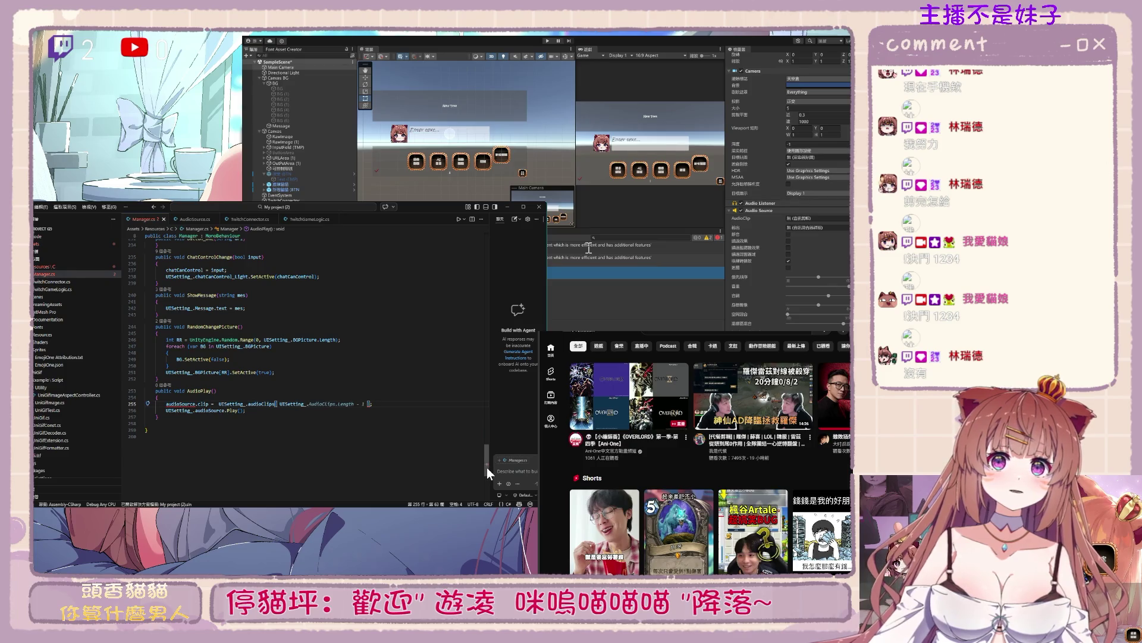
text(clip)
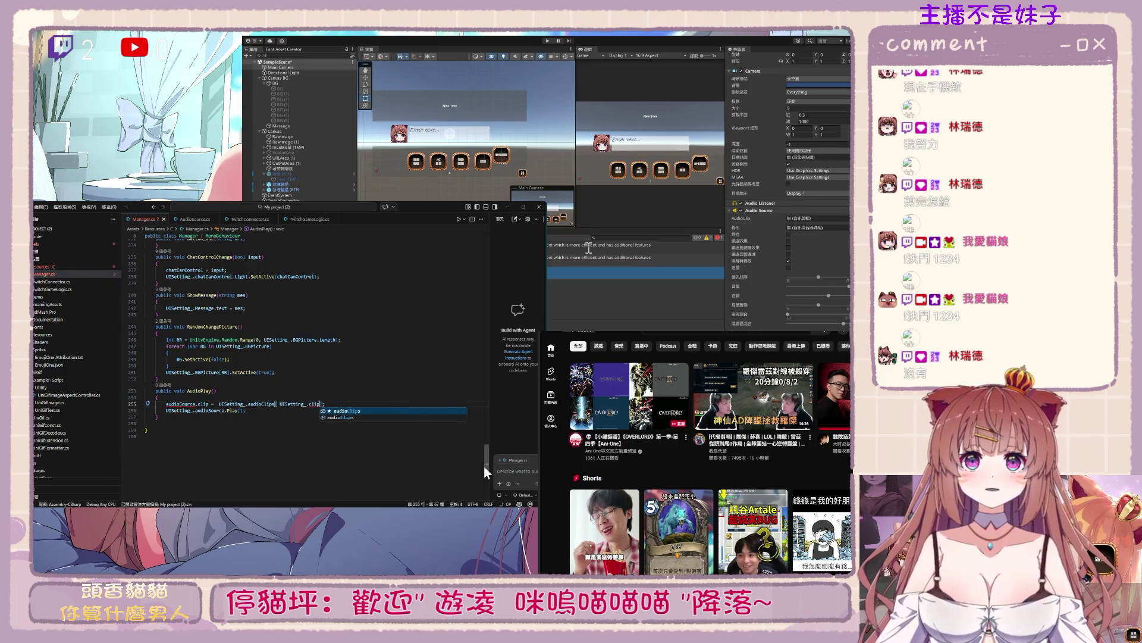
scroll(387, 369, up, 20)
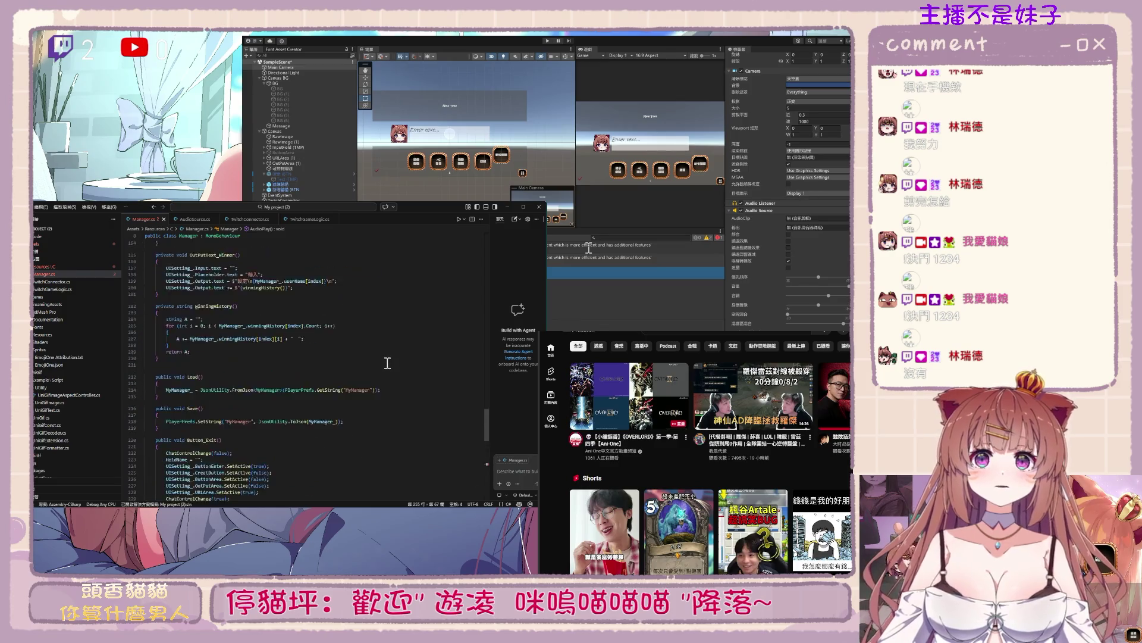
Copy the ClipName enum name from line 32 and select the audioClips index on line 255
scroll(388, 363, up, 20)
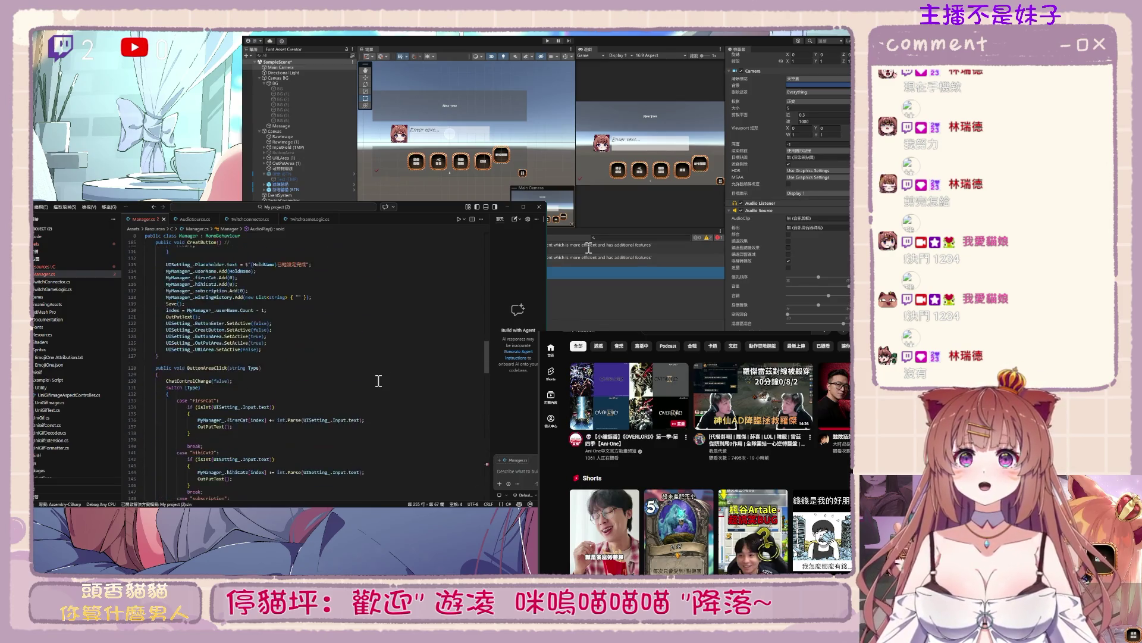
scroll(378, 381, up, 5)
scroll(379, 381, up, 9)
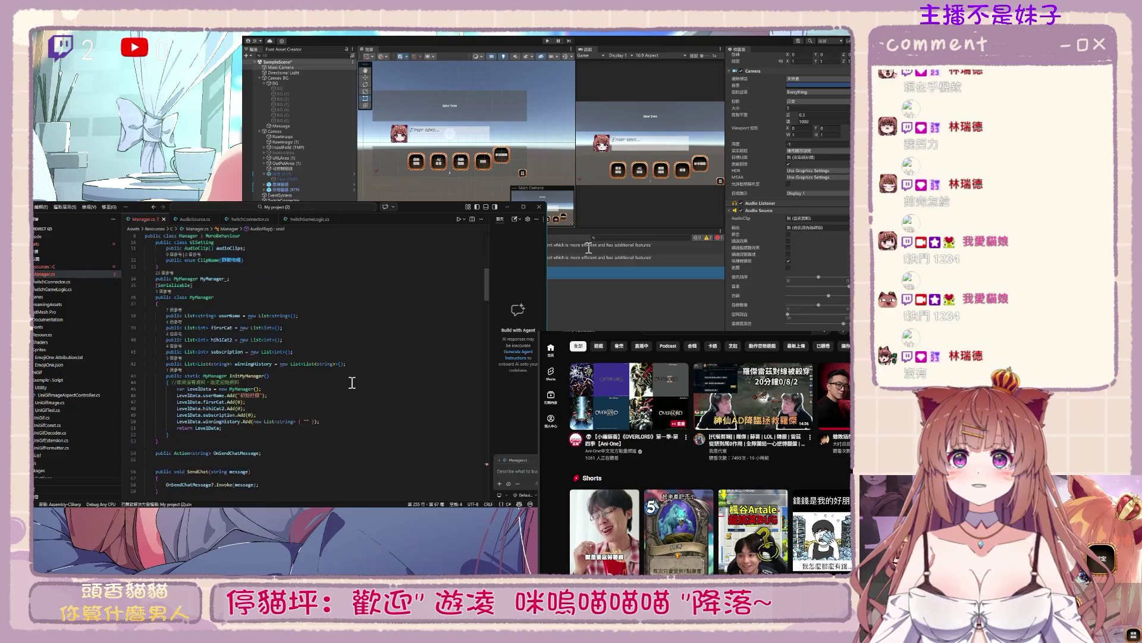
double_click(212, 363)
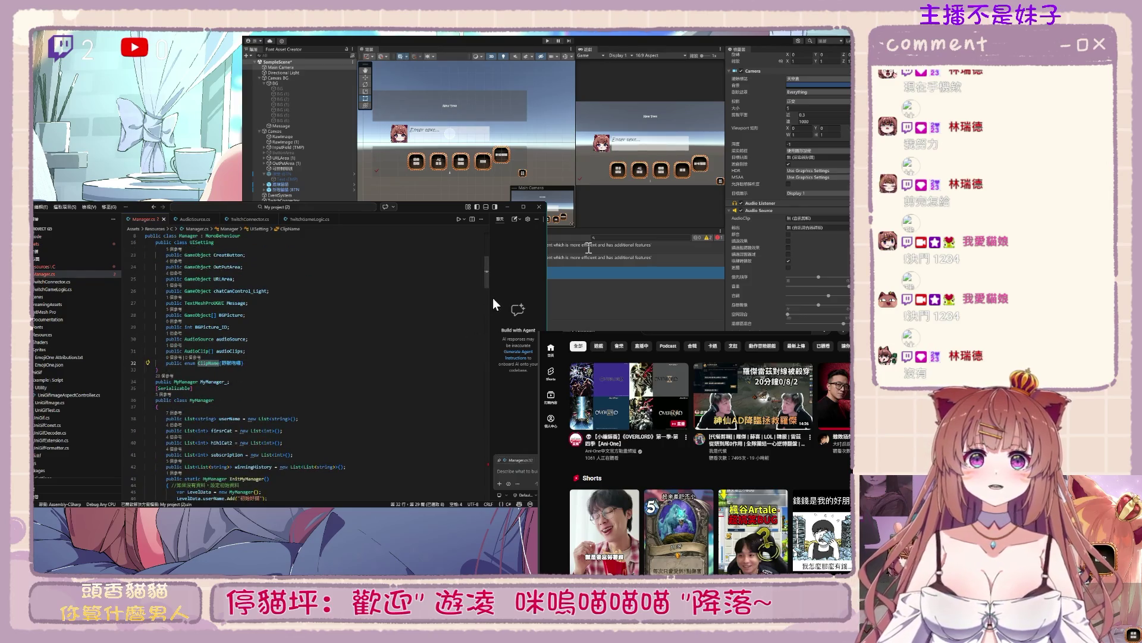
mouse_move(486, 283)
mouse_down()
mouse_move(463, 479)
mouse_move(474, 248)
mouse_move(472, 287)
mouse_up()
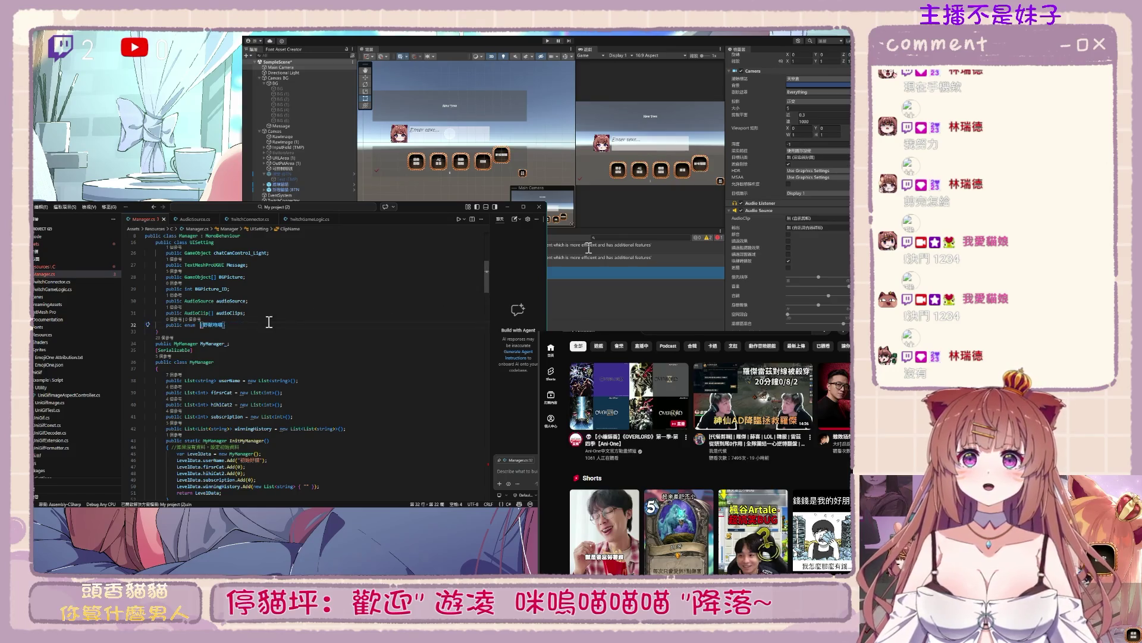
click(222, 325)
text(c)
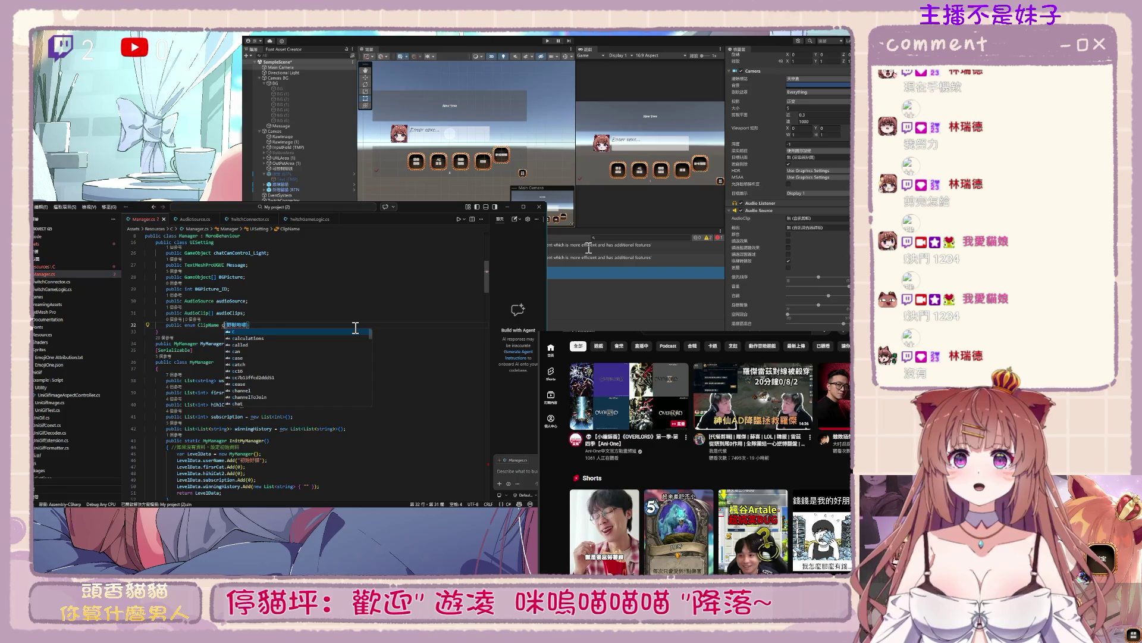
text(p)
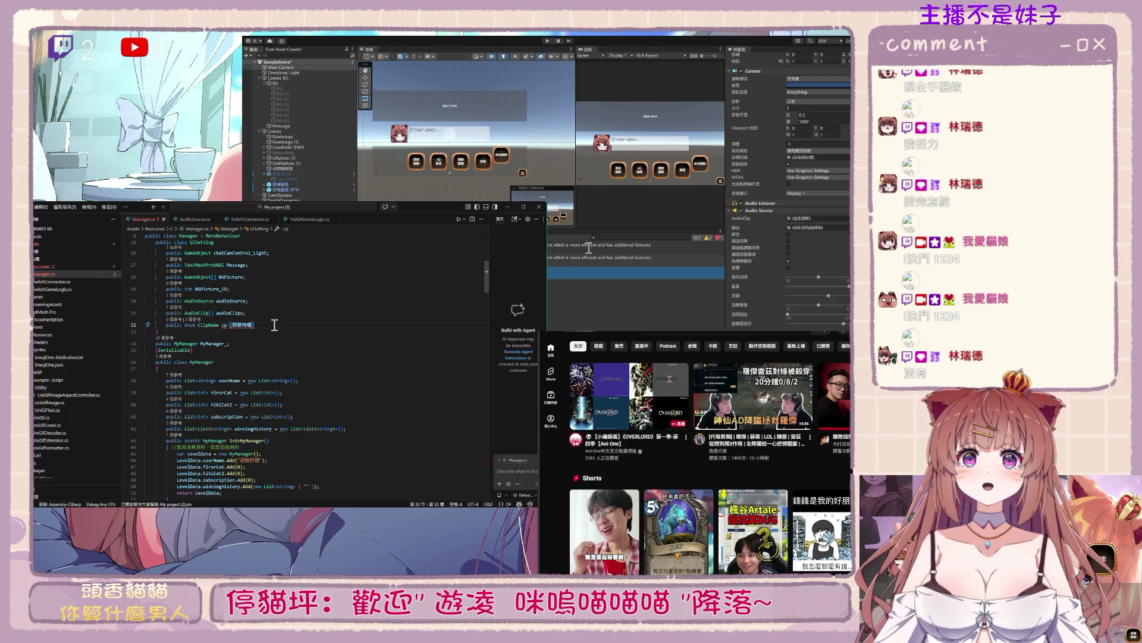
mouse_move(243, 326)
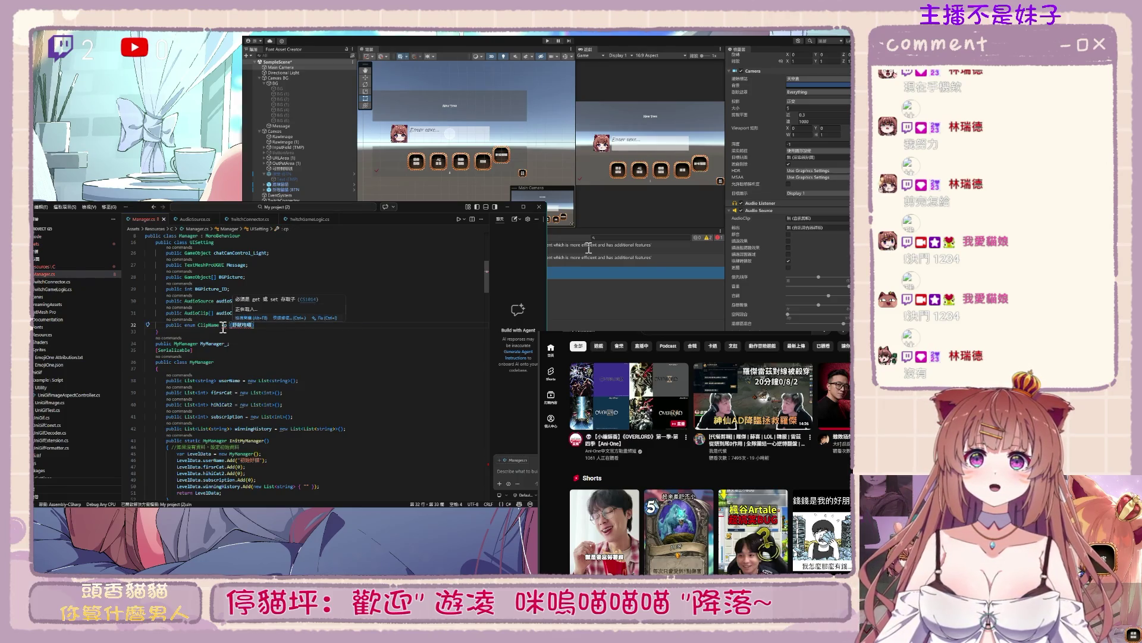
key(BackSpace)
key(BackSpace)
key(BackSpace)
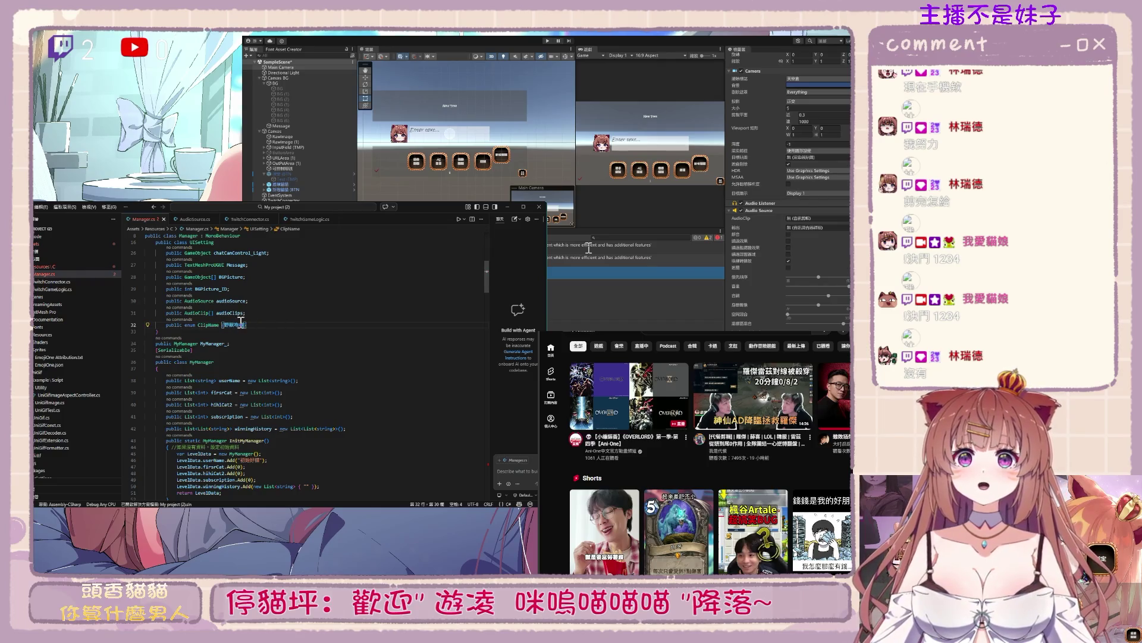
double_click(210, 325)
mouse_move(484, 284)
mouse_down()
mouse_move(466, 478)
mouse_move(421, 439)
mouse_up()
double_click(319, 409)
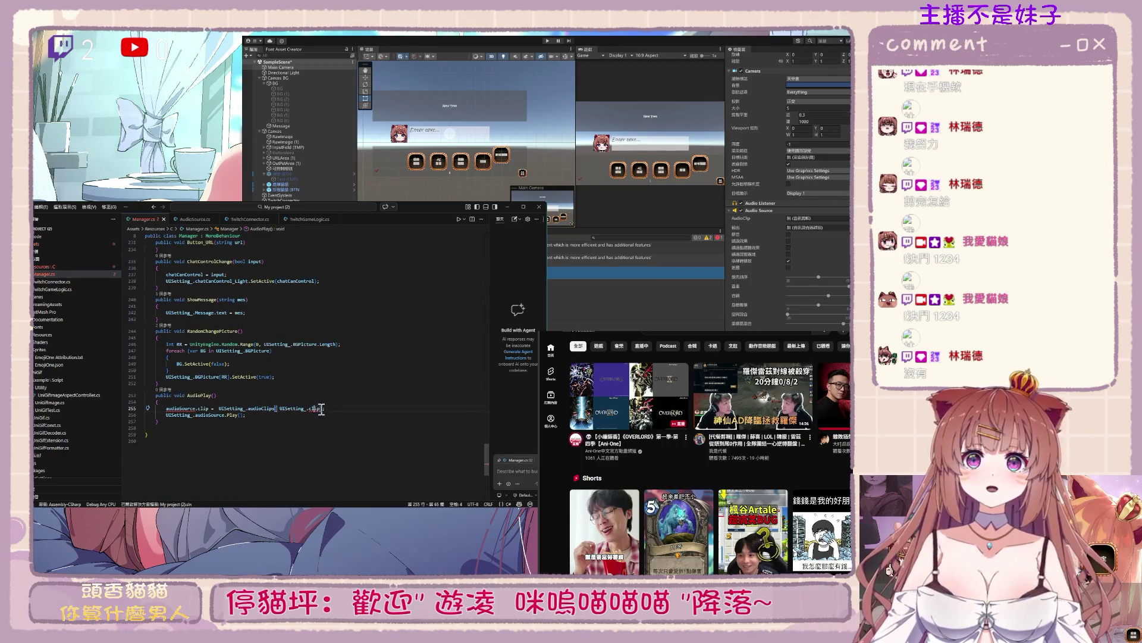
Paste ClipName into the audioClips index and choose 野獸咆哮 after it
key(ctrl+v)
mouse_move(325, 411)
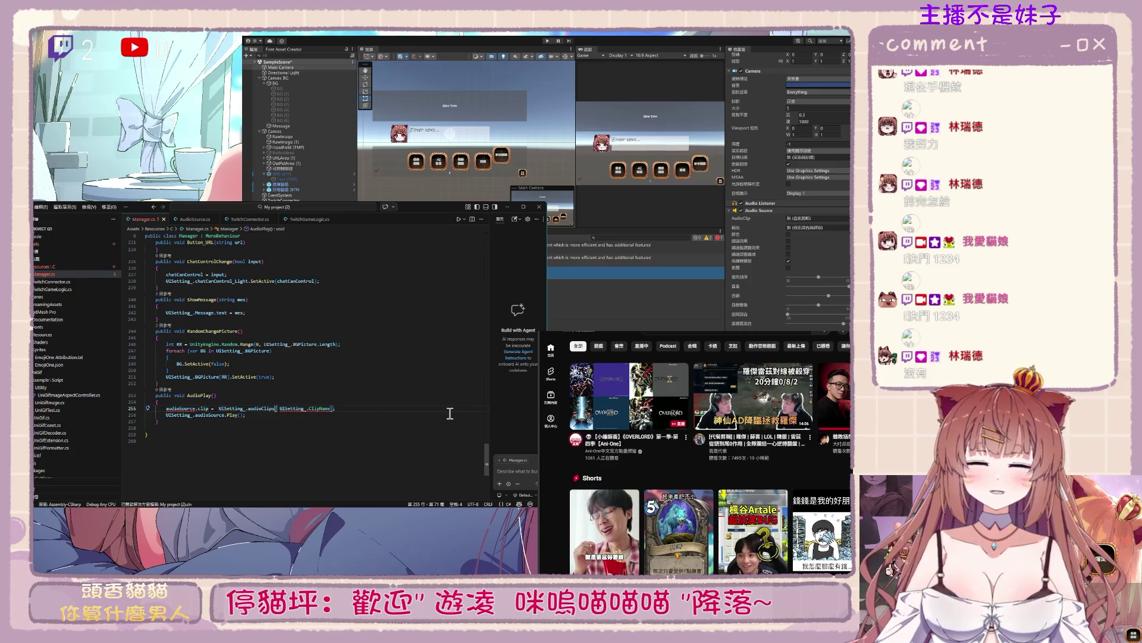
text(.)
double_click(451, 414)
text(.野獸咆哮.)
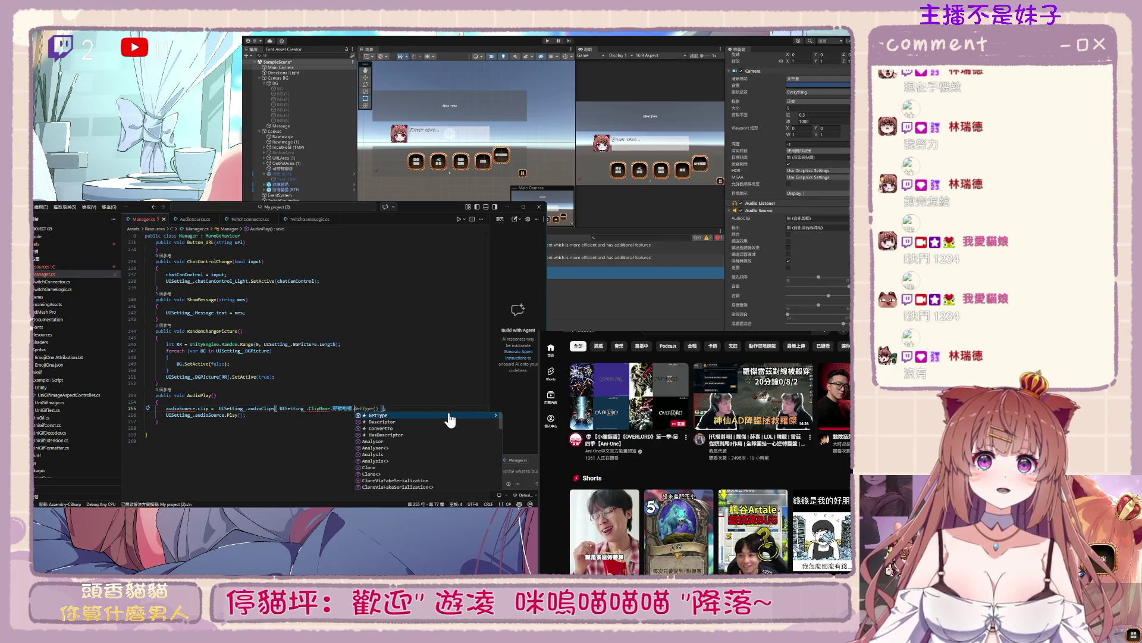
key(BackSpace)
key(shift+Left)
key(shift+Left)
key(shift+Left)
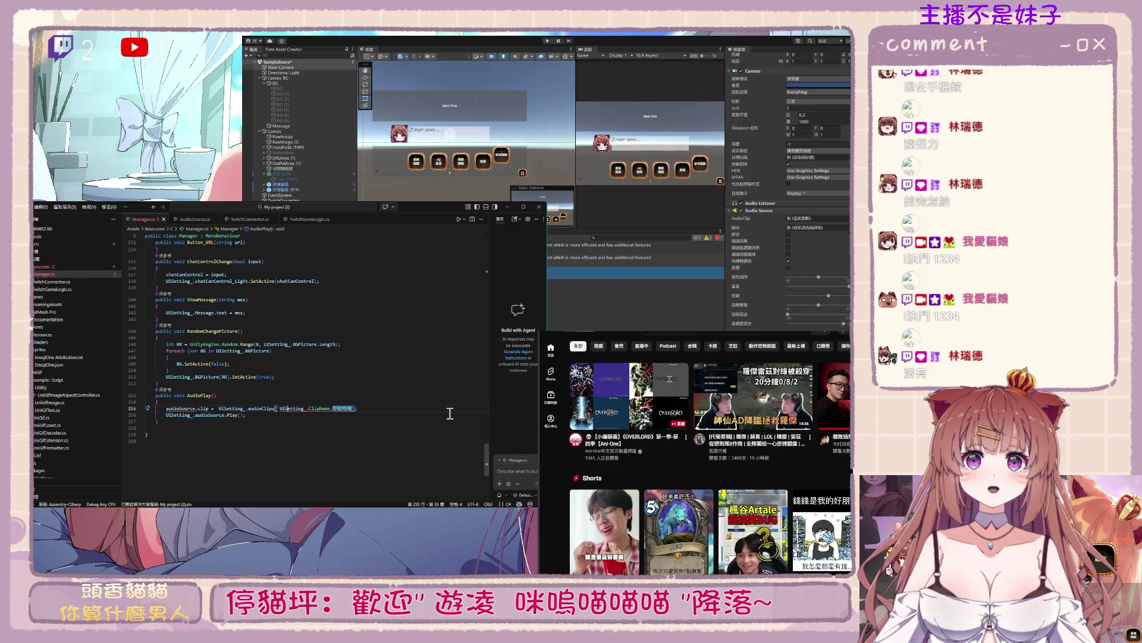
Try wrapping the index in int.Parse, then delete the int.Parse and UISetting_ prefixes
text(int)
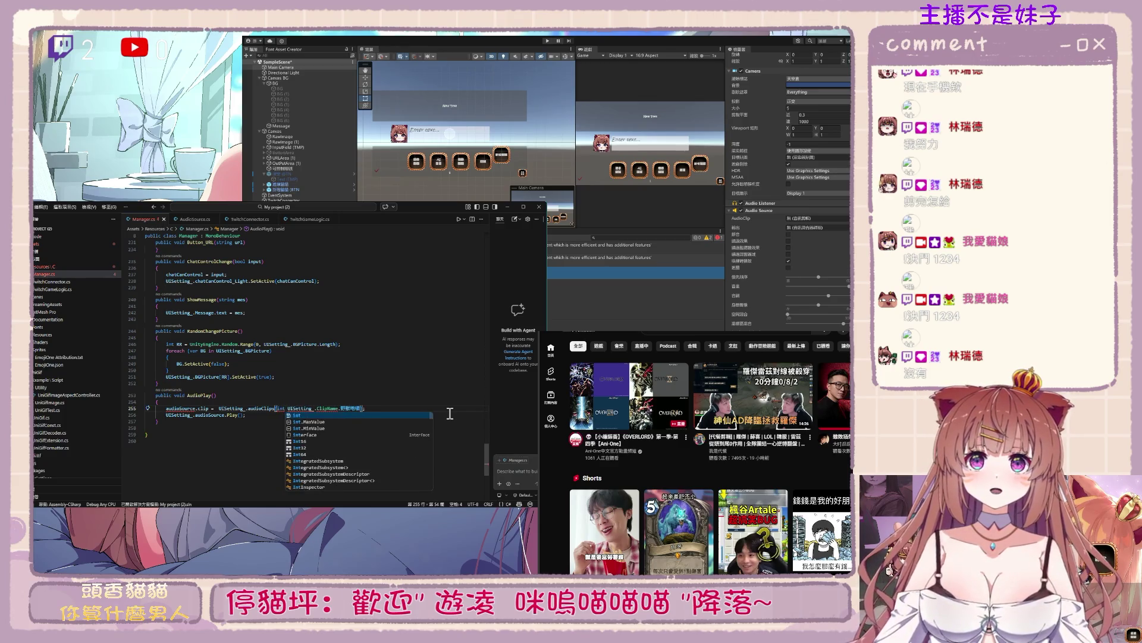
text(.Parse)
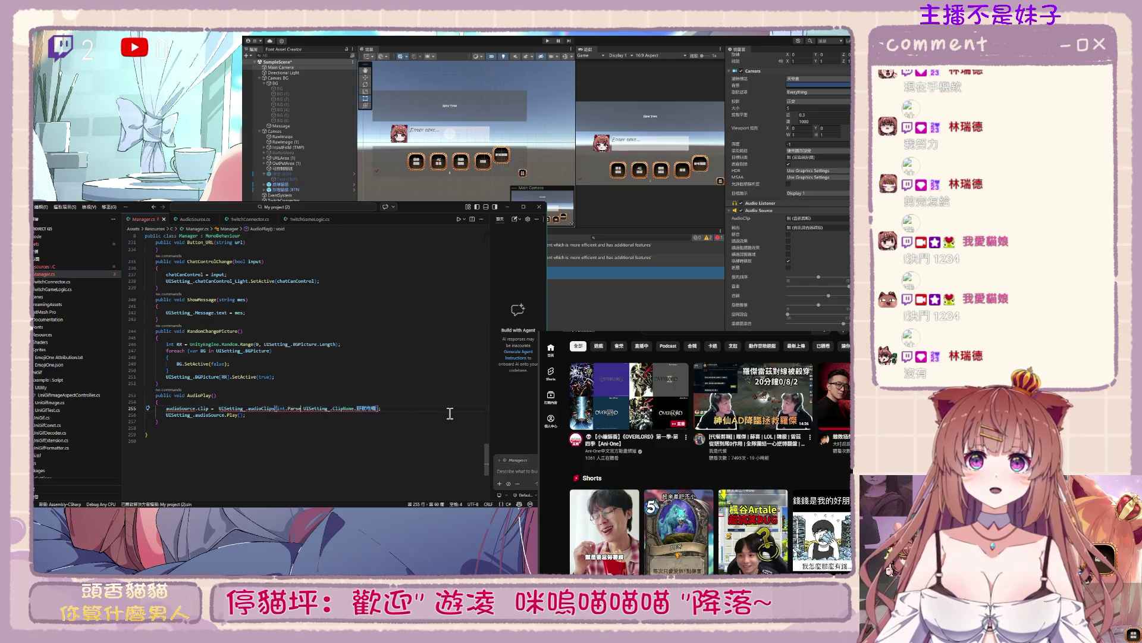
text(()
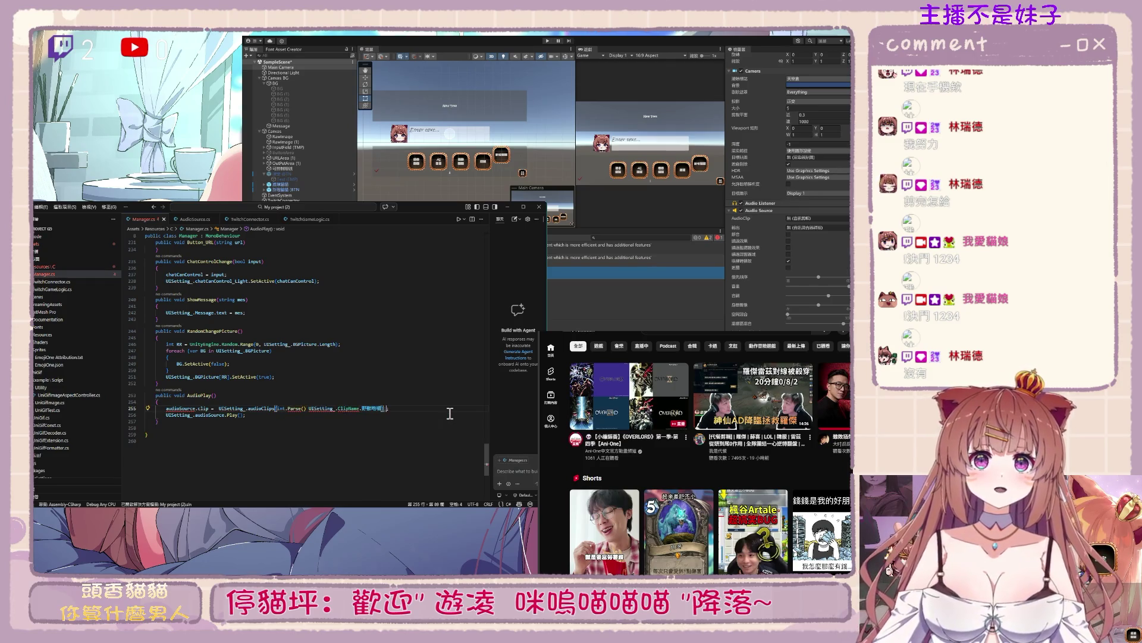
key(ctrl+Left)
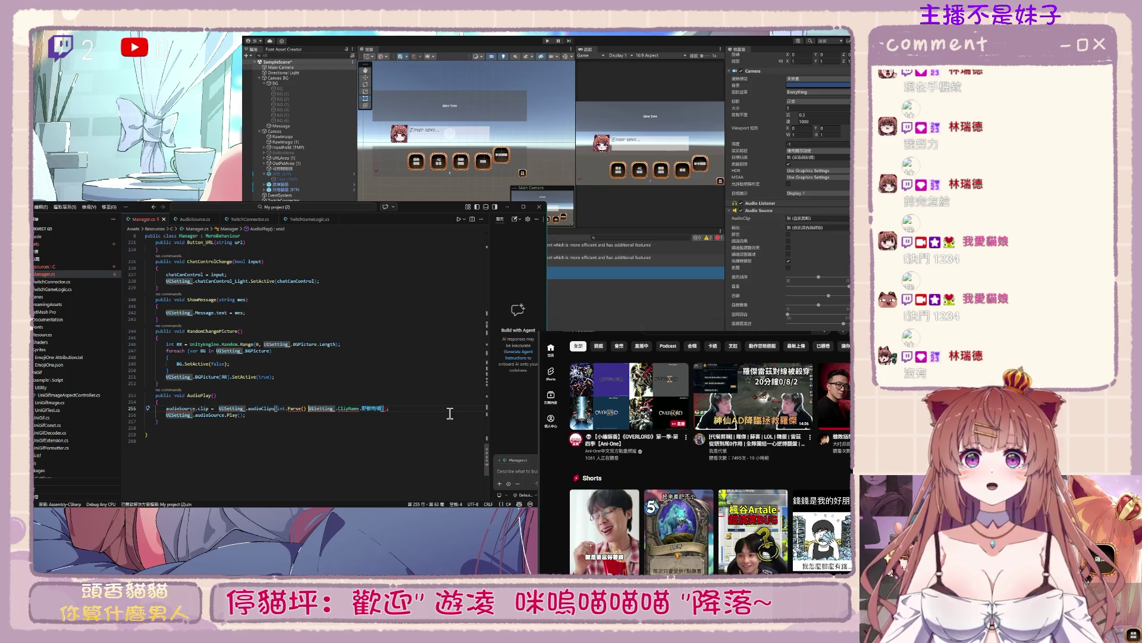
key(BackSpace)
key(BackSpace)
key(BackSpace)
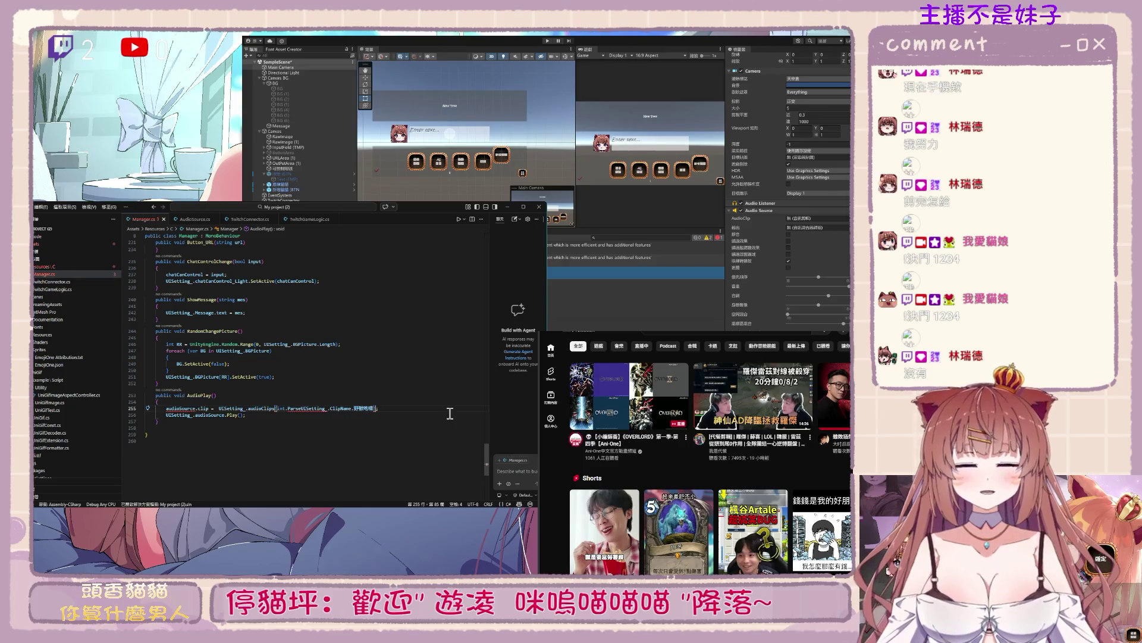
key(BackSpace)
key(BackSpace)
key(BackSpace)
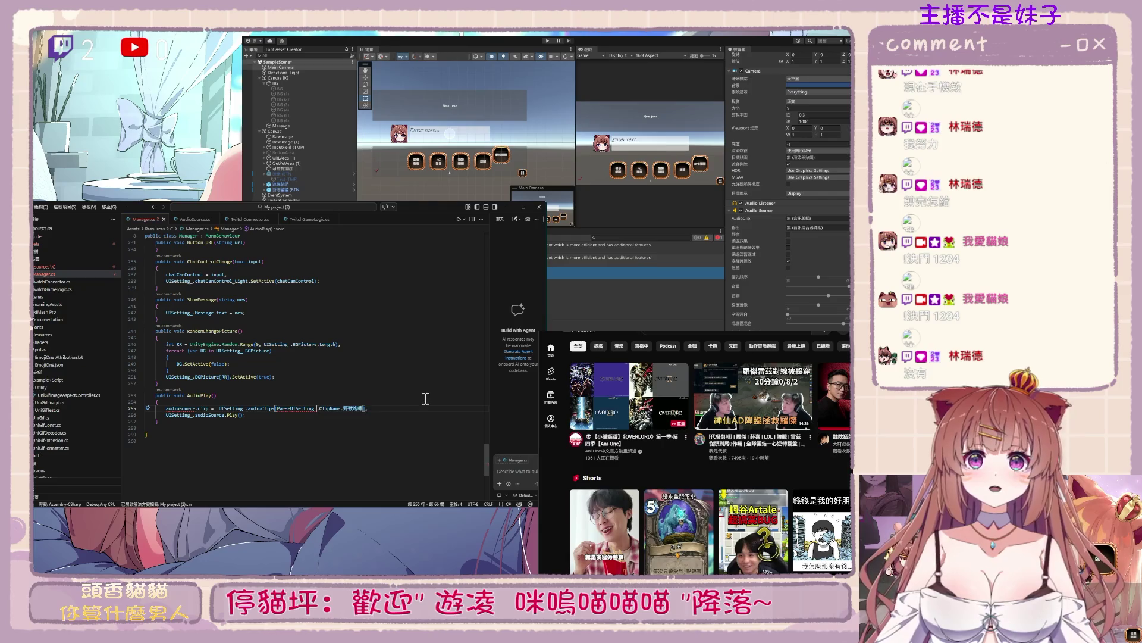
key(BackSpace)
key(BackSpace)
key(BackSpace)
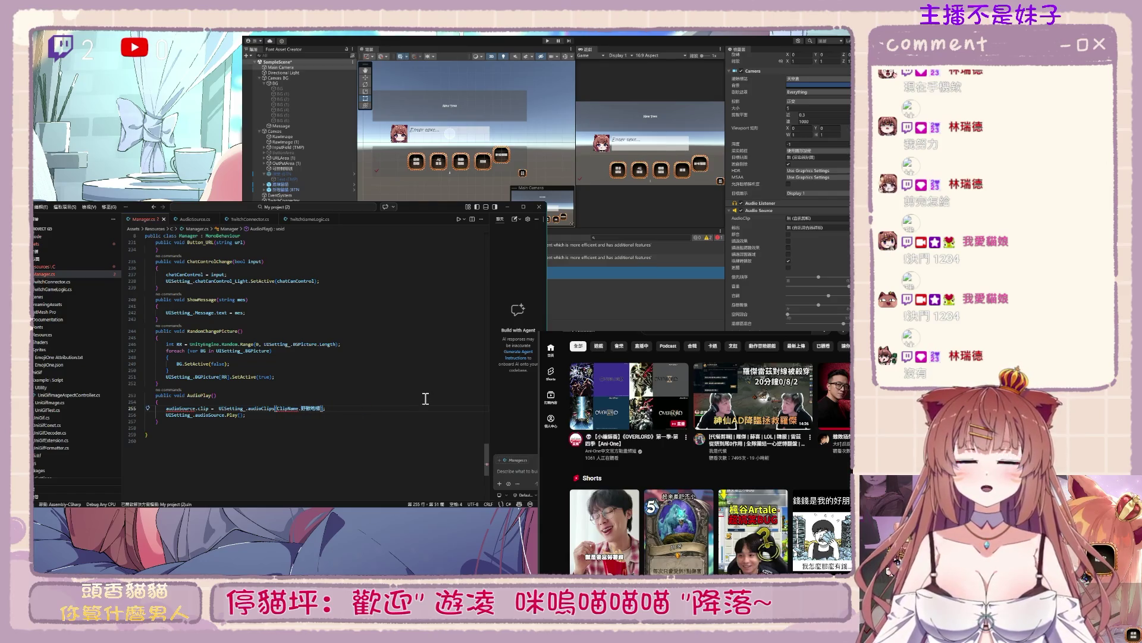
key(alt+Tab)
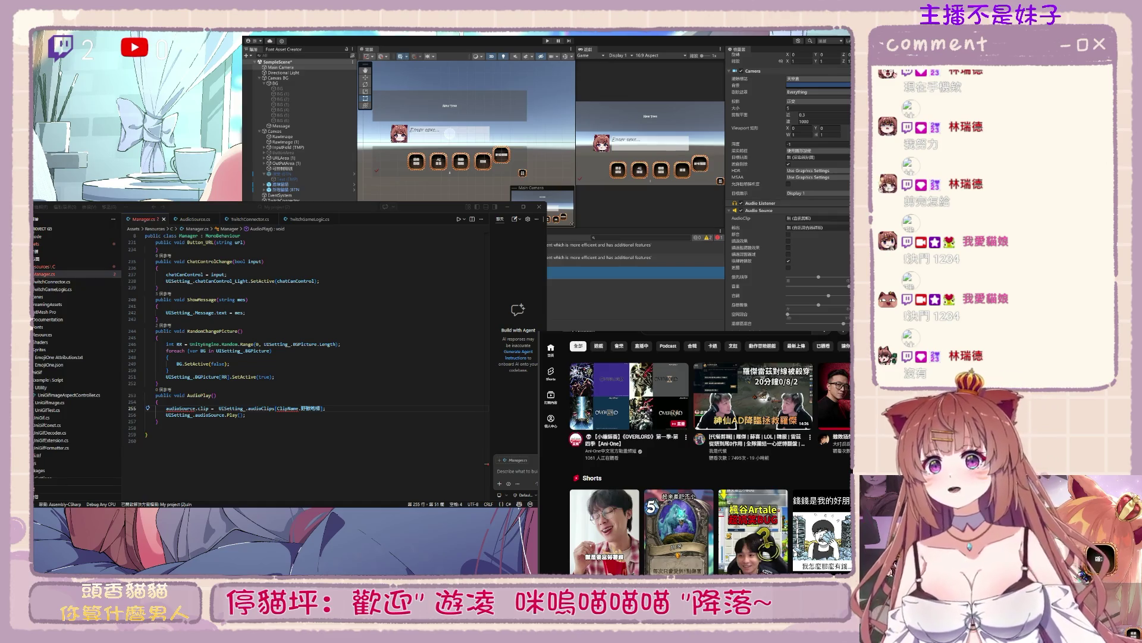
Cast the audioClips index to (int) and strip the UISetting_.ClipName. qualifiers
double_click(304, 407)
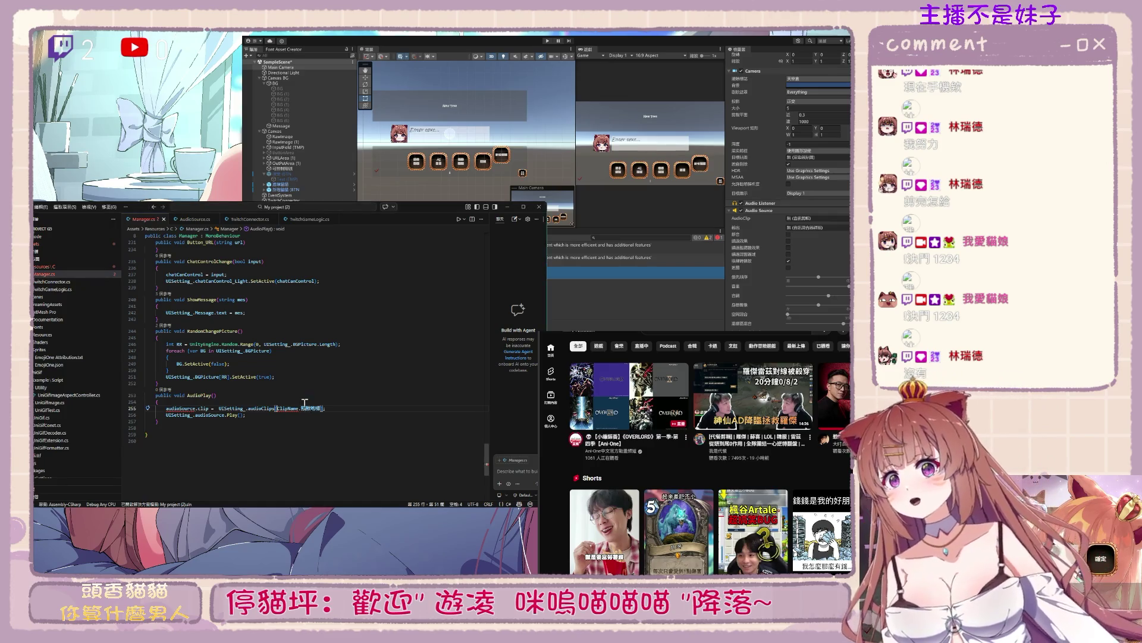
text((int))
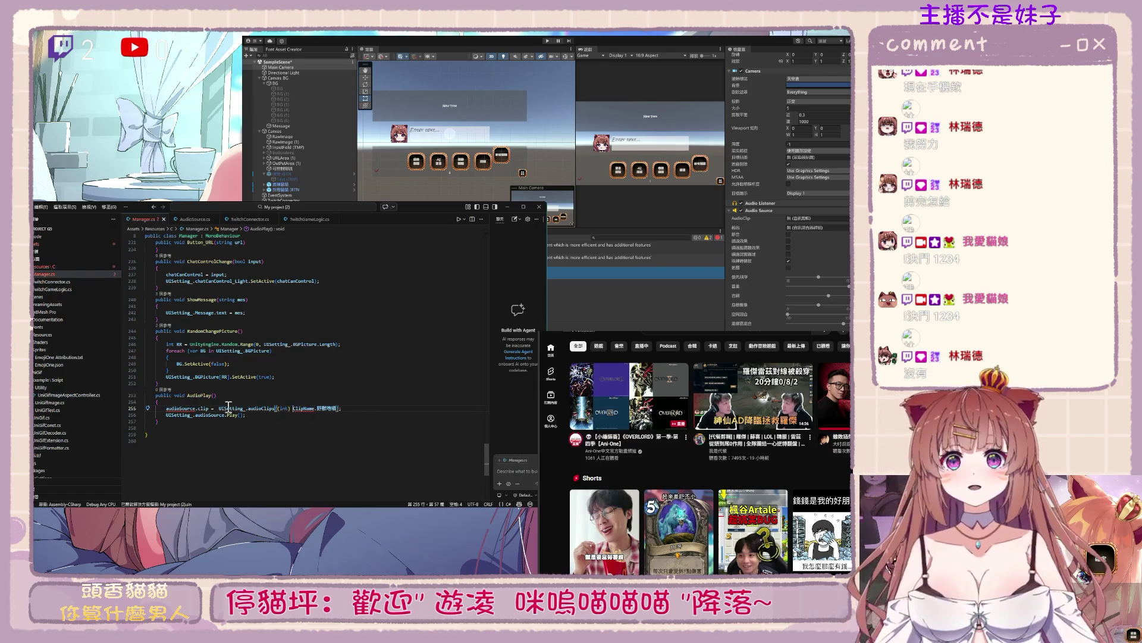
double_click(291, 408)
text(UISetting_.)
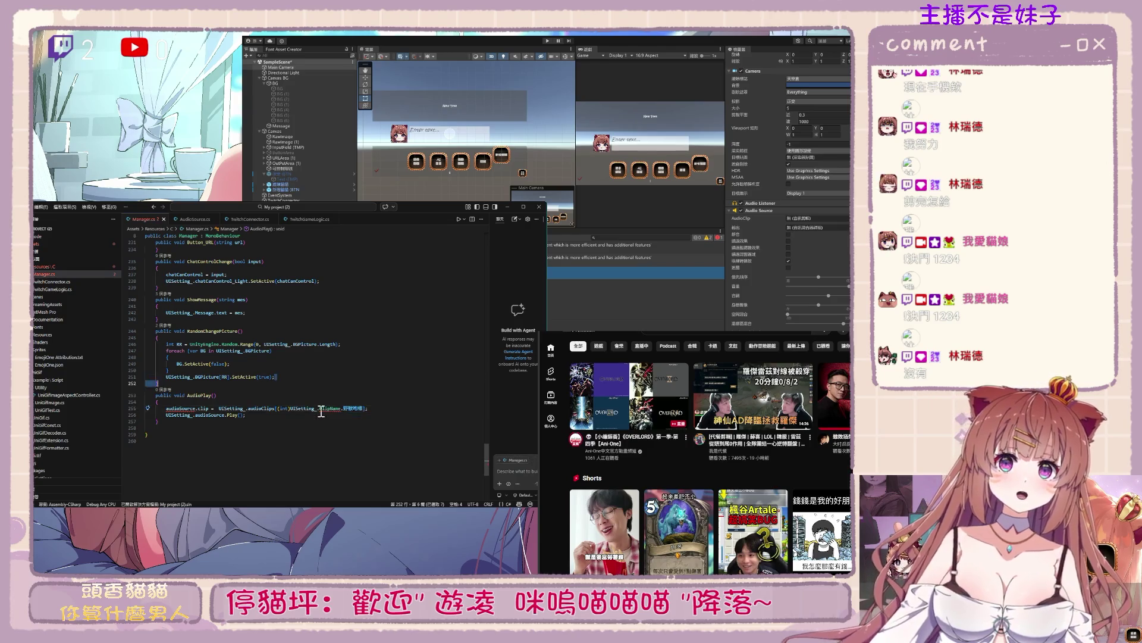
click(336, 410)
mouse_move(351, 410)
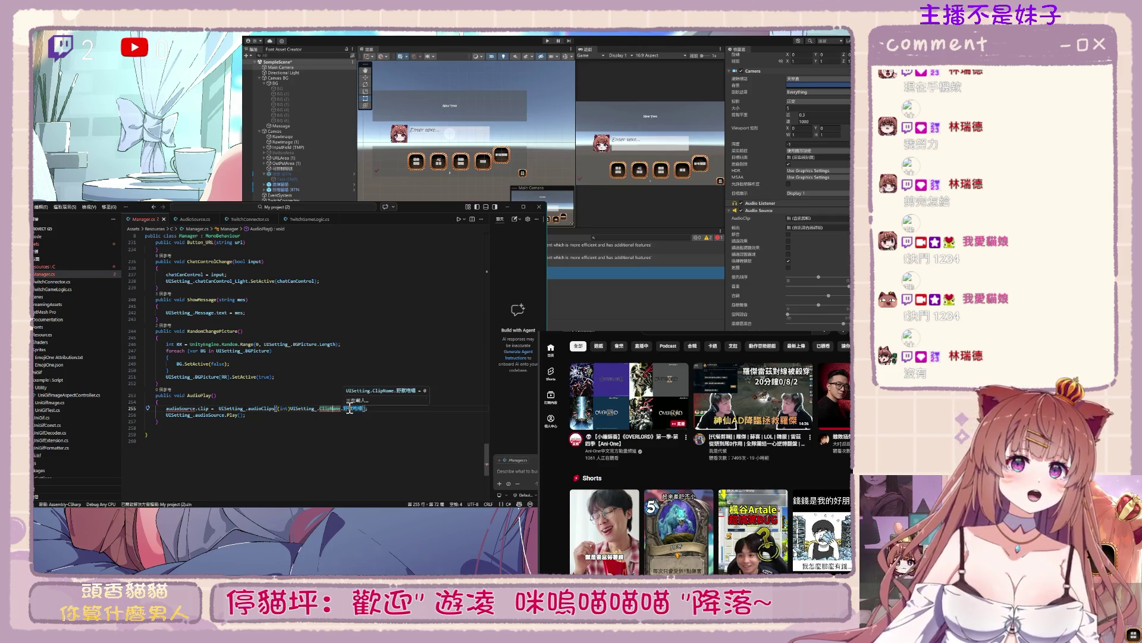
key(BackSpace)
key(BackSpace)
key(BackSpace)
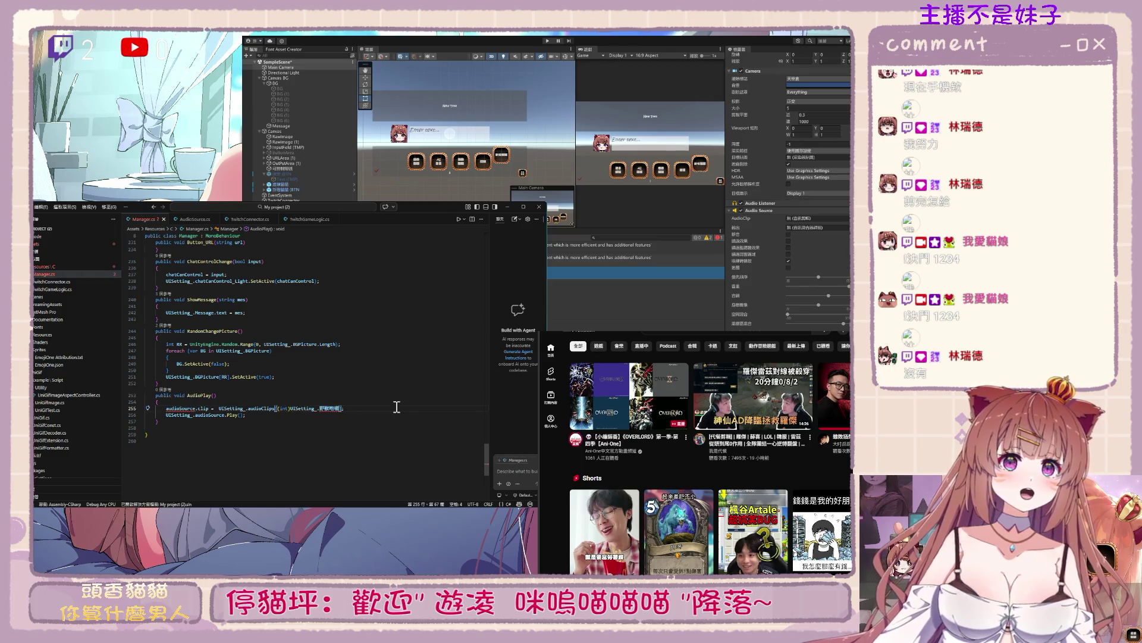
key(BackSpace)
key(BackSpace)
key(BackSpace)
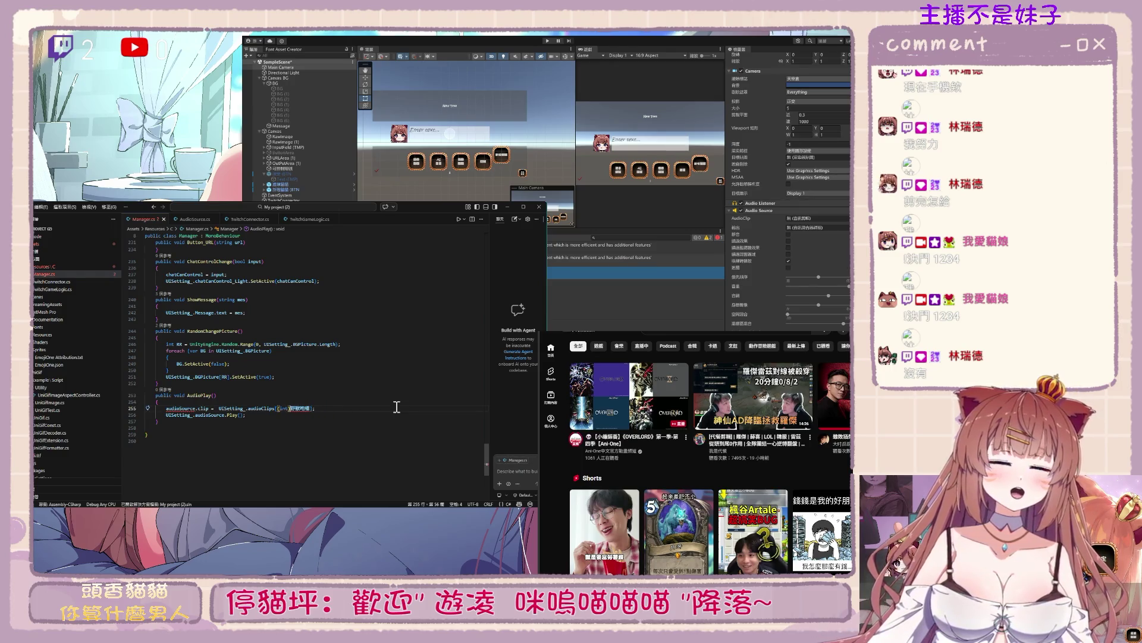
Scroll back up to the ClipName enum declaration
scroll(263, 422, up, 20)
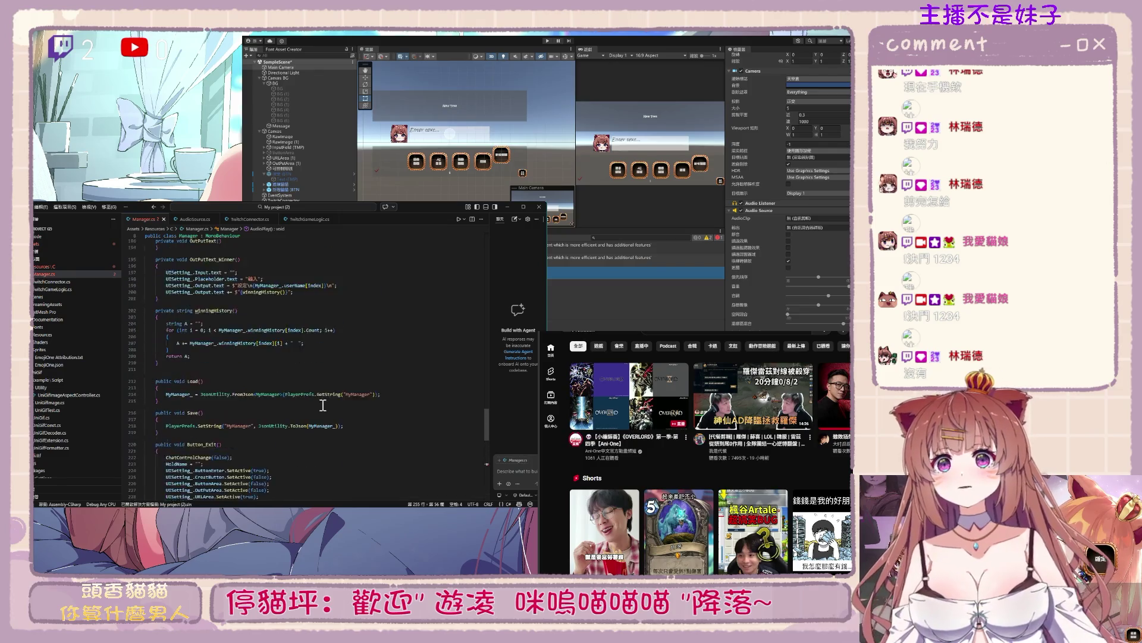
scroll(322, 404, up, 20)
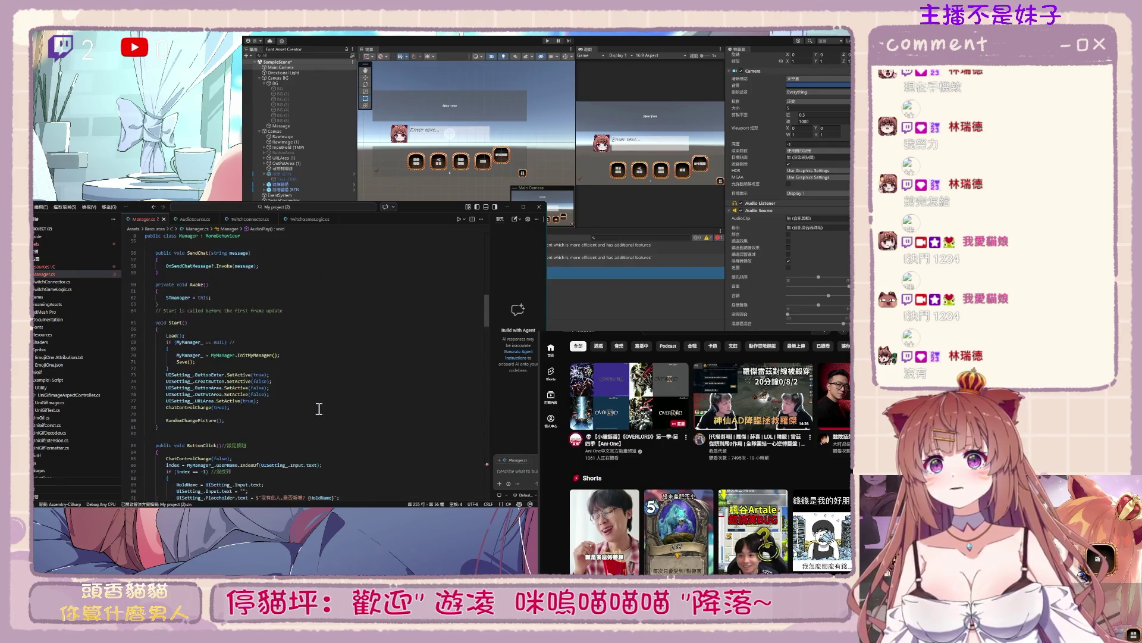
click(209, 368)
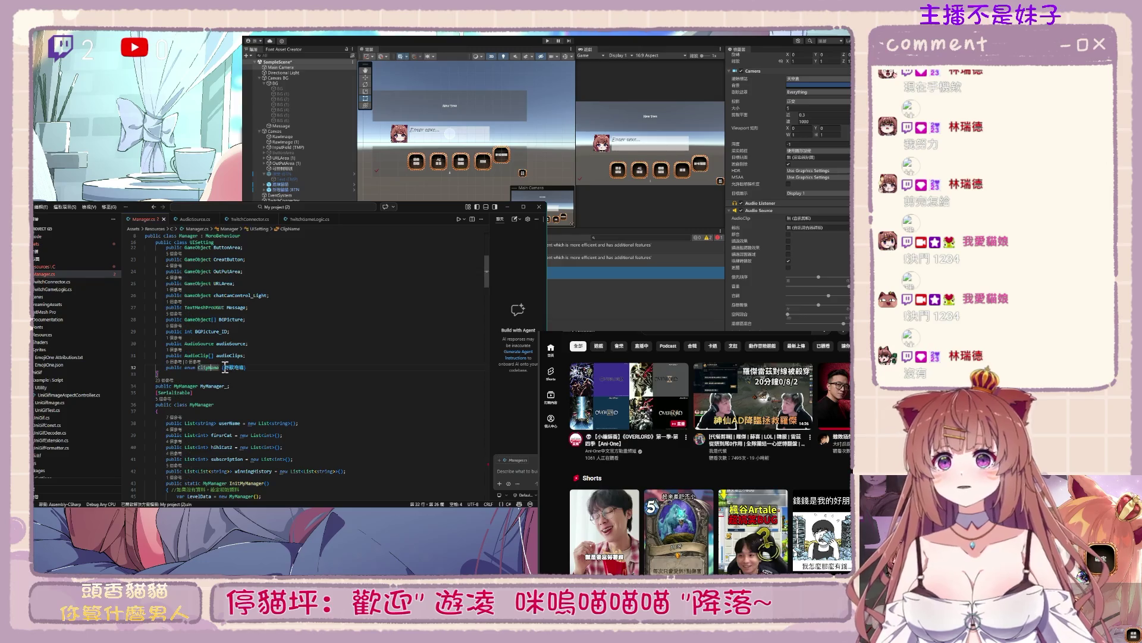
Add a 'public ClipName clipName;' field below the audioClips array
click(302, 359)
key(Return)
key(Tab)
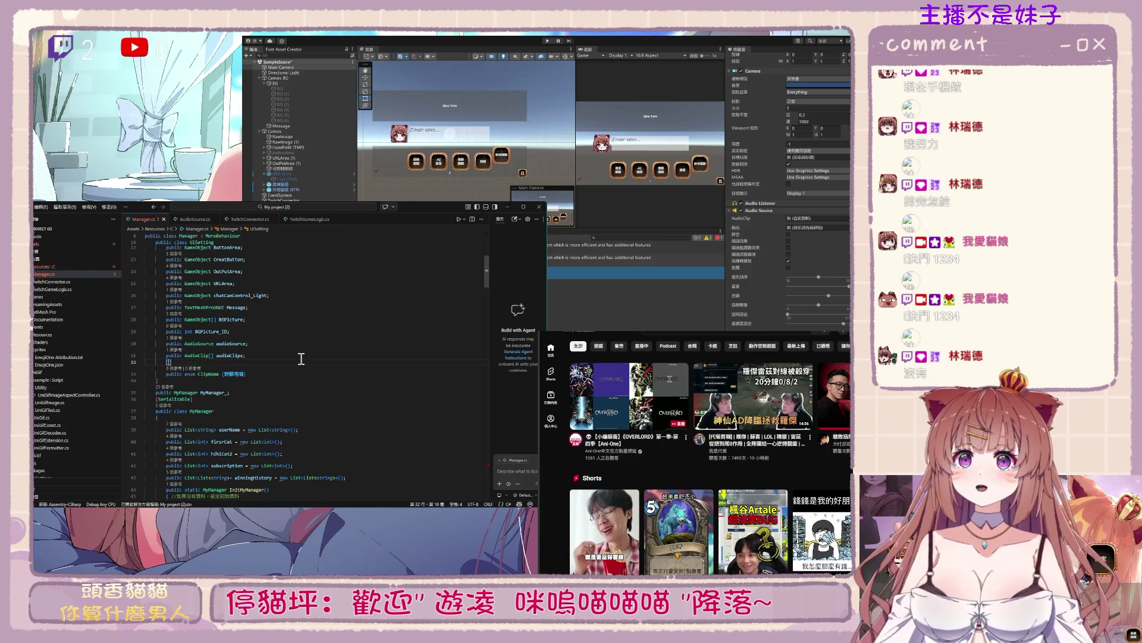
key(BackSpace)
key(BackSpace)
key(BackSpace)
key(BackSpace)
key(Down)
key(Up)
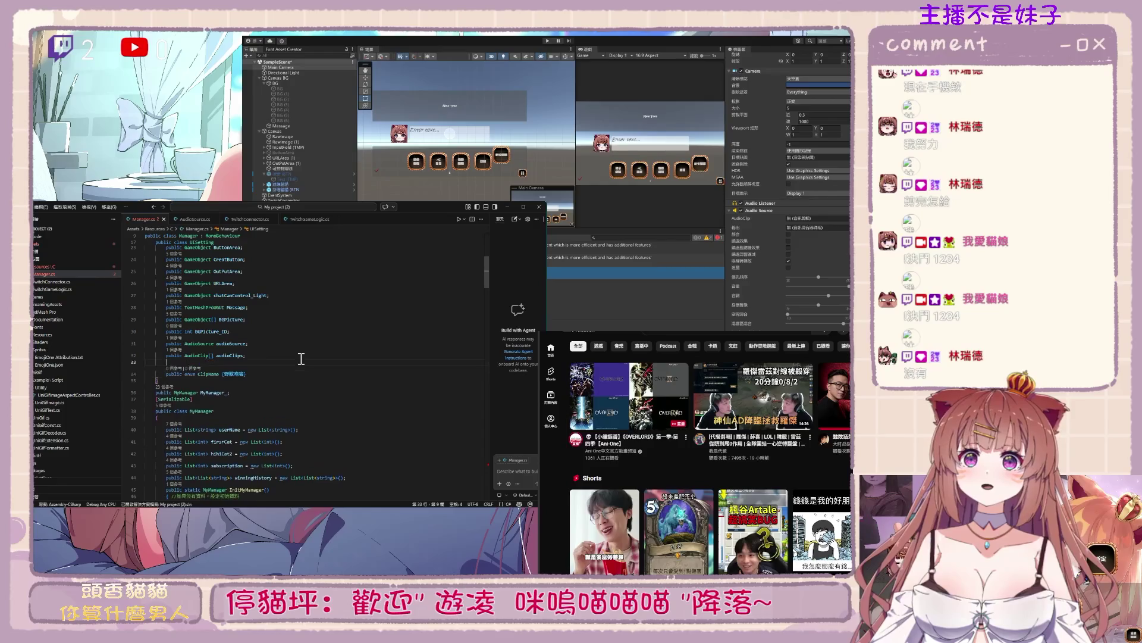
key(Tab)
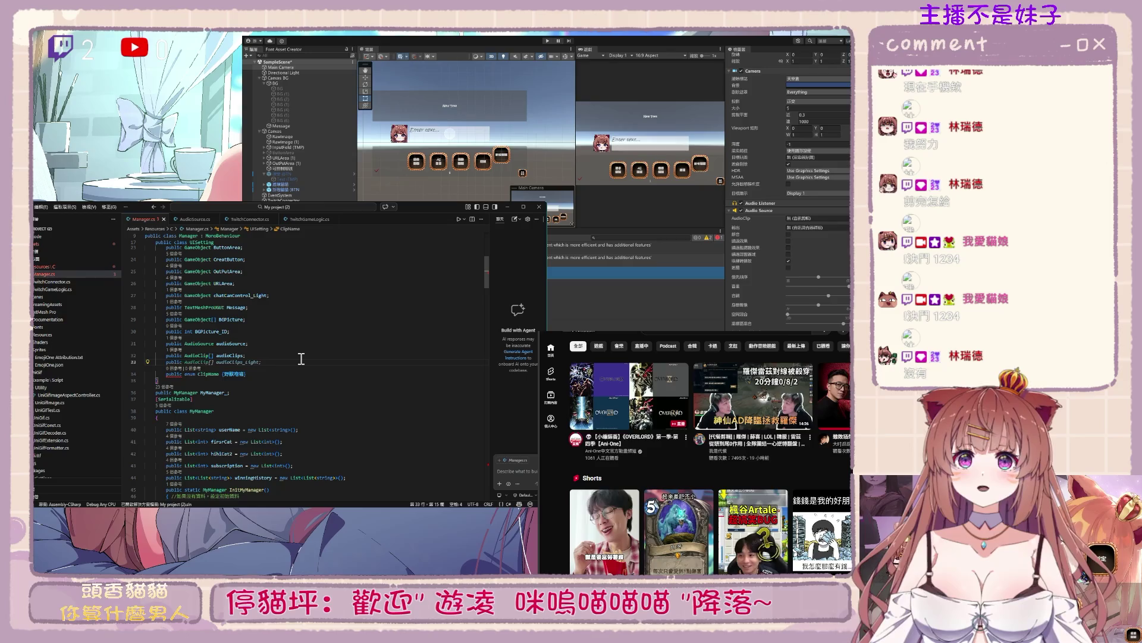
text( ClipName)
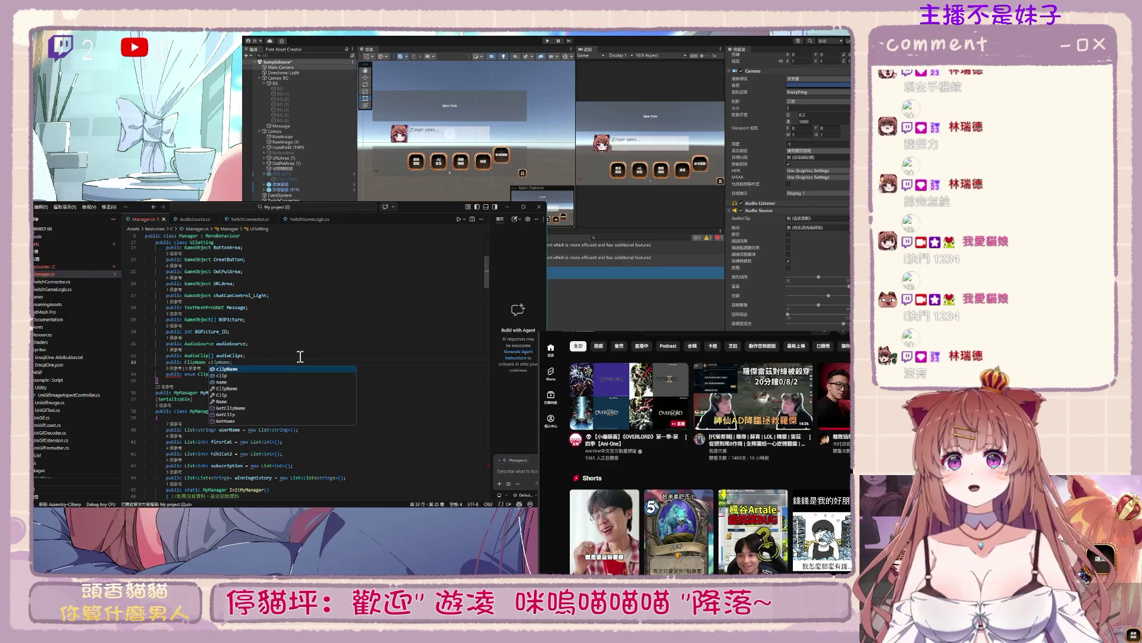
key(Tab)
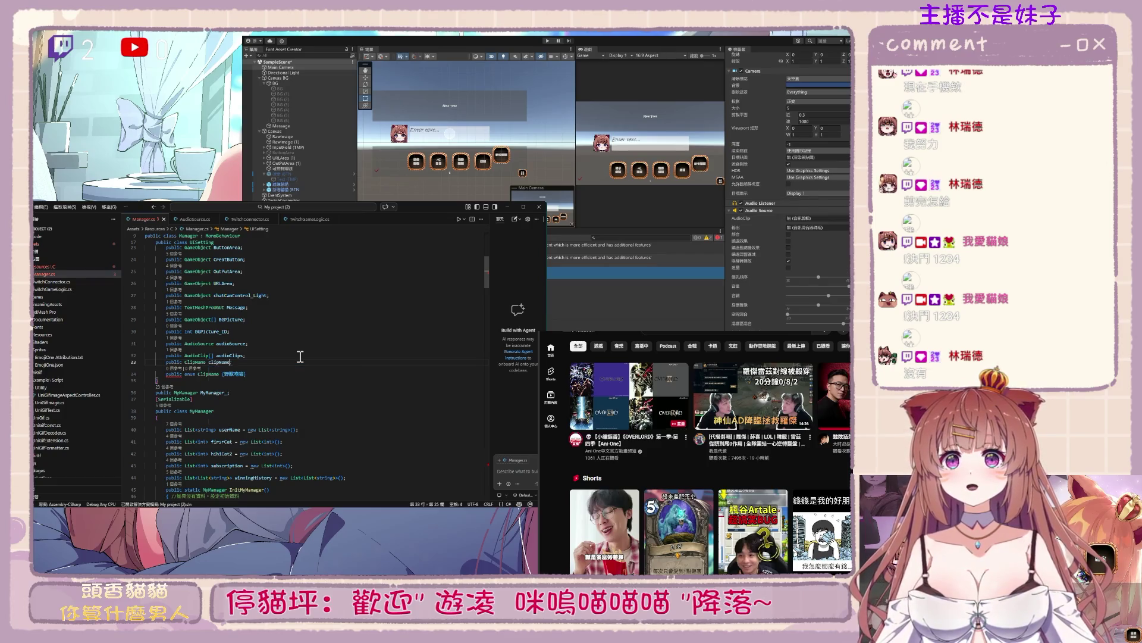
Briefly make the ClipName enum private, then undo it back to public
double_click(173, 374)
text(private)
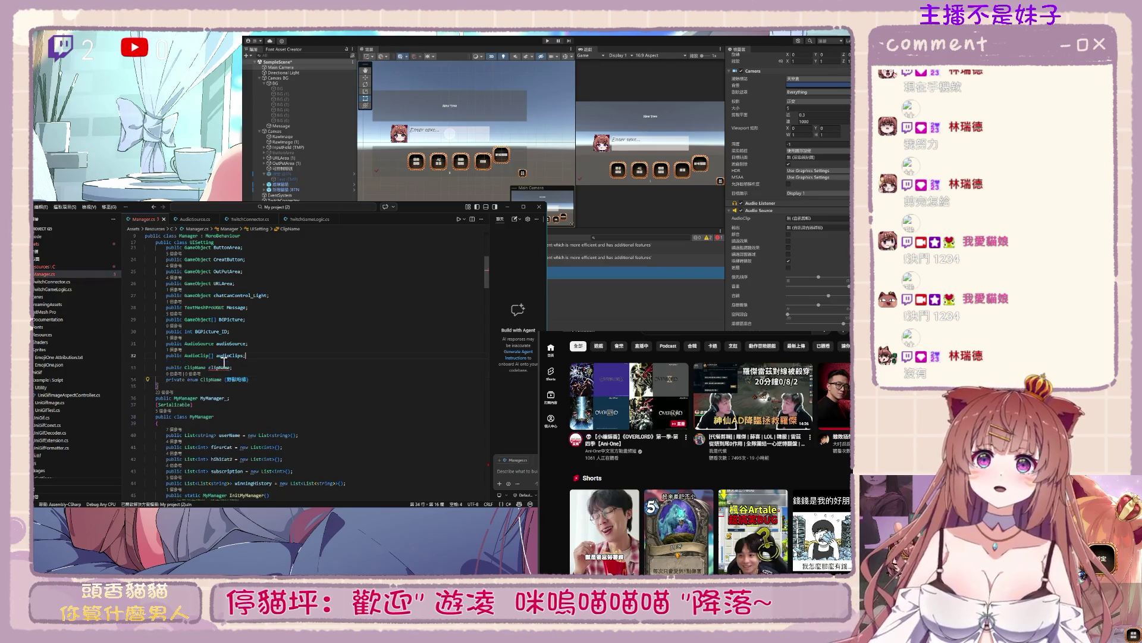
key(ctrl+z)
click(230, 368)
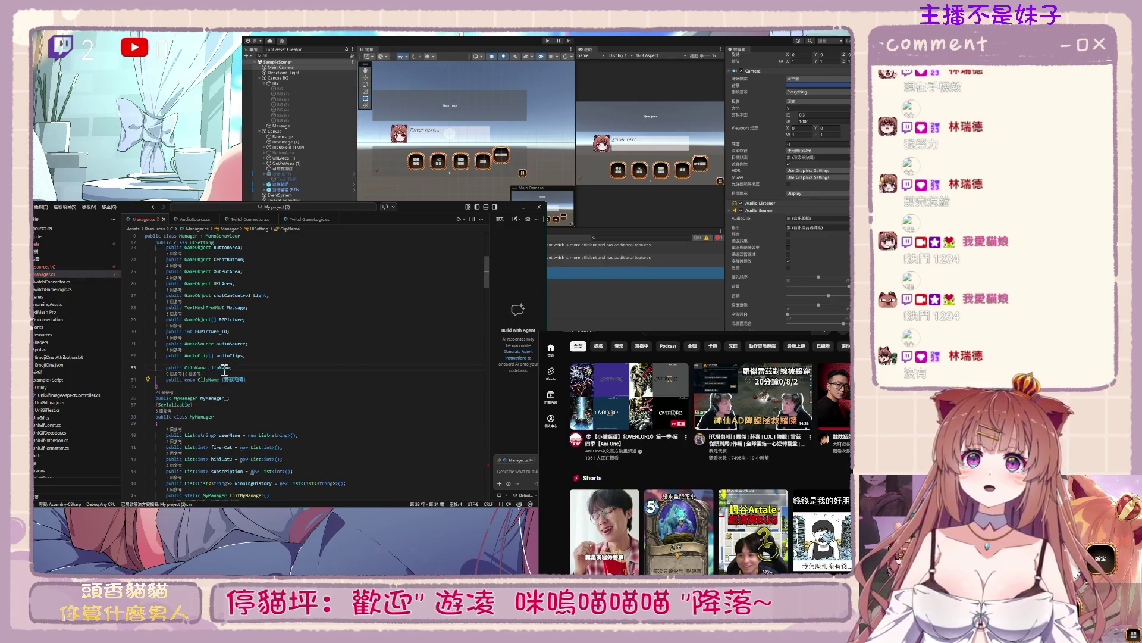
mouse_move(486, 280)
mouse_down()
mouse_move(495, 484)
mouse_move(499, 459)
mouse_up()
Put UISetting_.clipName inside the audioClips index on AudioPlay's clip line
click(301, 413)
text(clipName.野獸咆嘯];)
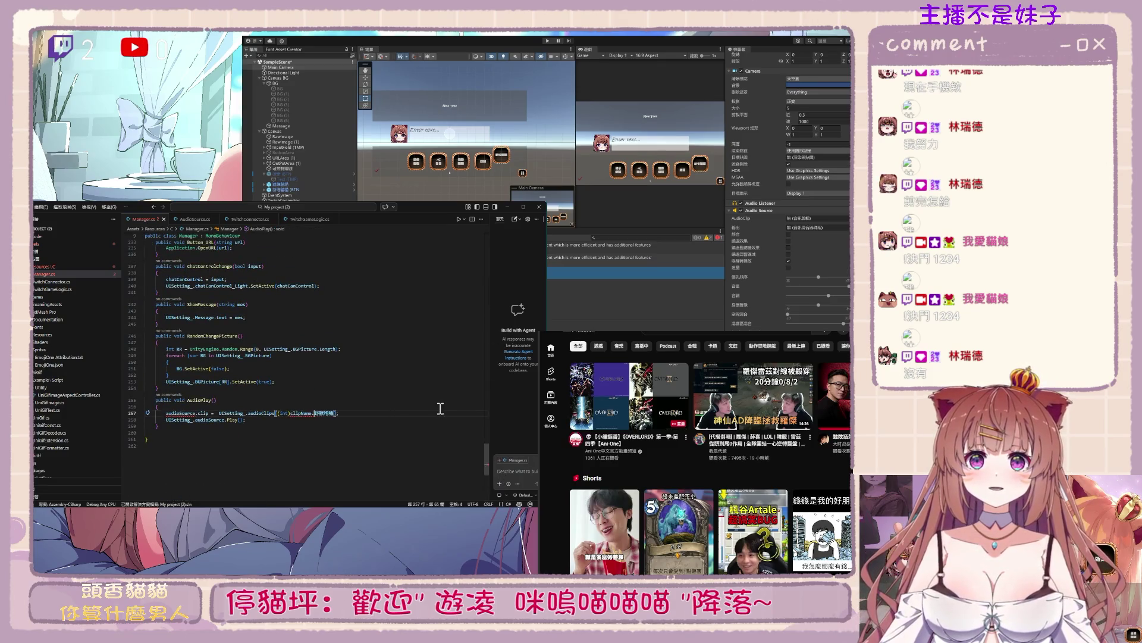
click(292, 412)
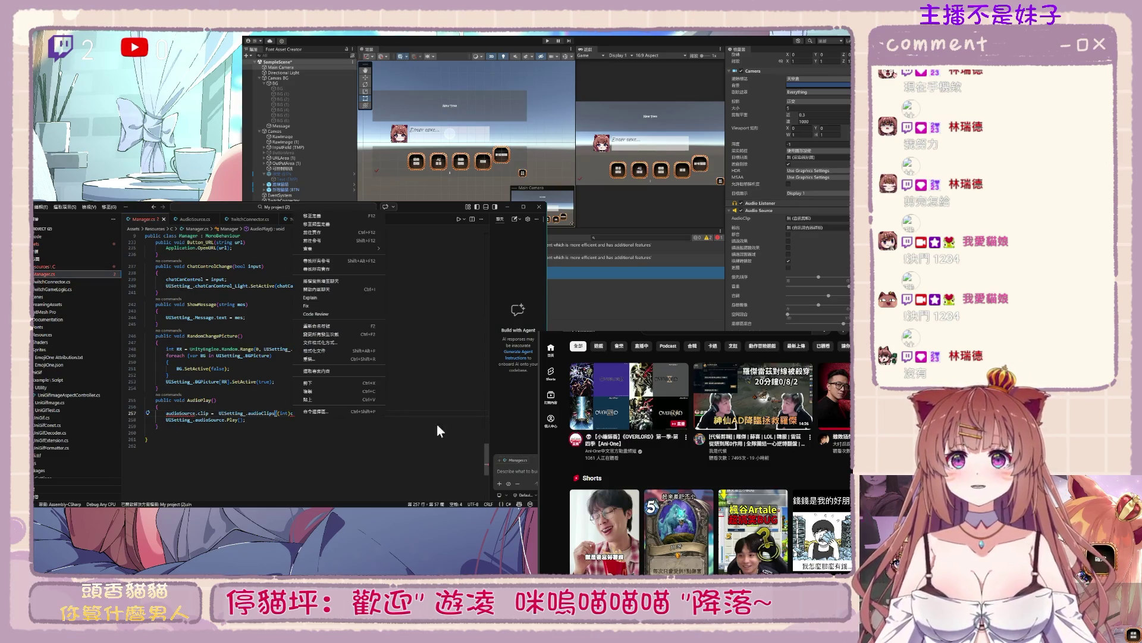
text(UISetting_.clipName.野獸咆嘯];)
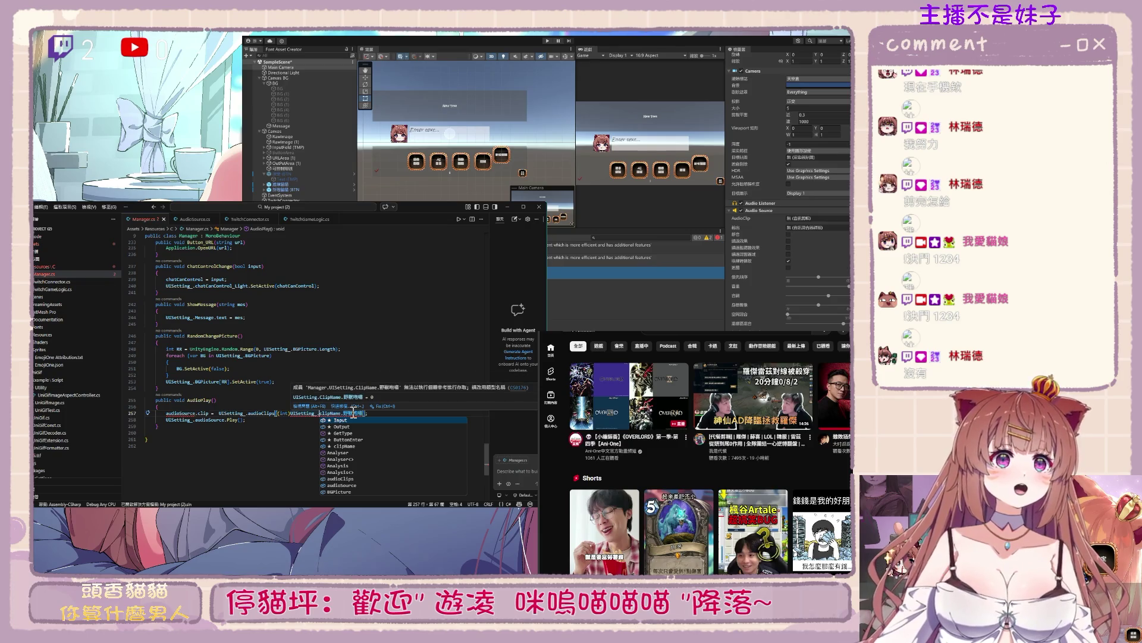
click(337, 413)
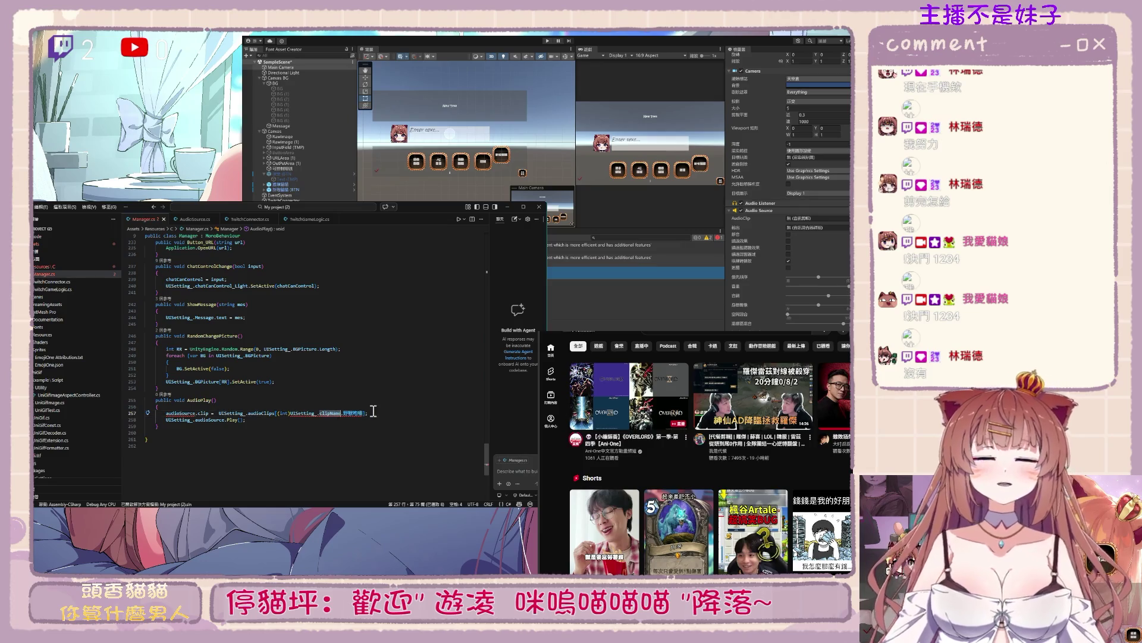
key(Left)
key(Left)
key(Left)
key(BackSpace)
text(C)
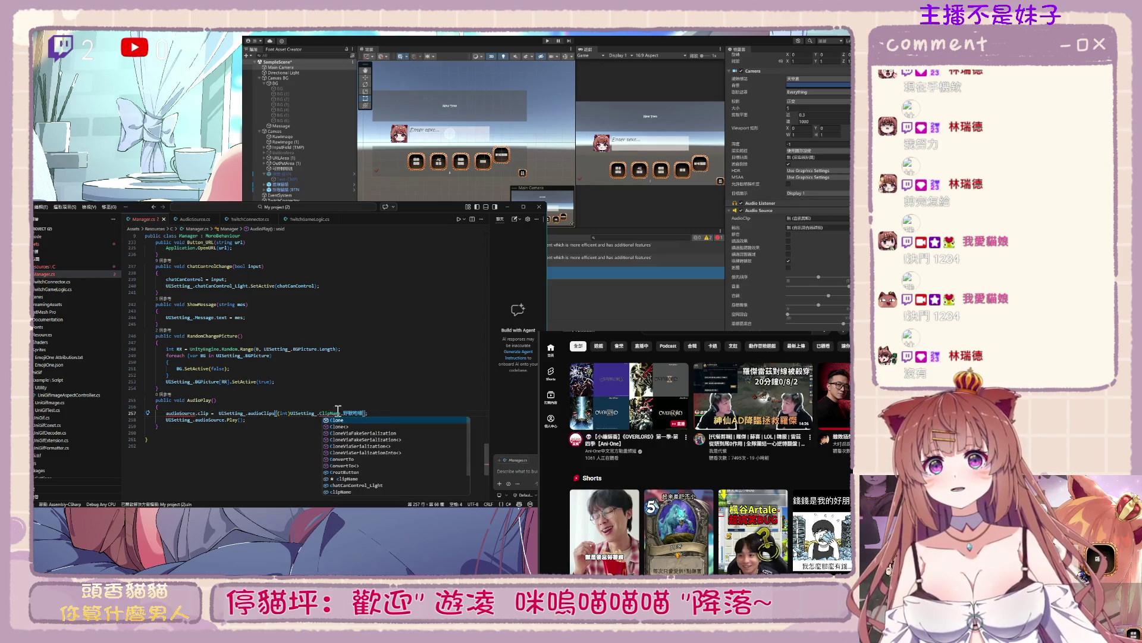
key(Escape)
Select the edited clip index expression and check Unity's console for compile errors
click(376, 413)
click(420, 457)
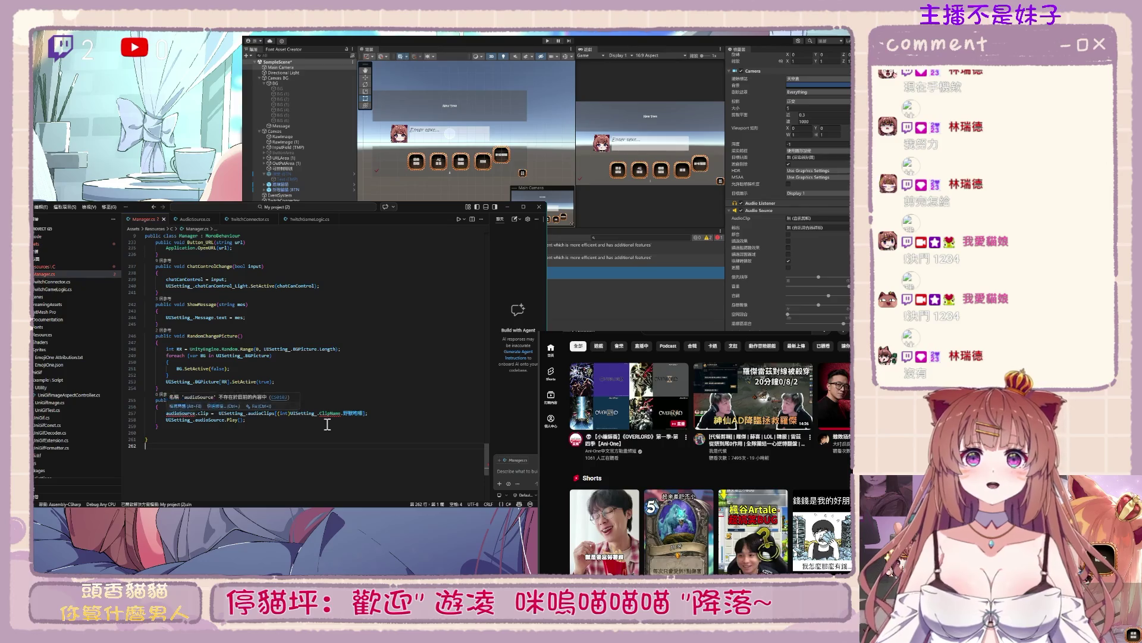
drag(280, 413, 245, 420)
key(alt+Tab)
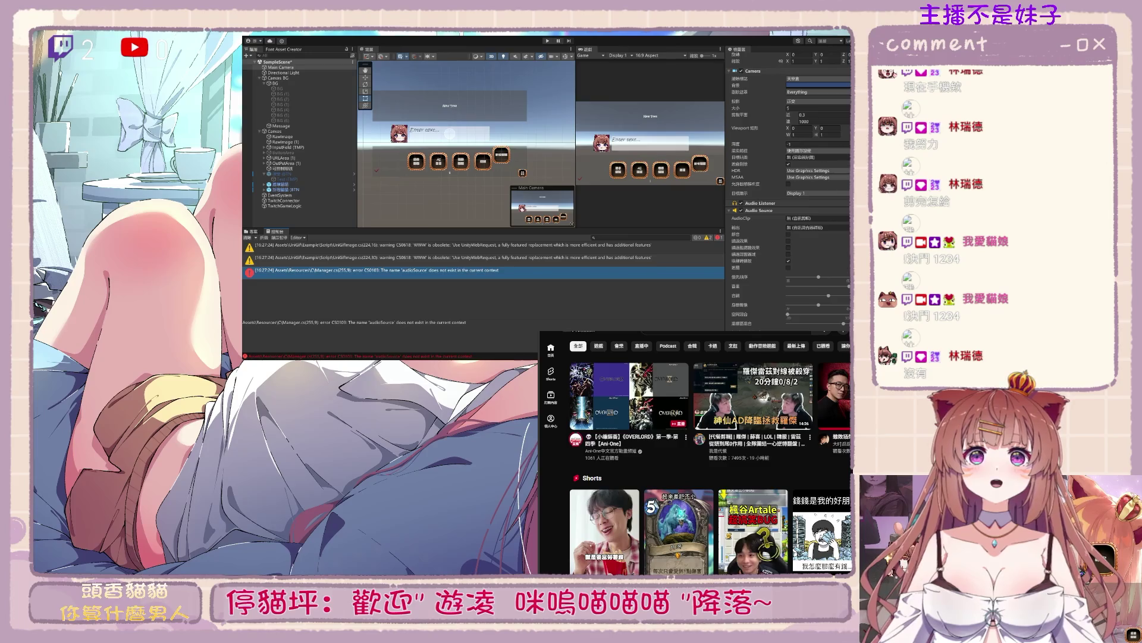
key(alt+Tab)
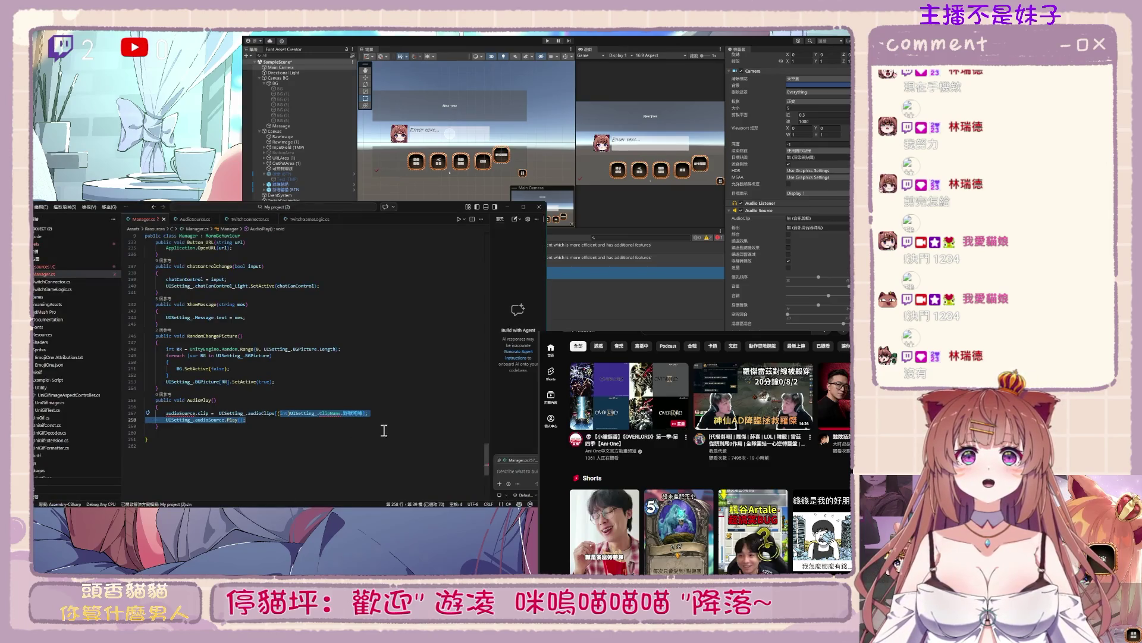
Scroll up Manager.cs and select the ClipName enum name on line 34
scroll(396, 429, up, 15)
scroll(395, 430, down, 9)
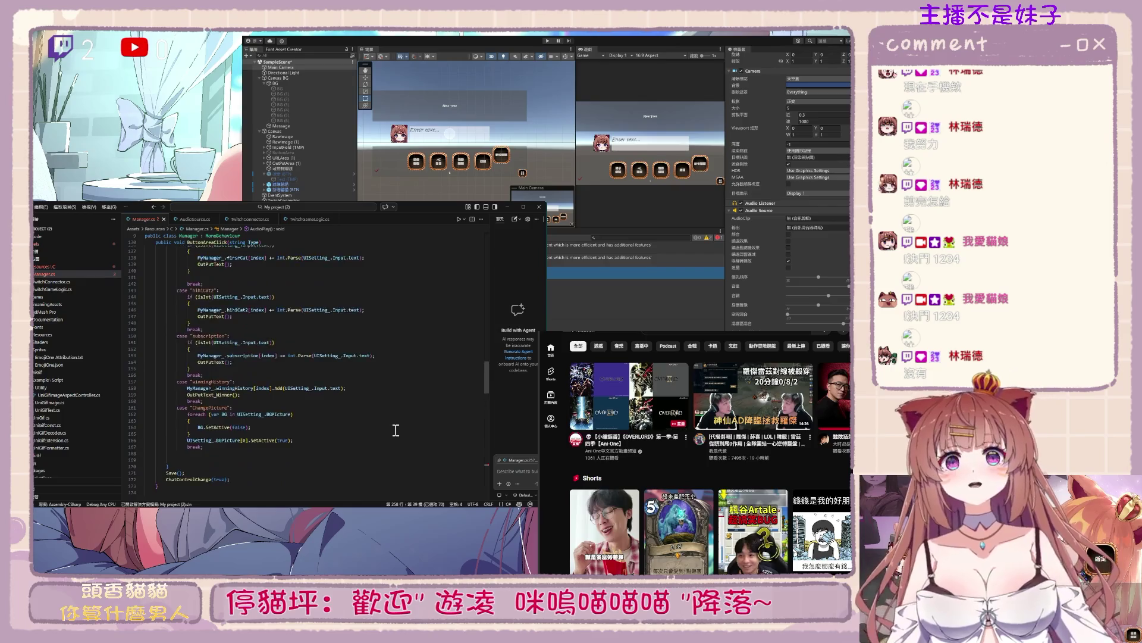
scroll(395, 430, up, 20)
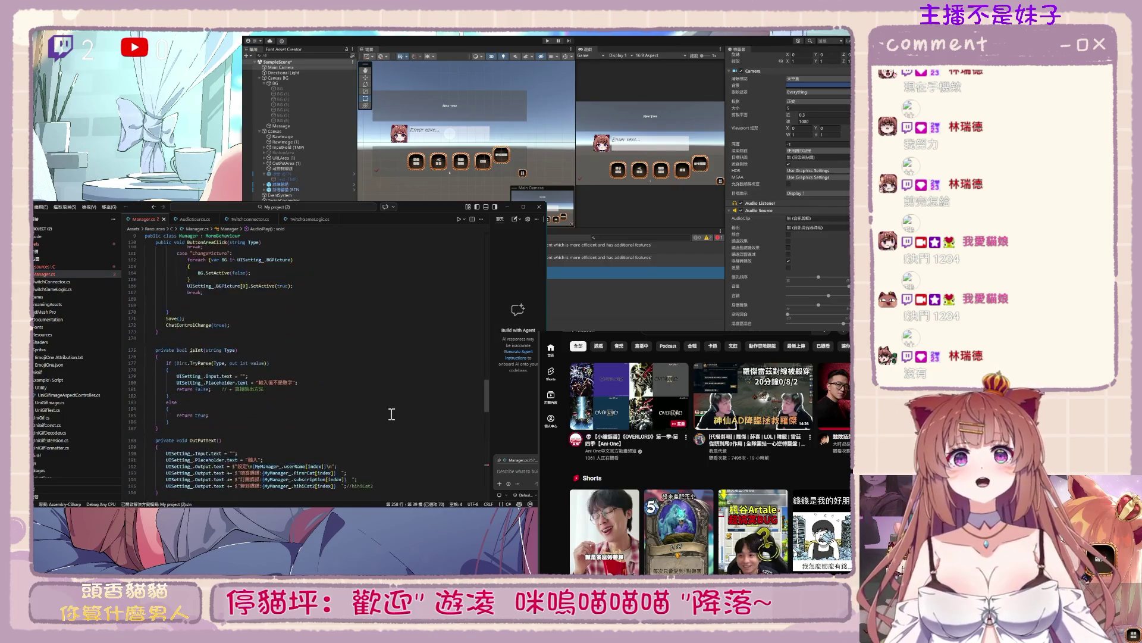
scroll(375, 387, up, 20)
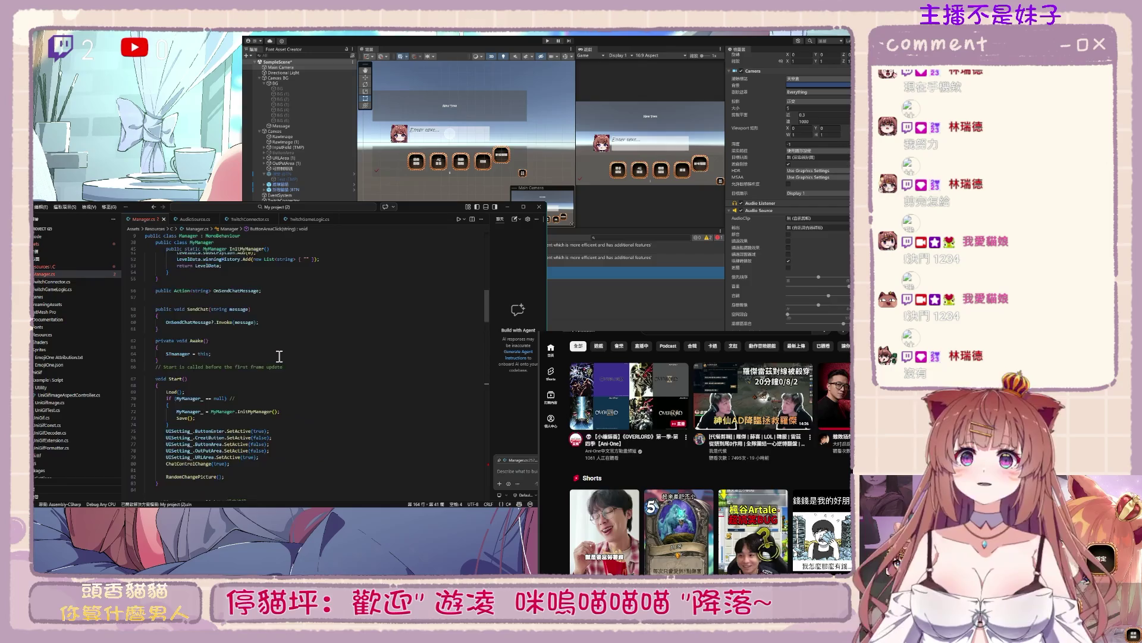
scroll(247, 357, up, 2)
double_click(208, 372)
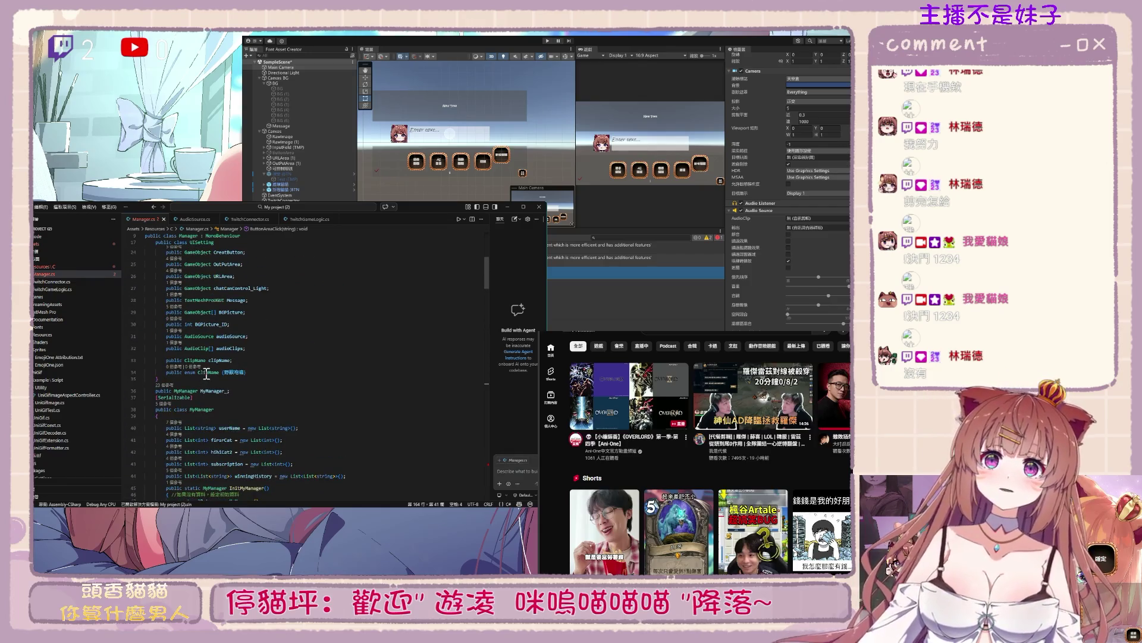
drag(484, 272, 478, 499)
scroll(483, 460, up, 5)
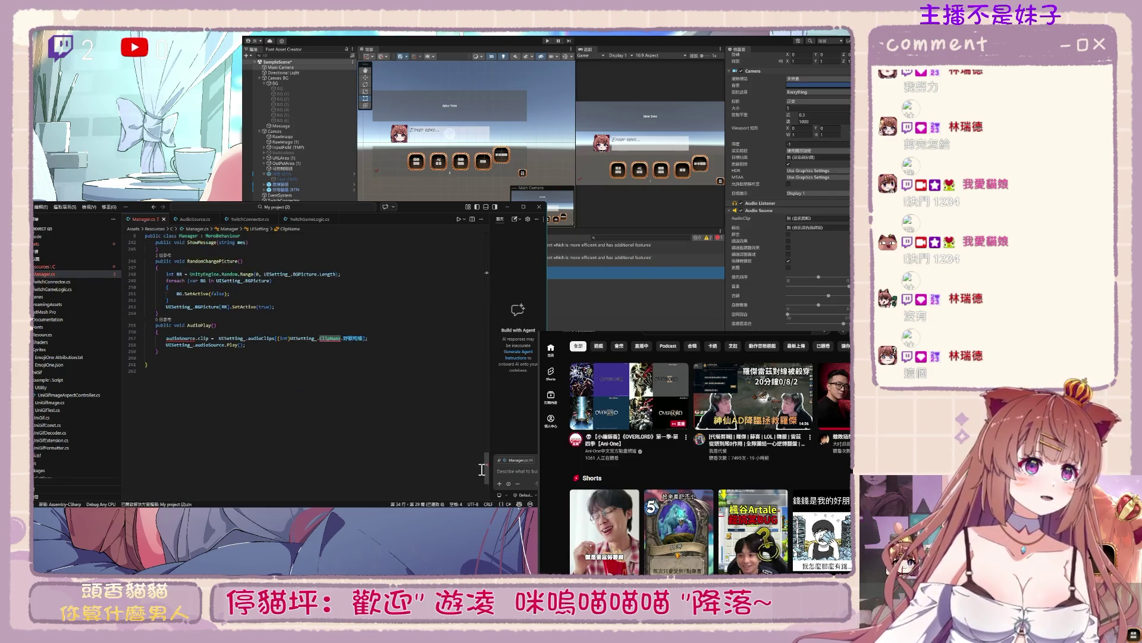
Delete the UISetting_ prefix before ClipName on line 257, then inspect the clipName field
click(323, 338)
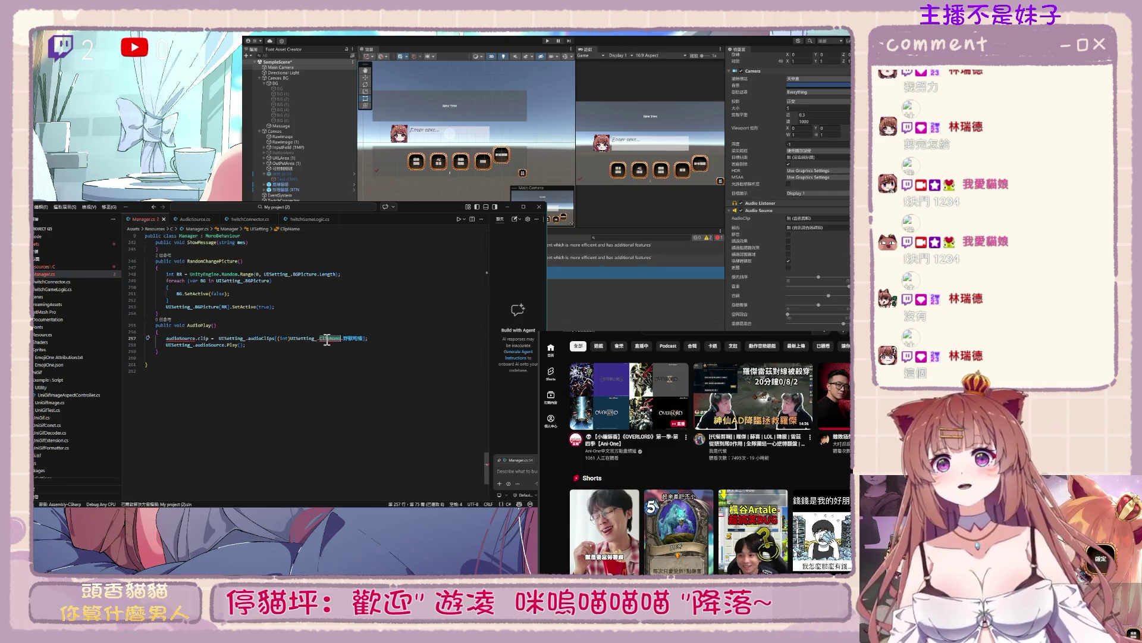
key(BackSpace)
key(BackSpace)
key(BackSpace)
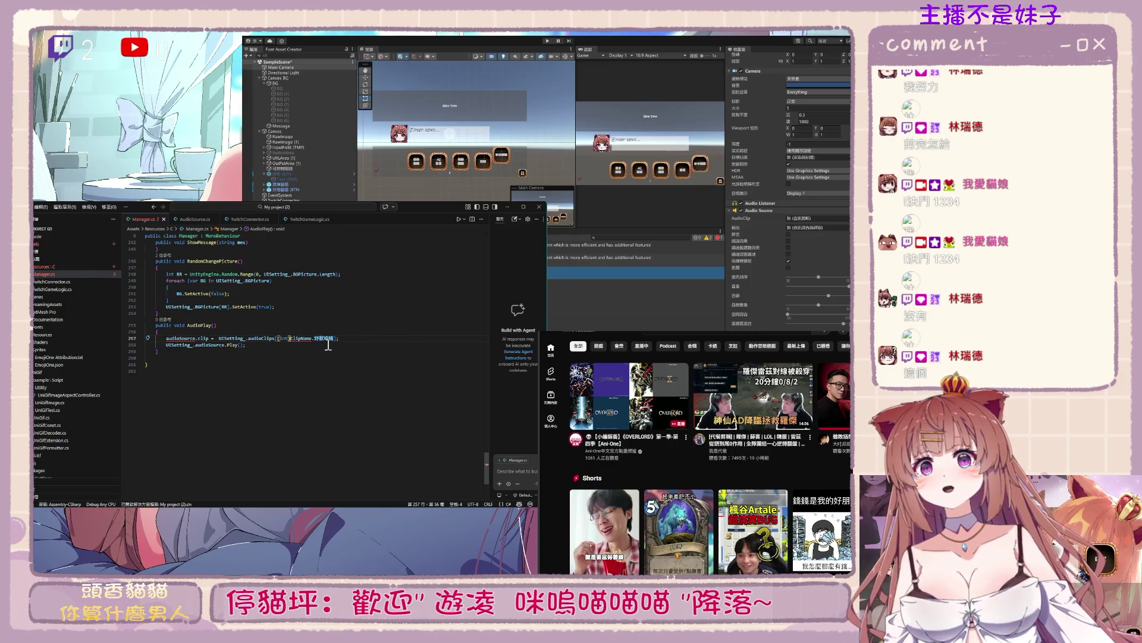
click(483, 319)
mouse_move(484, 319)
mouse_down()
mouse_move(476, 244)
mouse_move(474, 274)
mouse_up()
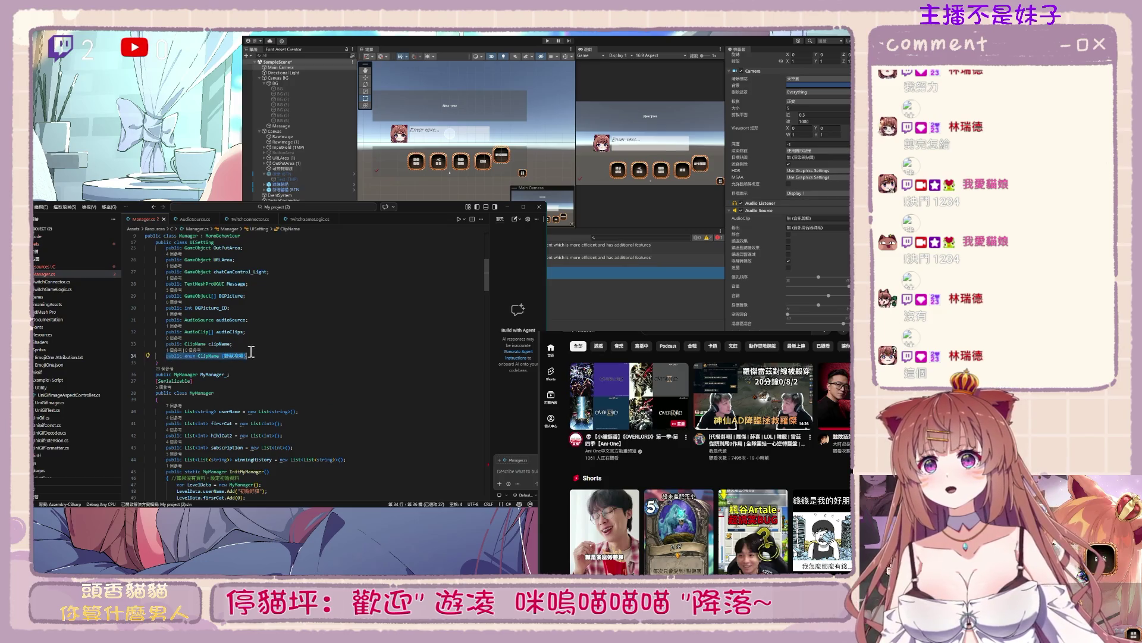
click(199, 343)
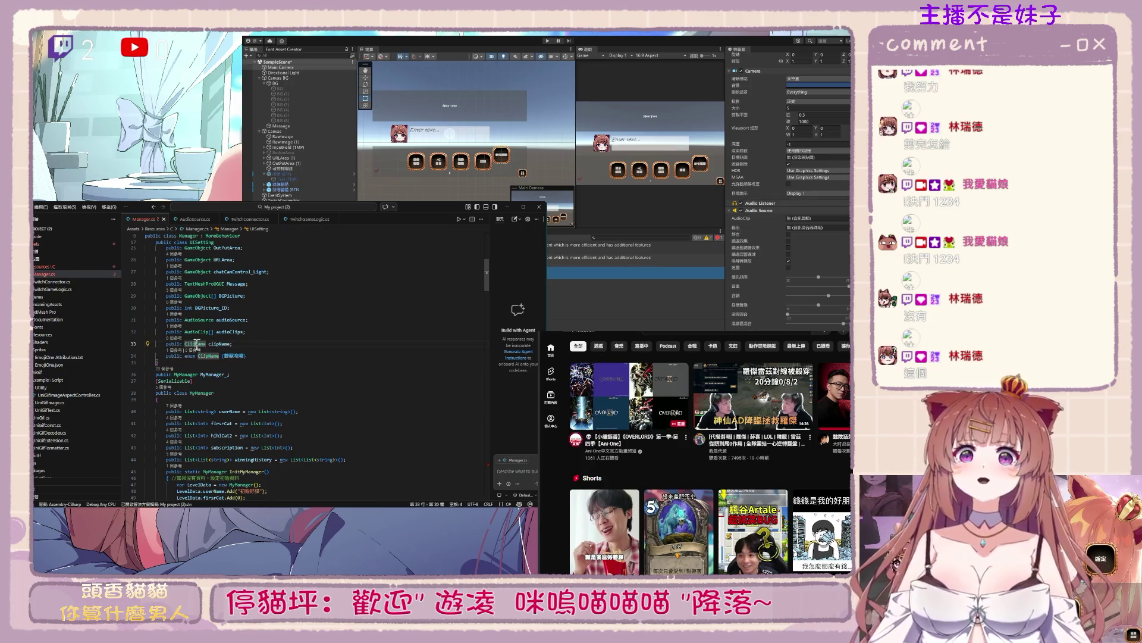
double_click(221, 344)
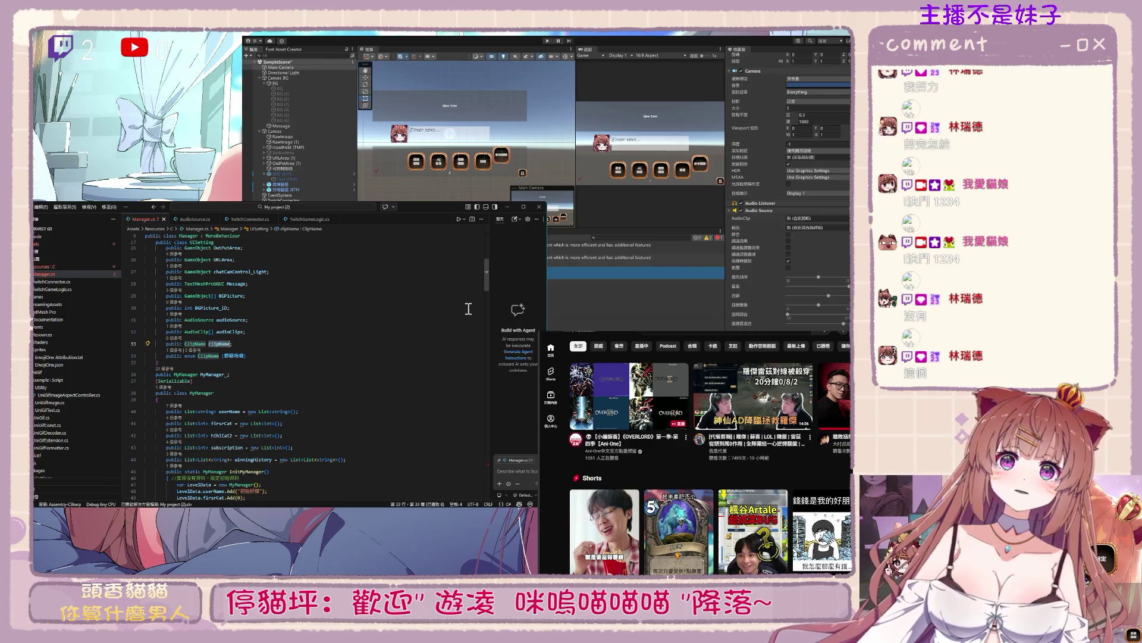
drag(487, 279, 480, 468)
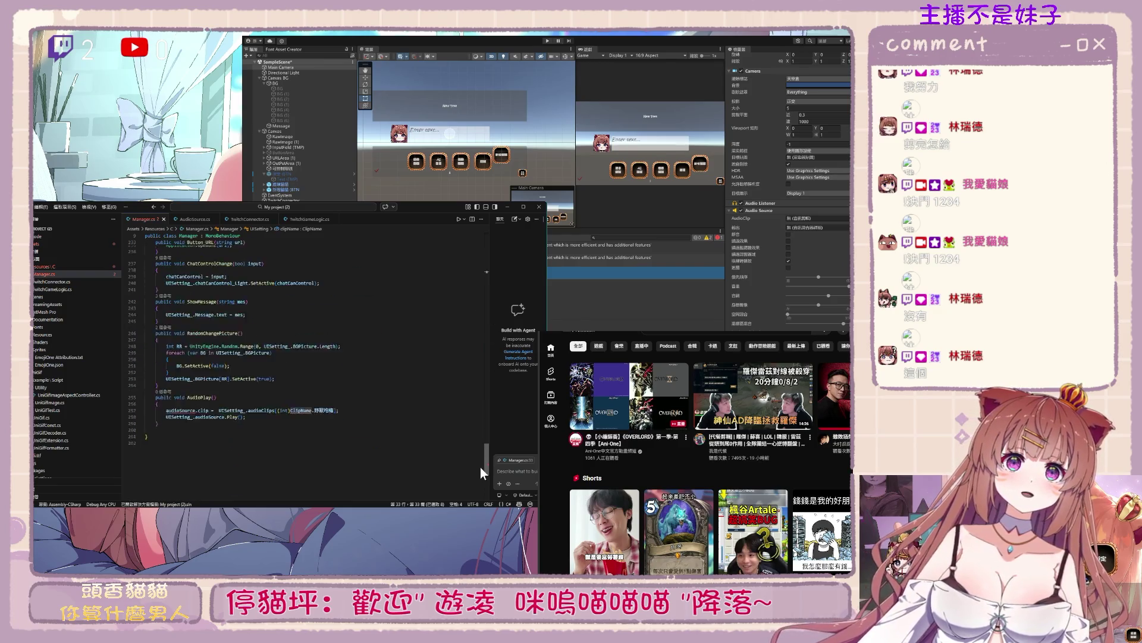
double_click(178, 426)
key(ctrl+c)
click(292, 419)
key(ctrl+v)
text(.)
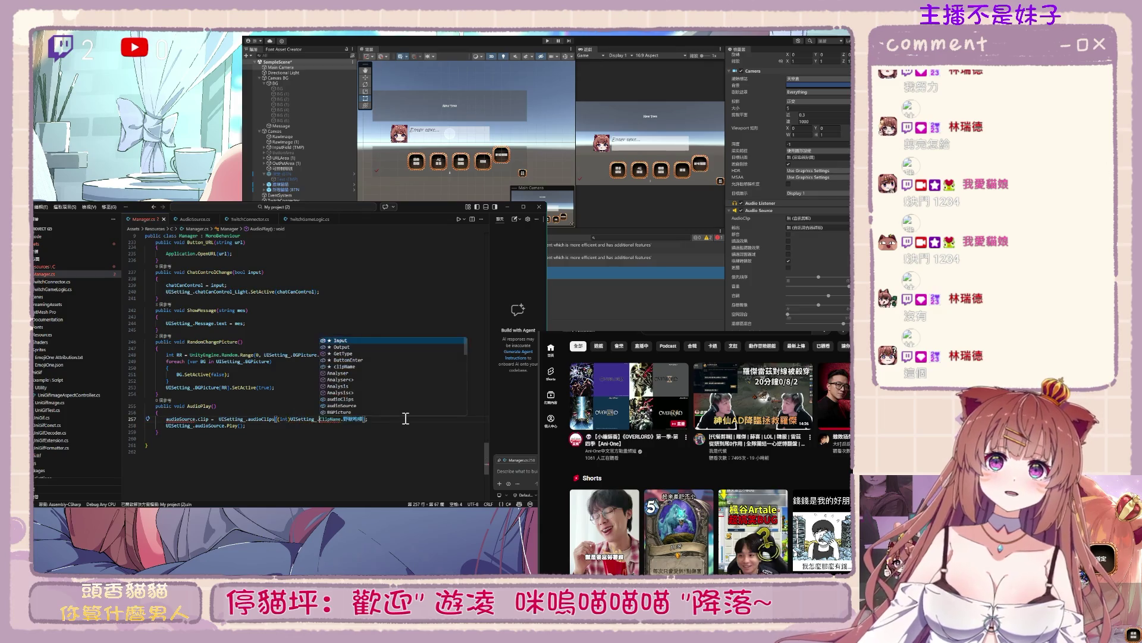
mouse_move(330, 421)
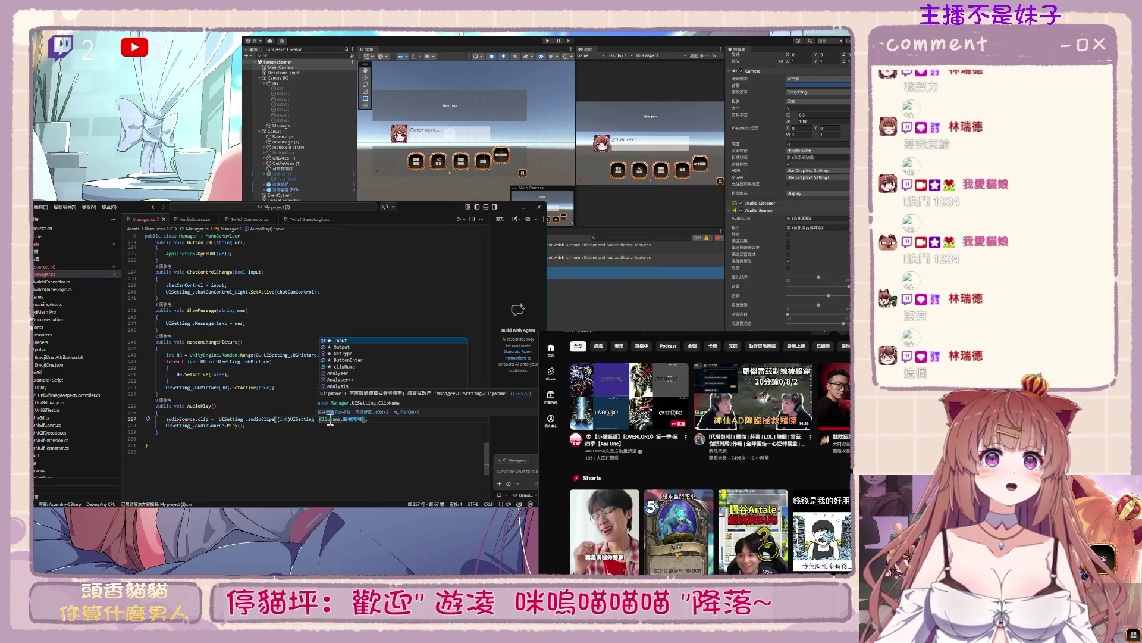
double_click(306, 420)
text(Ma)
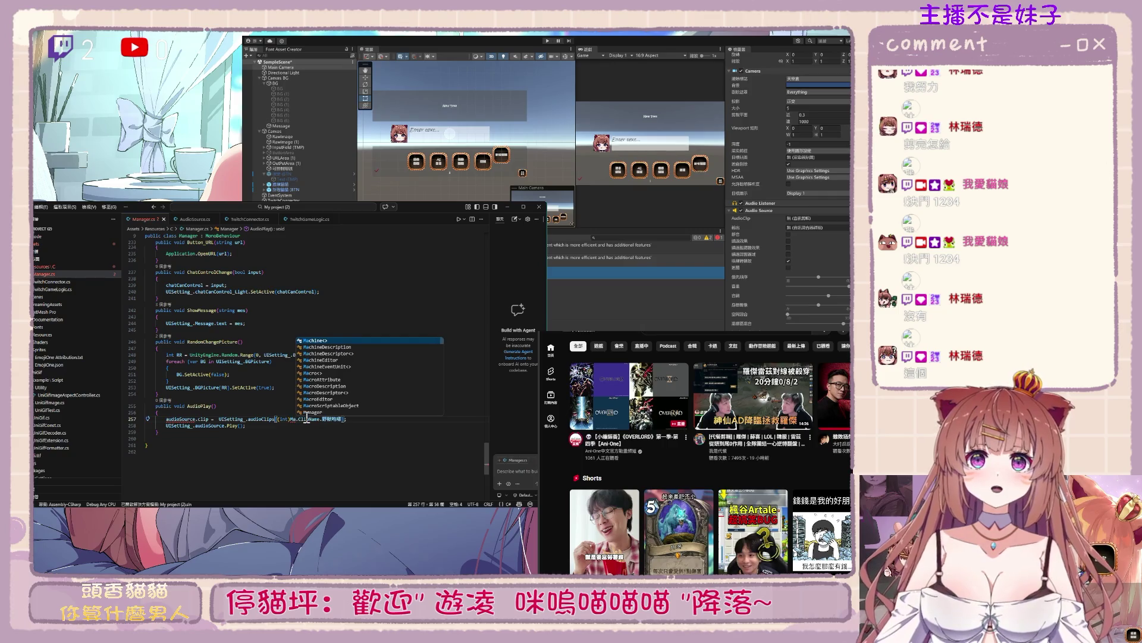
key(ctrl+z)
key(Left)
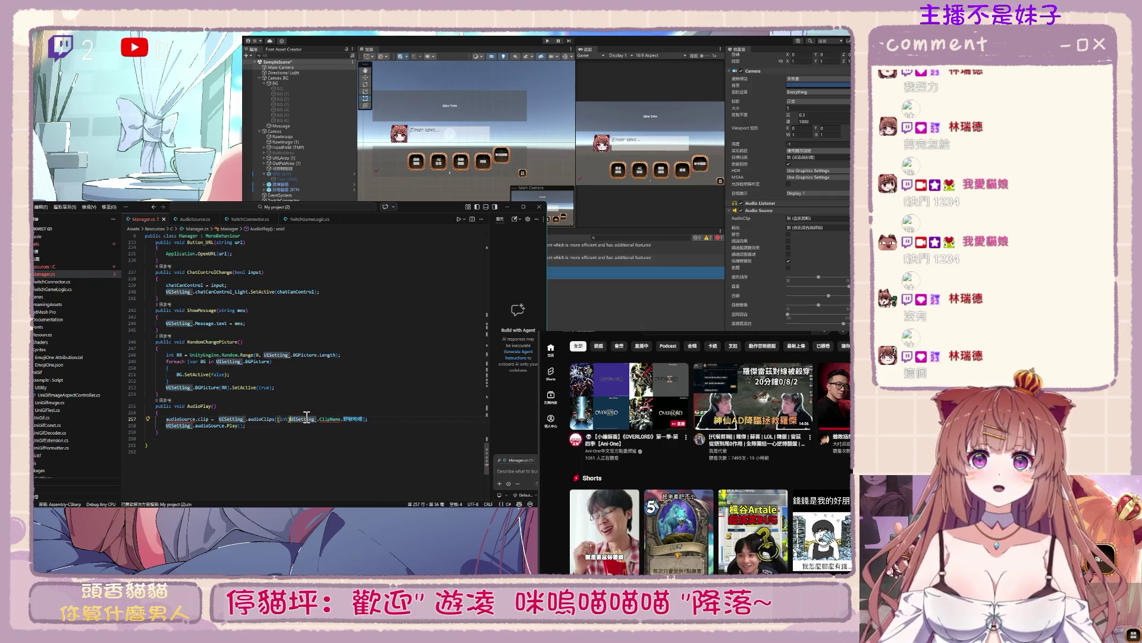
text(Ma)
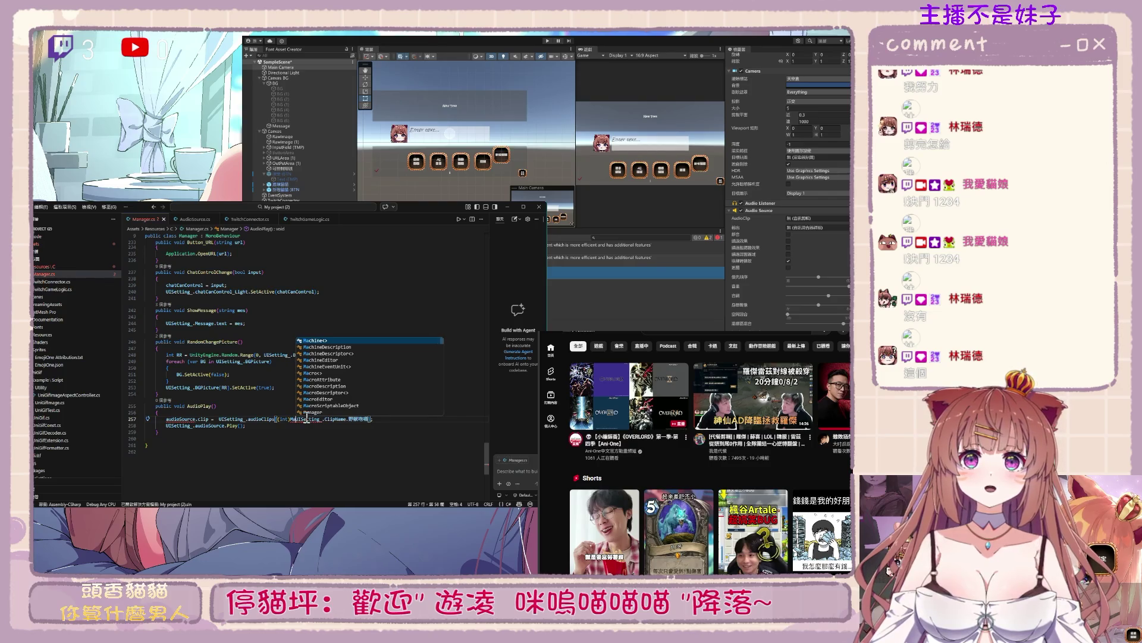
key(BackSpace)
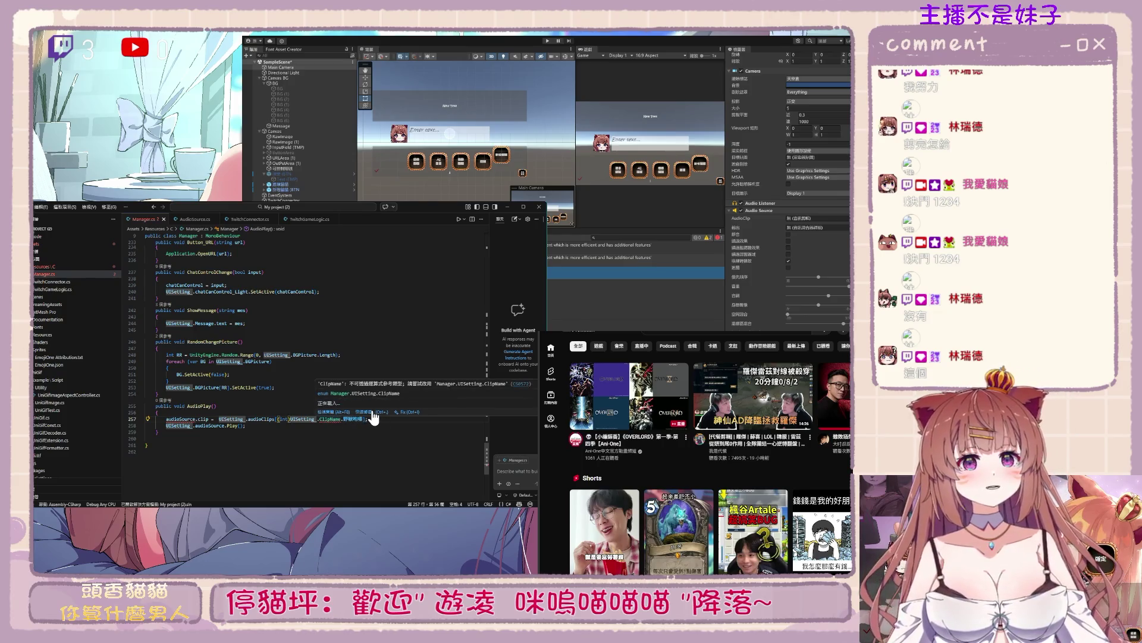
click(372, 411)
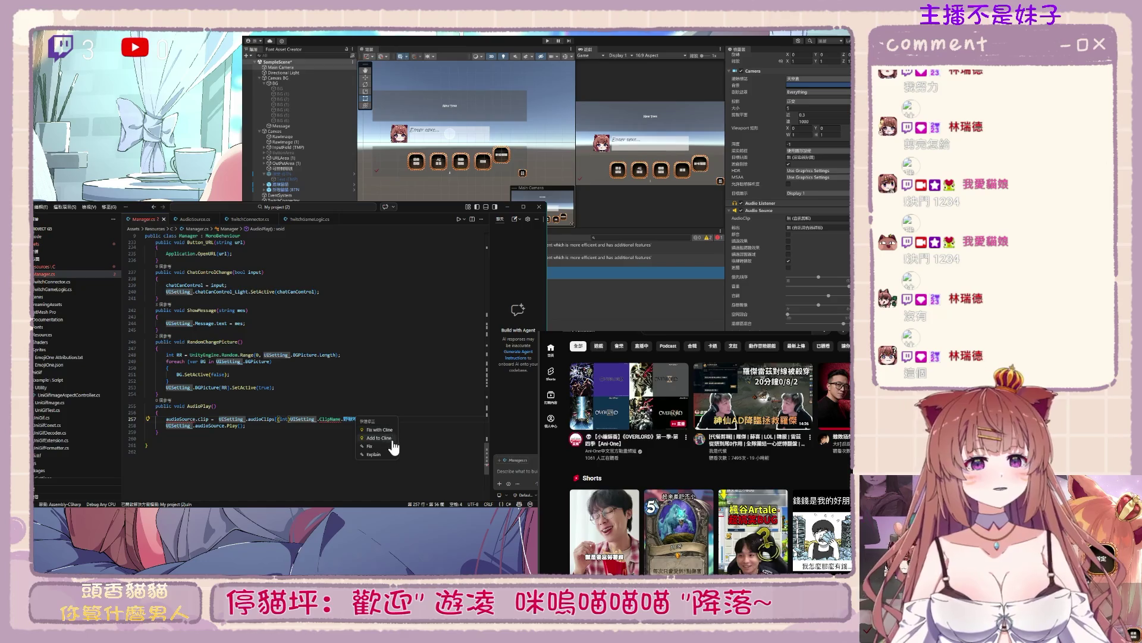
click(333, 420)
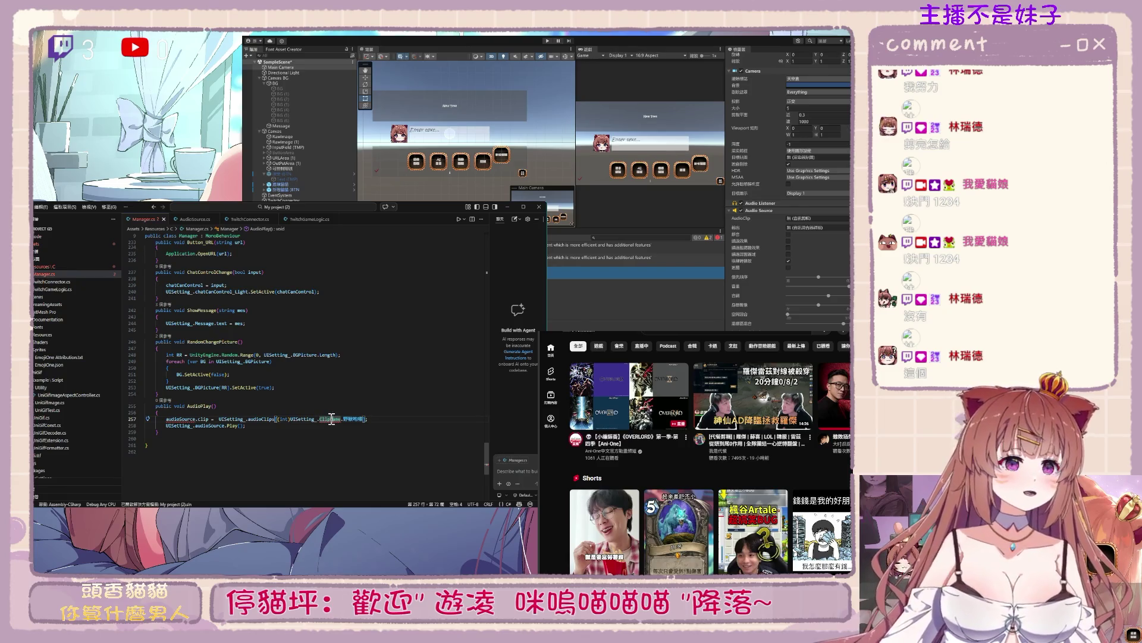
mouse_move(331, 418)
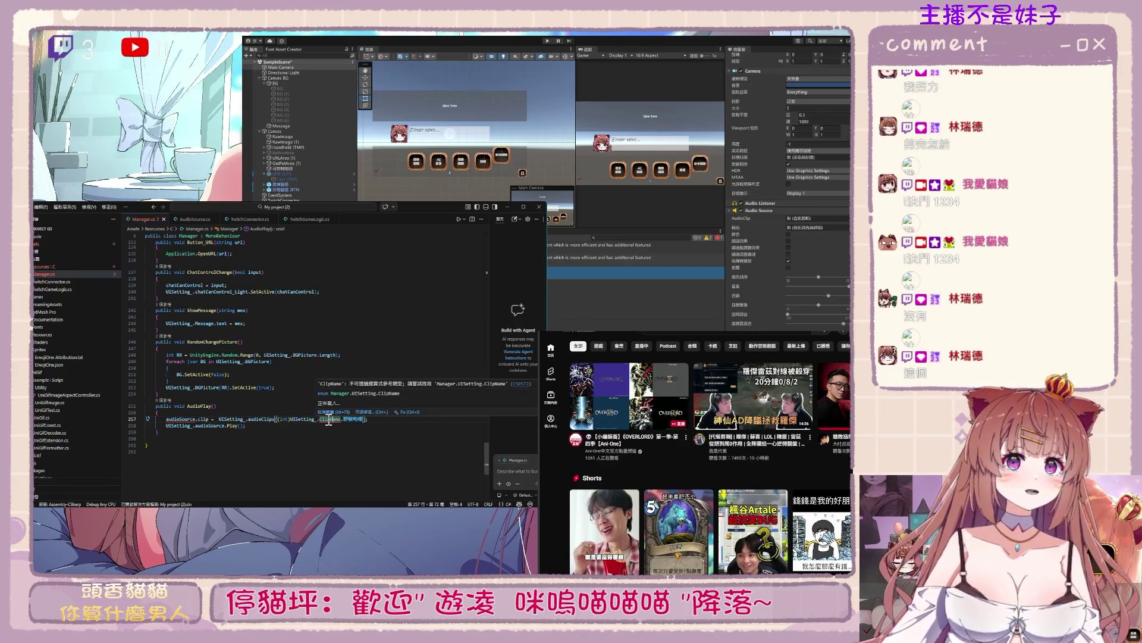
click(292, 419)
Replace line 257's ClipName reference with UISetting.ClipName, without the Manager. prefix
text(Manager.)
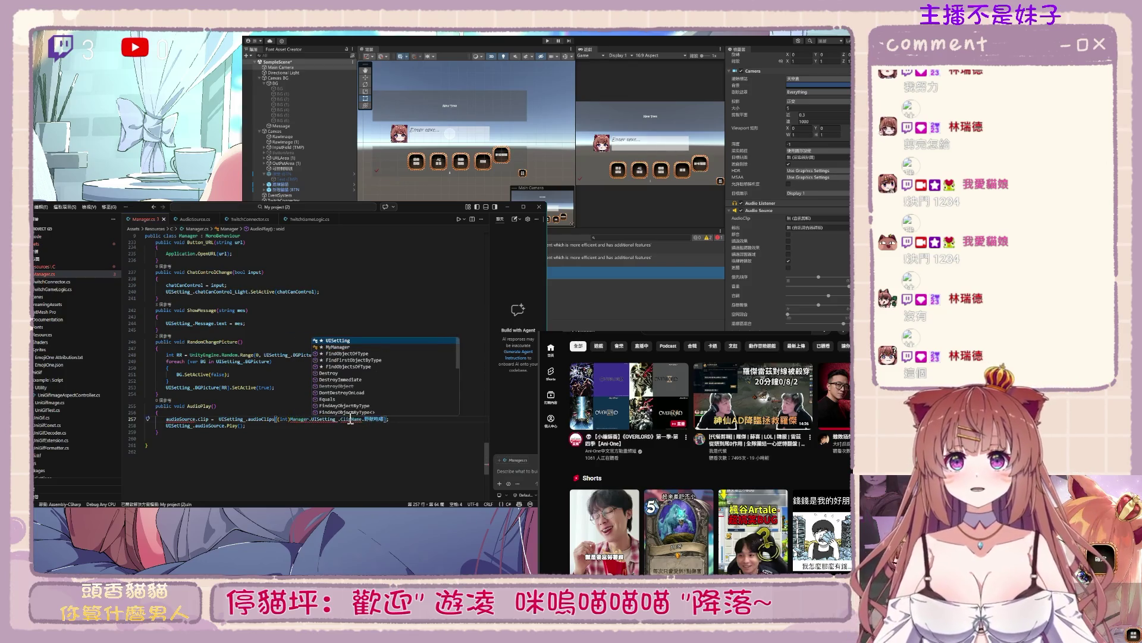
mouse_move(333, 421)
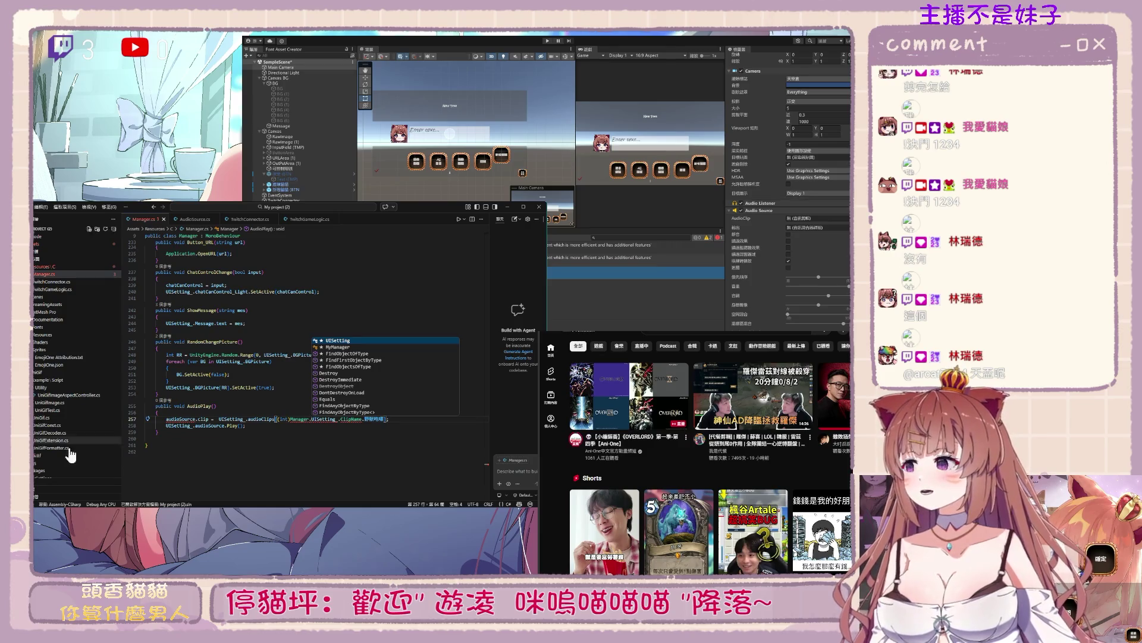
click(337, 479)
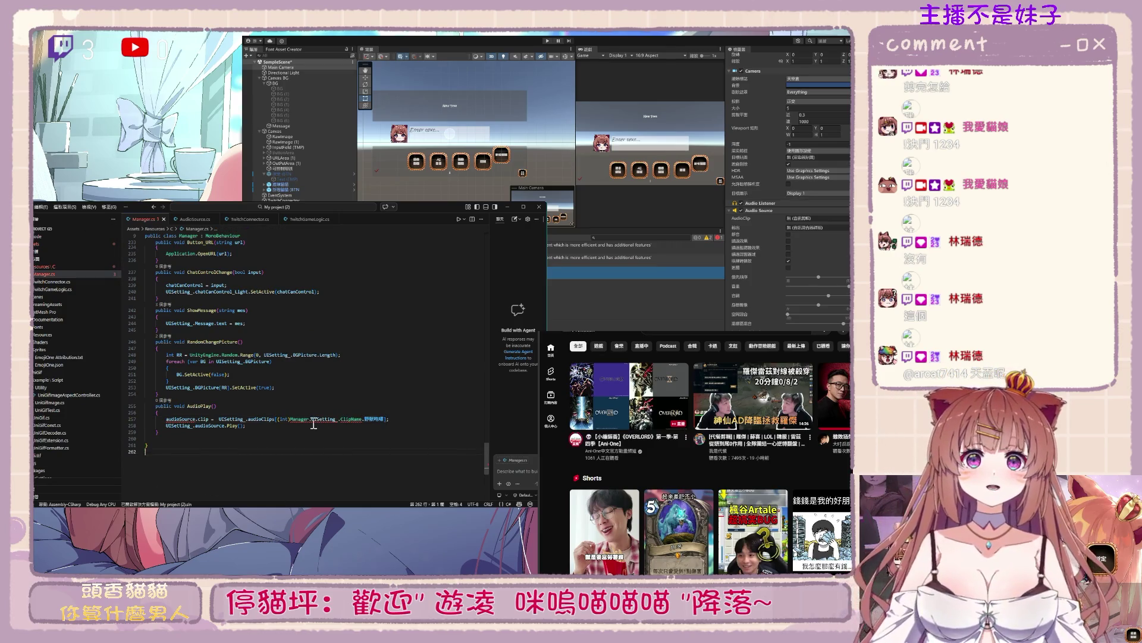
drag(291, 420, 311, 420)
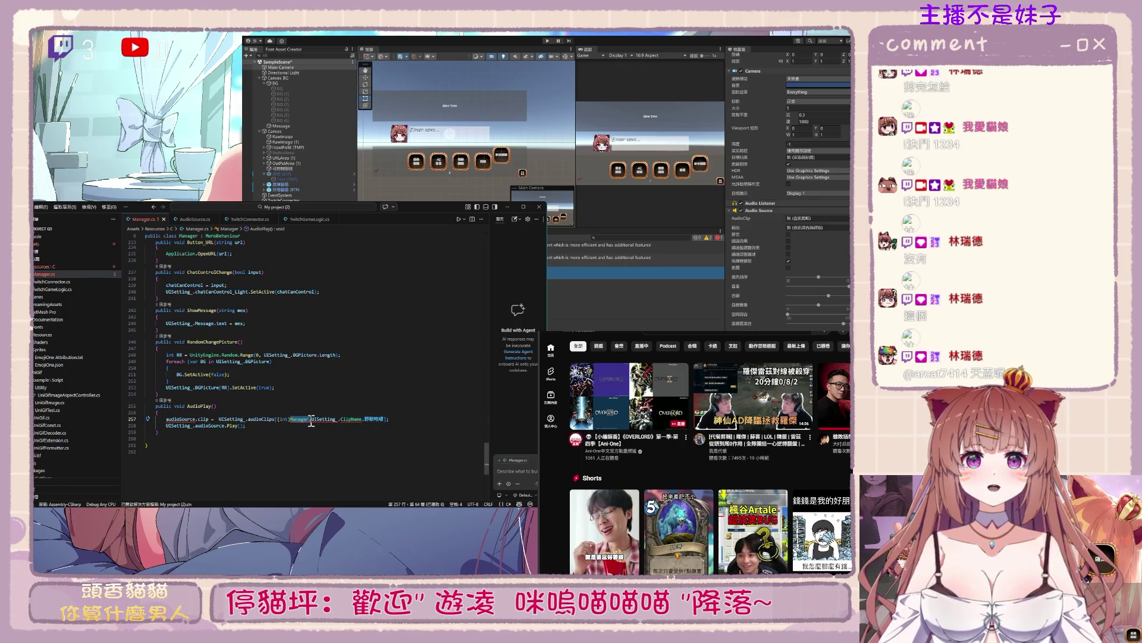
key(BackSpace)
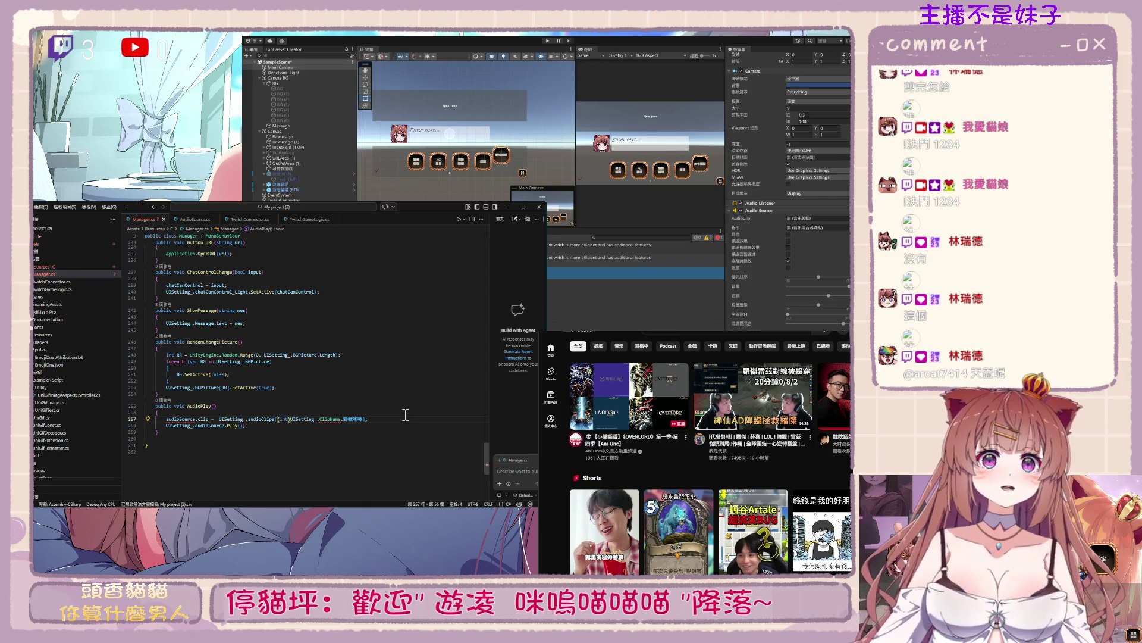
mouse_move(331, 419)
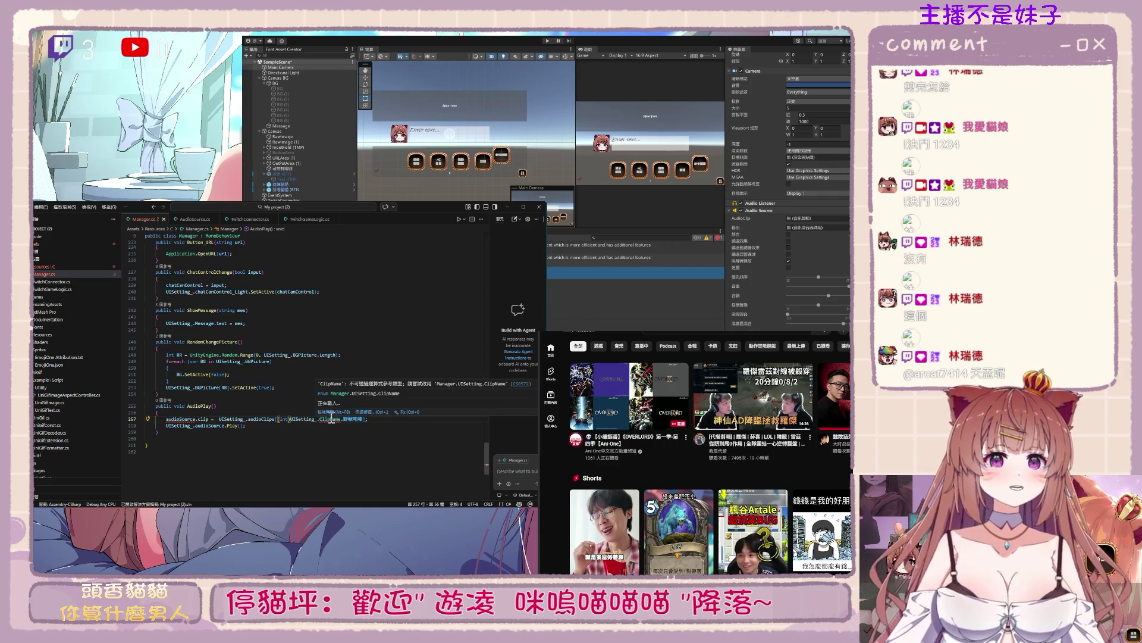
click(331, 412)
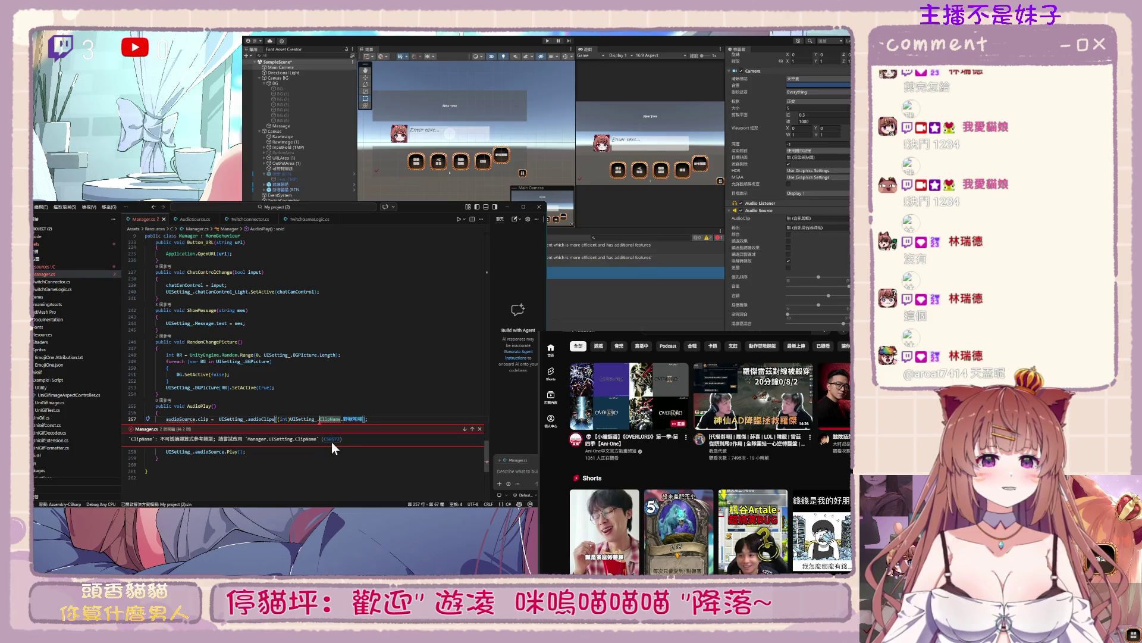
mouse_move(248, 439)
mouse_down()
mouse_move(320, 439)
mouse_move(319, 420)
mouse_move(341, 420)
mouse_up()
text(Manager.UISetting.ClipName)
click(413, 394)
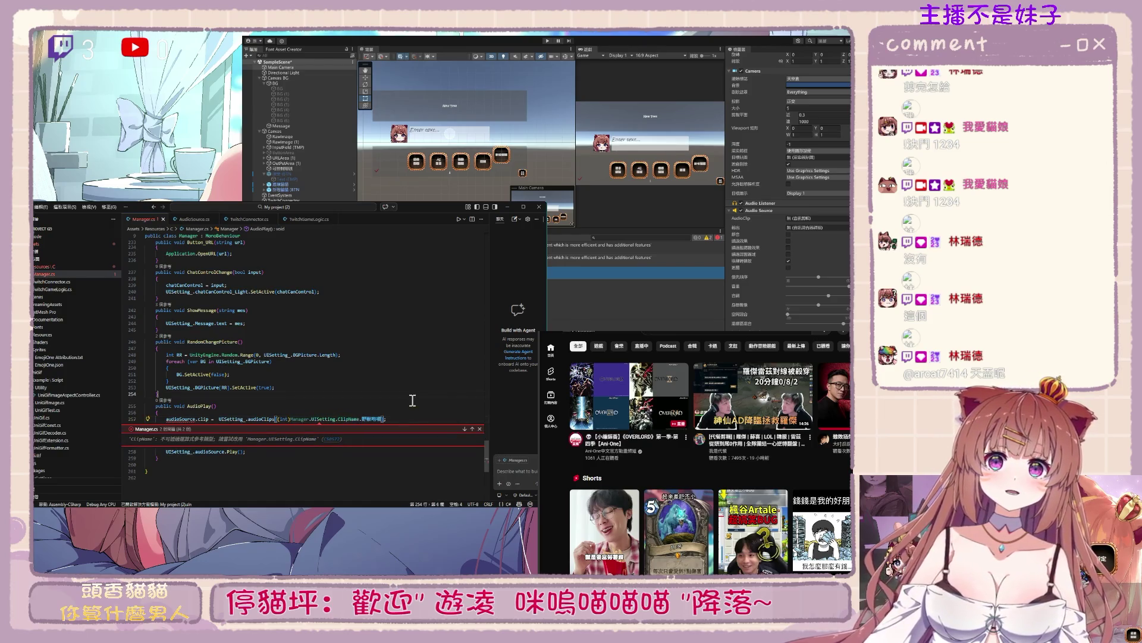
click(479, 428)
drag(289, 420, 311, 420)
key(BackSpace)
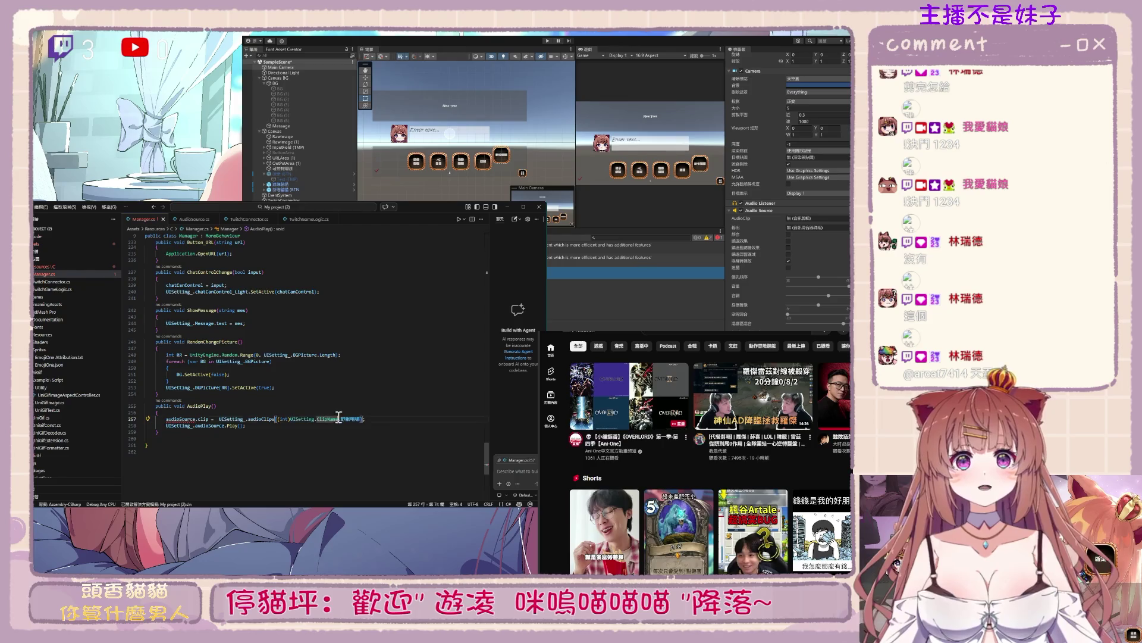
Prefix audioSource on line 257 with UISetting
double_click(177, 419)
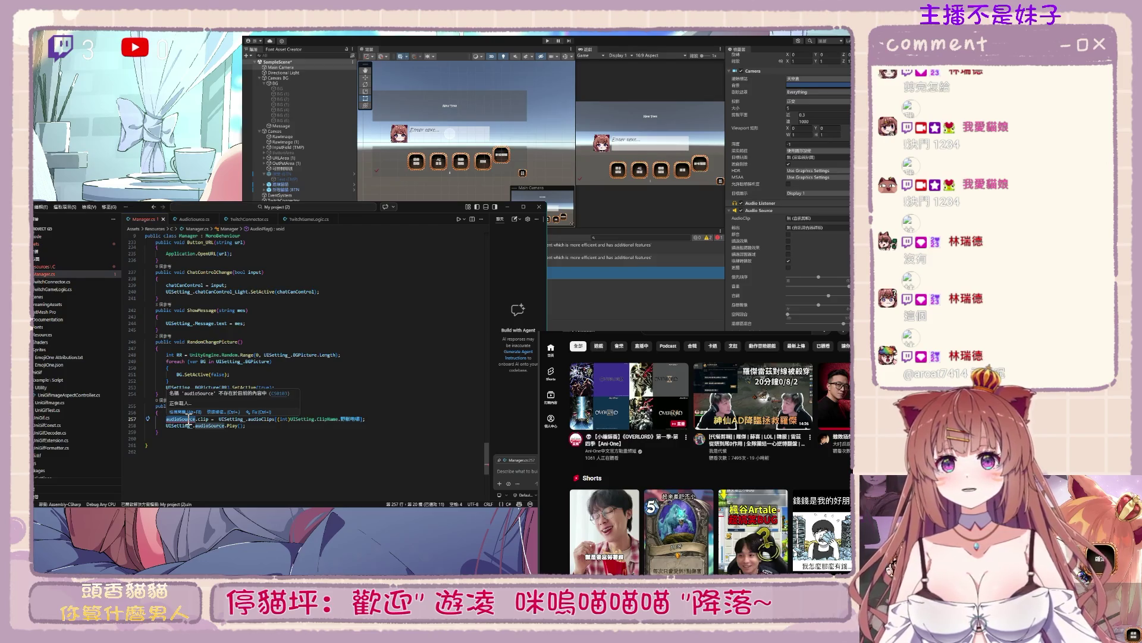
click(189, 426)
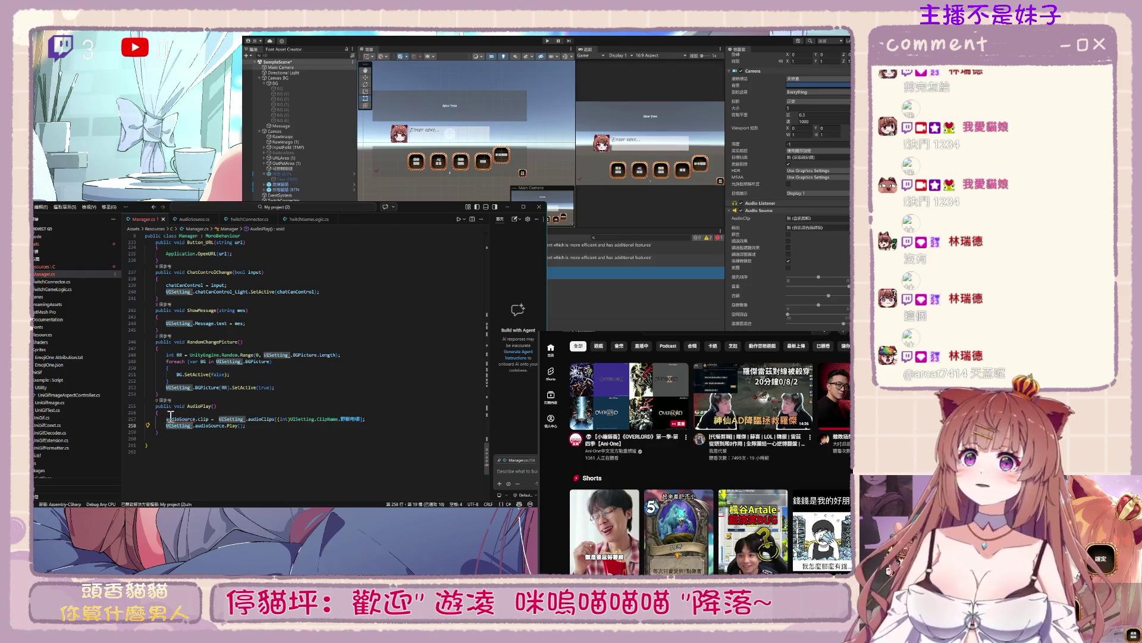
click(167, 419)
text(UISetting.)
click(336, 440)
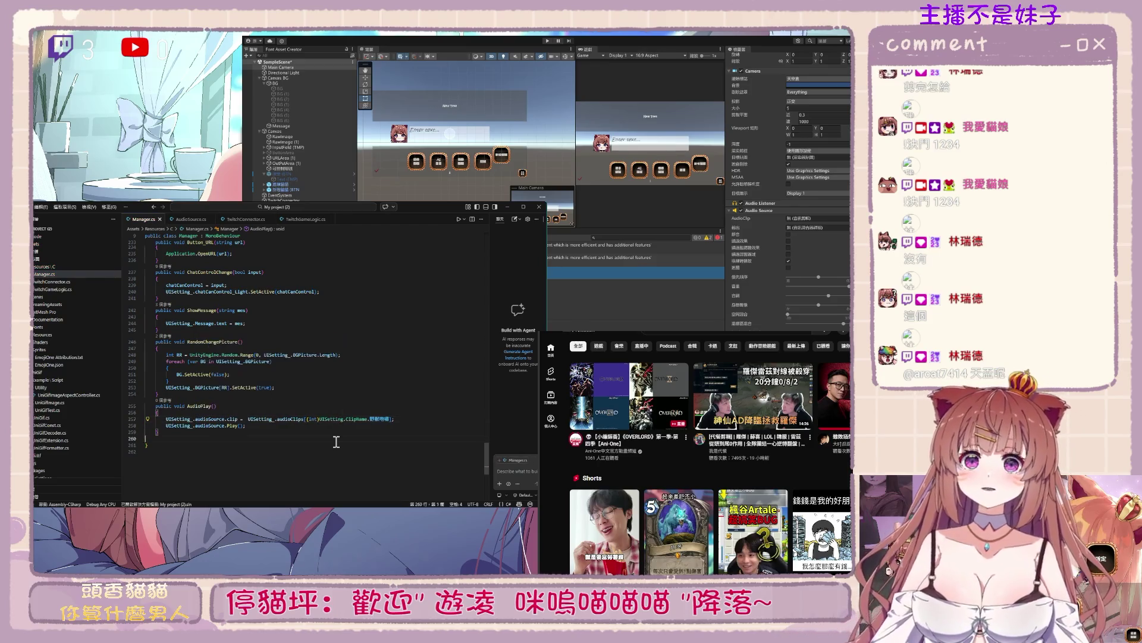
Add a UISetting.ClipName clipName parameter to AudioPlay
mouse_move(379, 424)
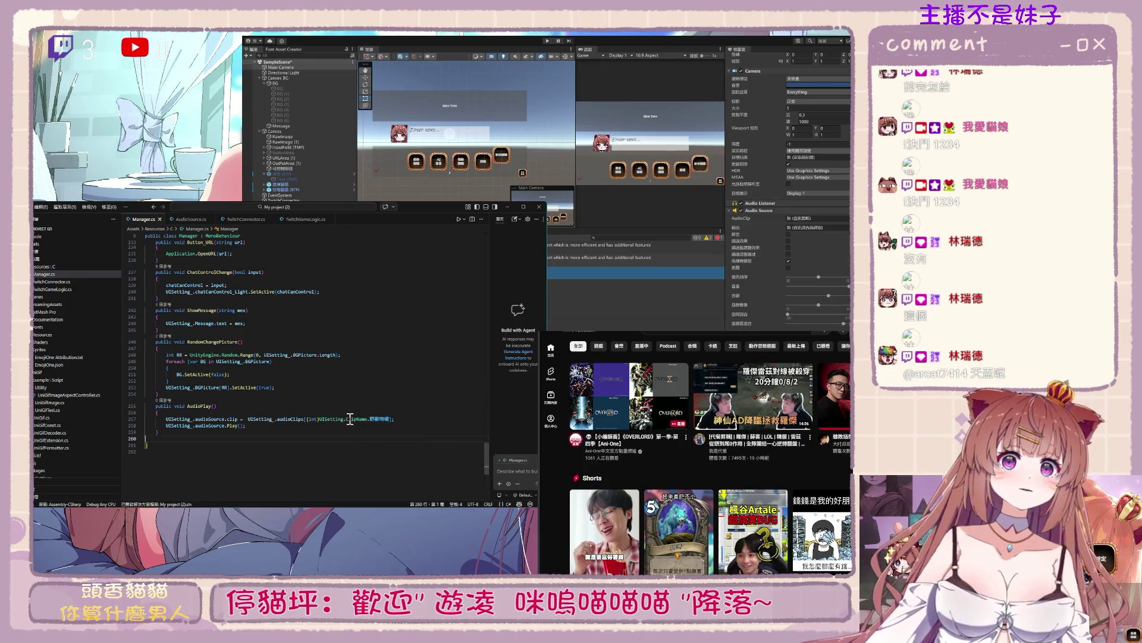
drag(319, 419, 368, 419)
key(ctrl+c)
click(215, 407)
key(ctrl+v)
key(Tab)
click(383, 419)
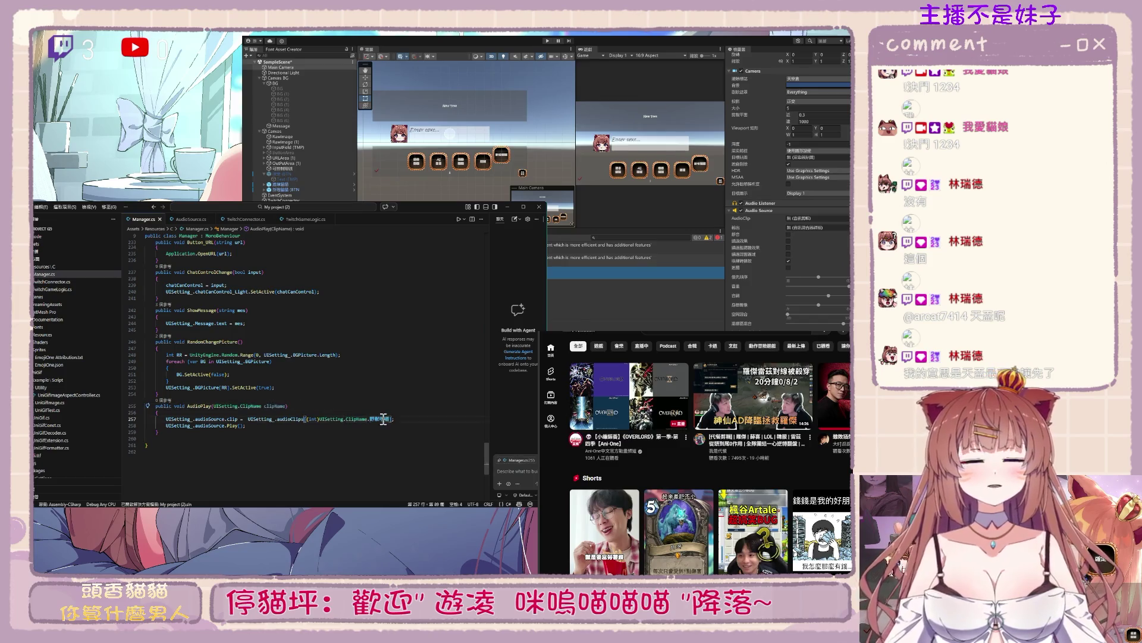
Replace the hard-coded UISetting.ClipName.野獸咆嘯 index with (int)clipName
click(321, 420)
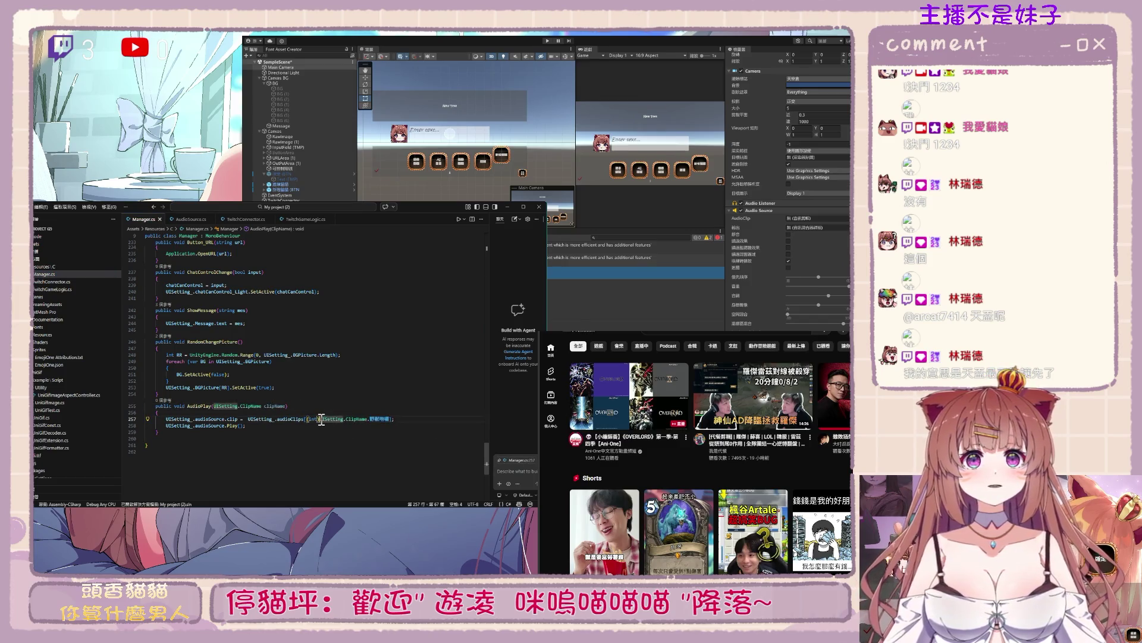
double_click(383, 420)
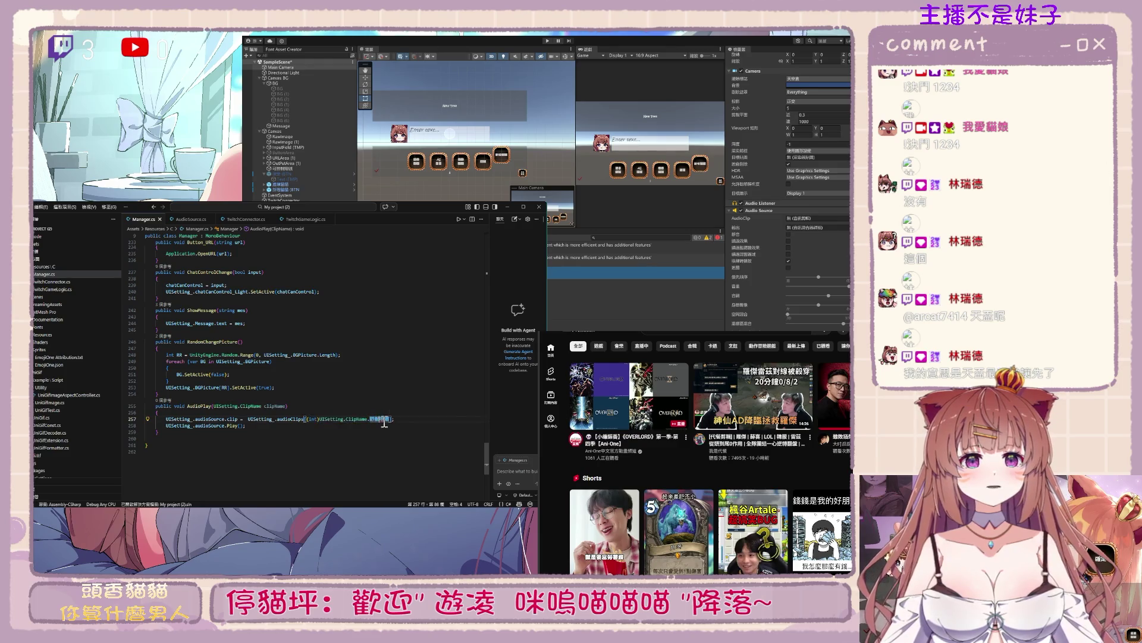
key(ctrl+shift+Left)
key(ctrl+shift+Left)
key(ctrl+shift+Left)
text(clipName)
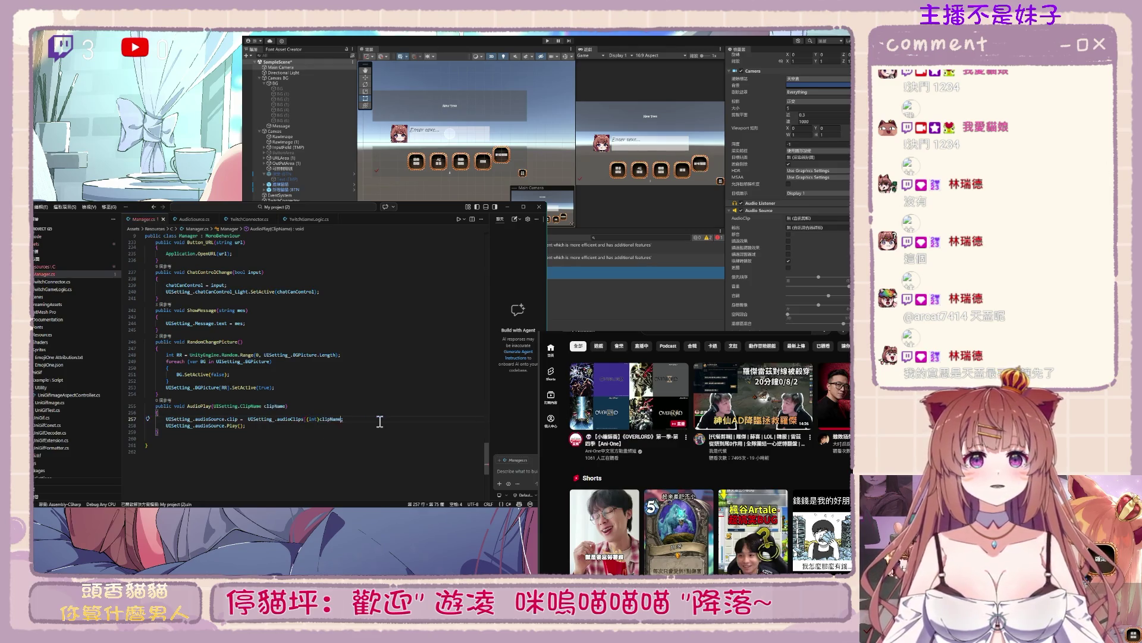
text(])
click(377, 432)
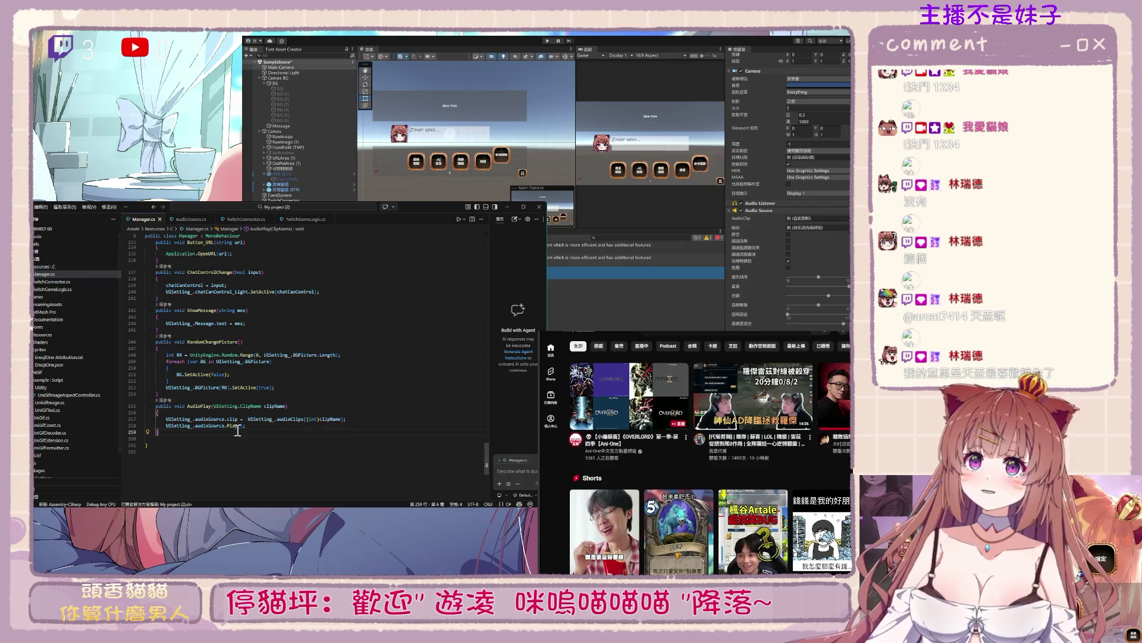
double_click(197, 405)
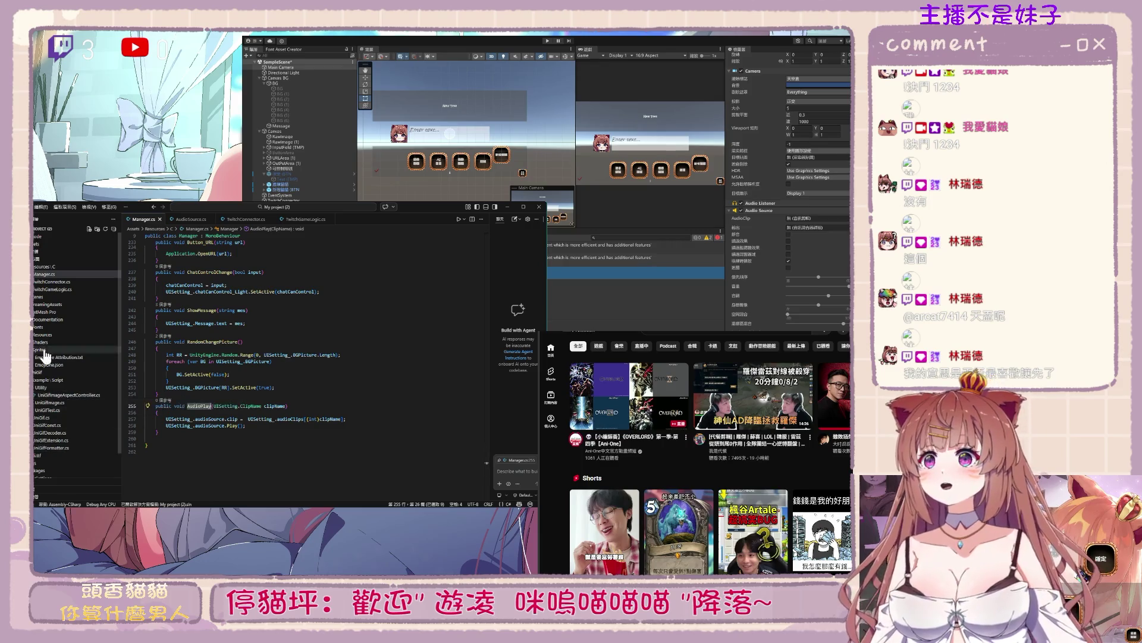
Open TwitchGameLogic.cs from Solution Explorer
click(53, 274)
click(64, 289)
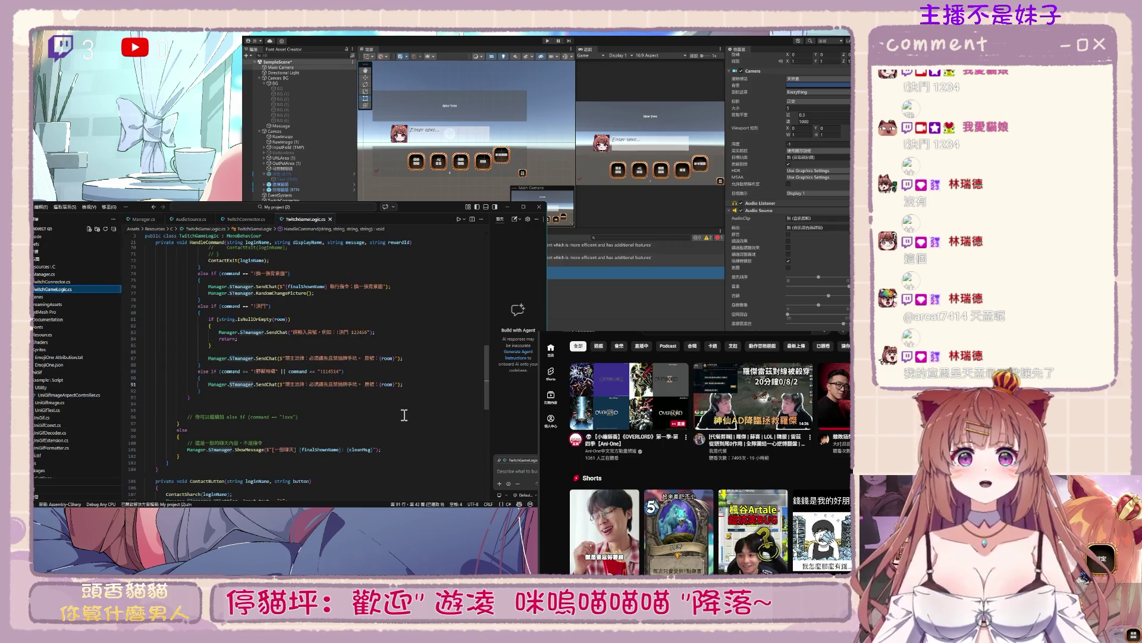
click(402, 384)
click(323, 383)
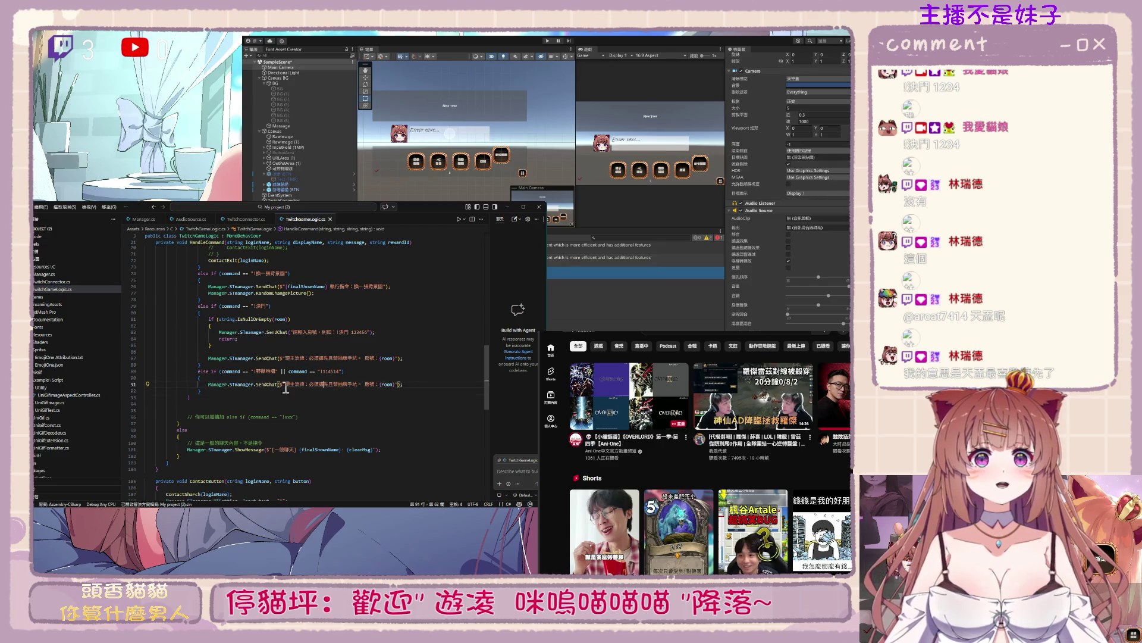
Add Manager.SManager.AudioPlay calls with ClipName values under the command branches' SendChat lines
click(260, 384)
double_click(260, 384)
text(AudioPlay)
drag(282, 385, 304, 385)
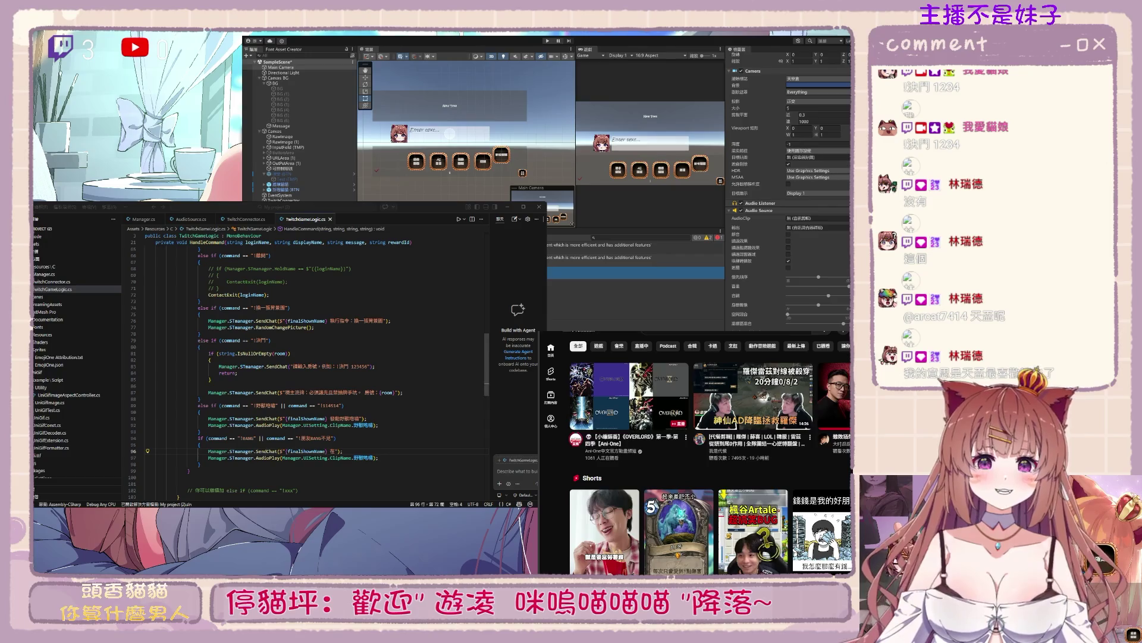
click(415, 463)
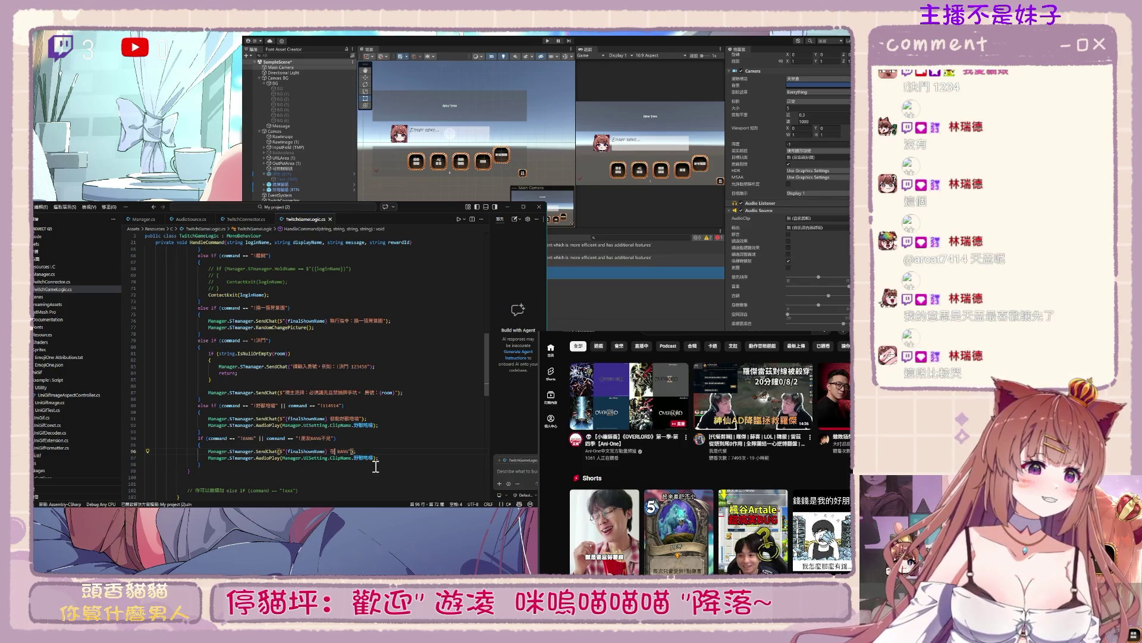
click(351, 453)
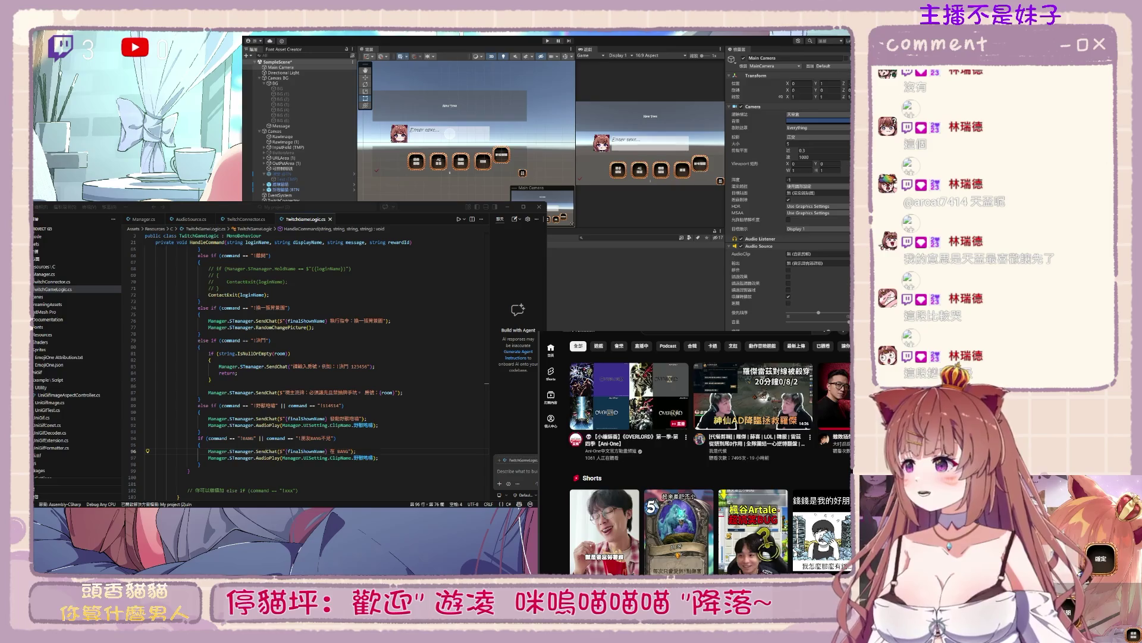
Assign the Main Camera's audio source to the Canvas Manager and expand Audio Clips
scroll(782, 294, down, 2)
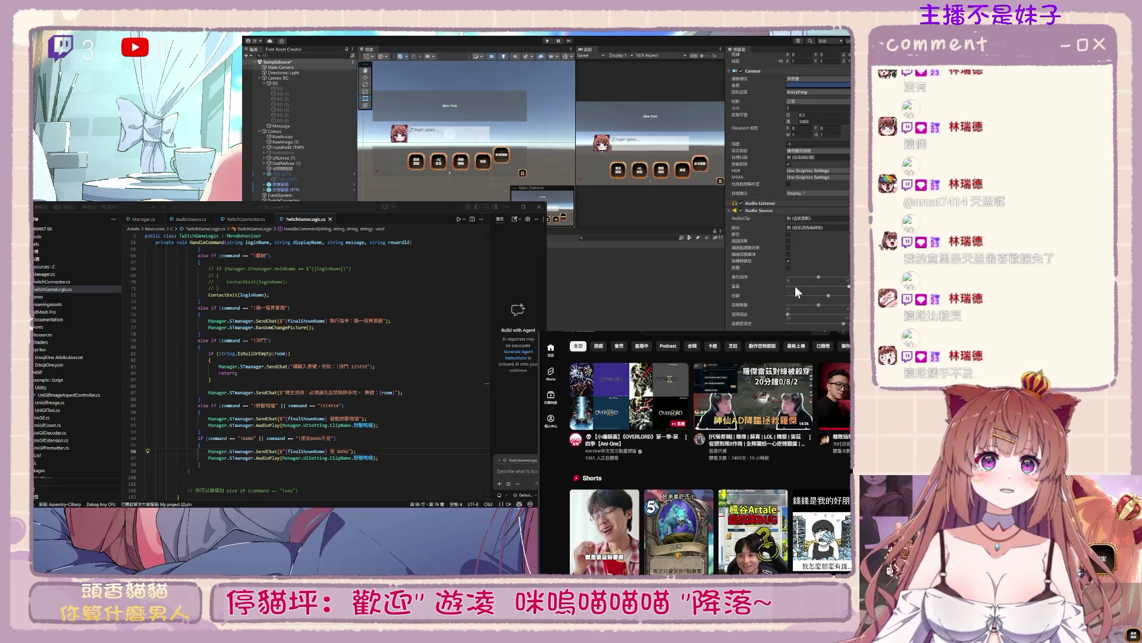
click(302, 131)
scroll(836, 237, down, 1)
scroll(848, 256, down, 5)
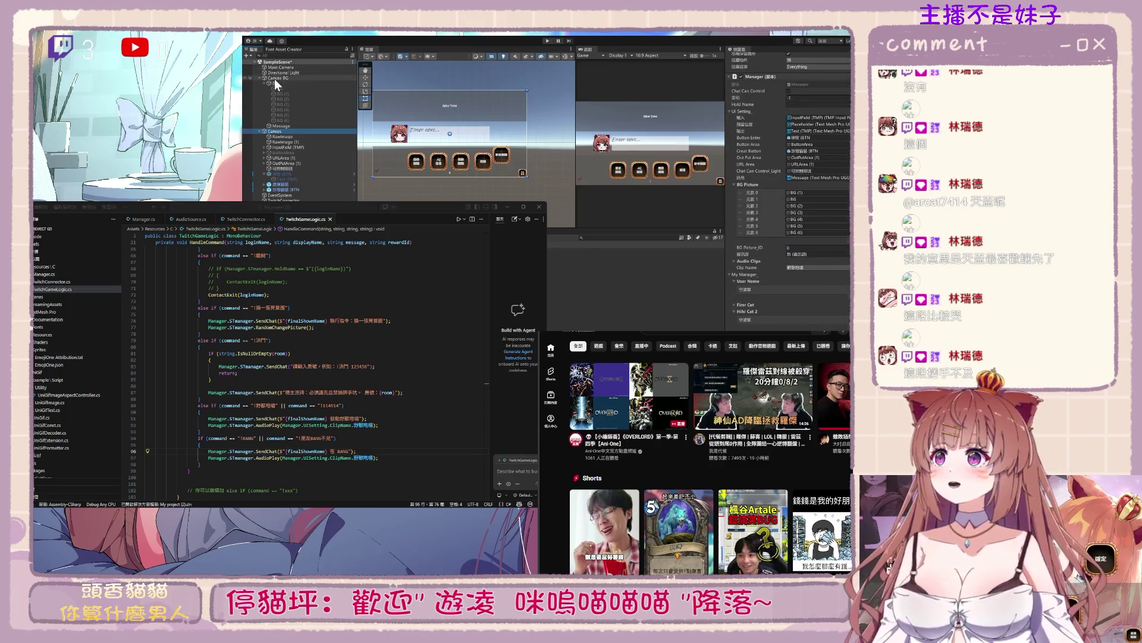
drag(277, 131, 818, 255)
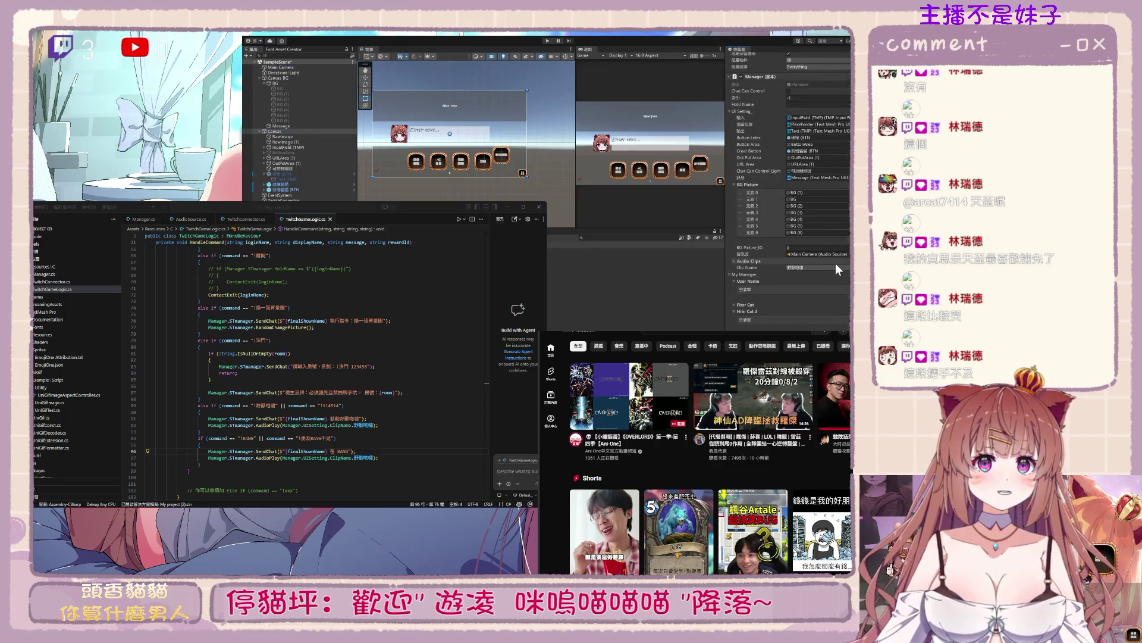
click(734, 261)
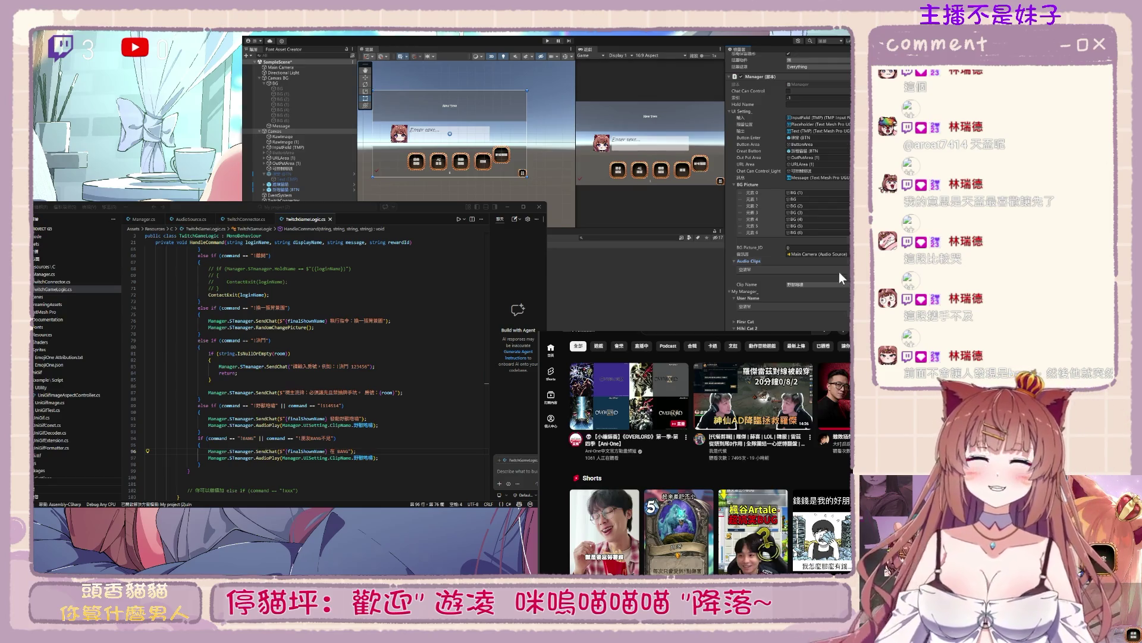
Try dropping the 114514 audio asset into Audio Clips and the camera's audio source
mouse_move(636, 251)
mouse_down()
mouse_move(636, 272)
mouse_move(779, 269)
mouse_up()
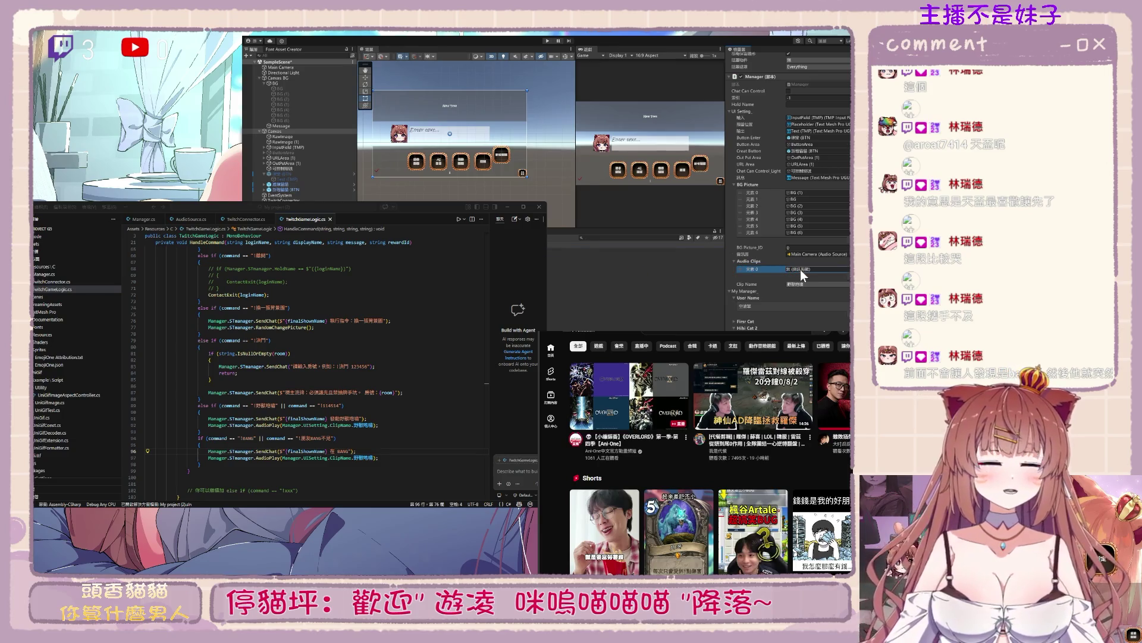
double_click(815, 269)
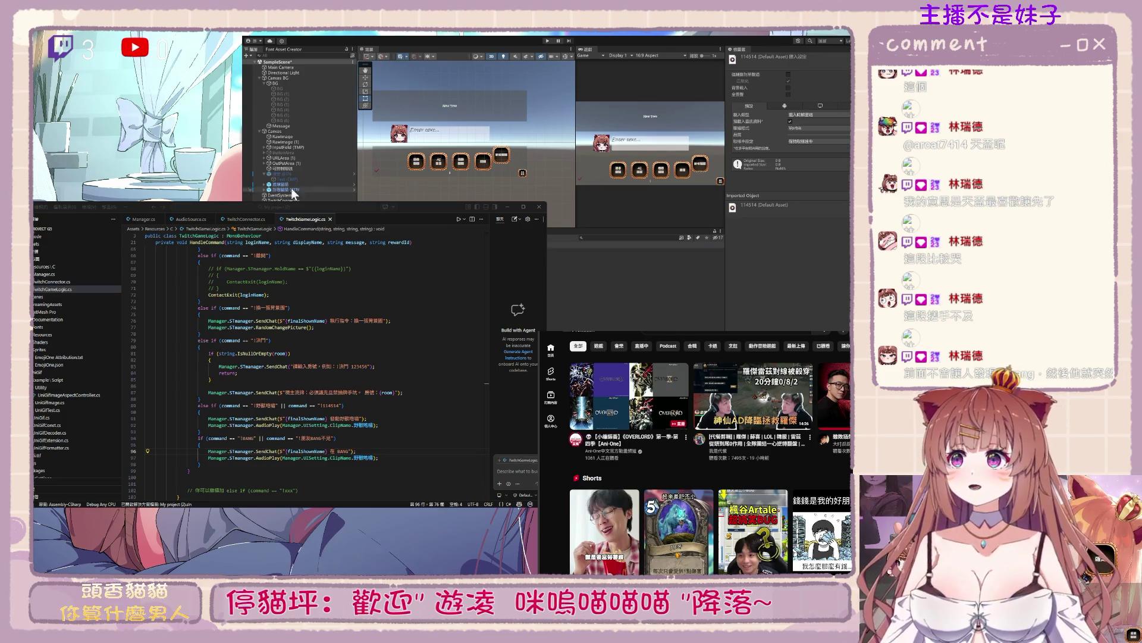
click(297, 78)
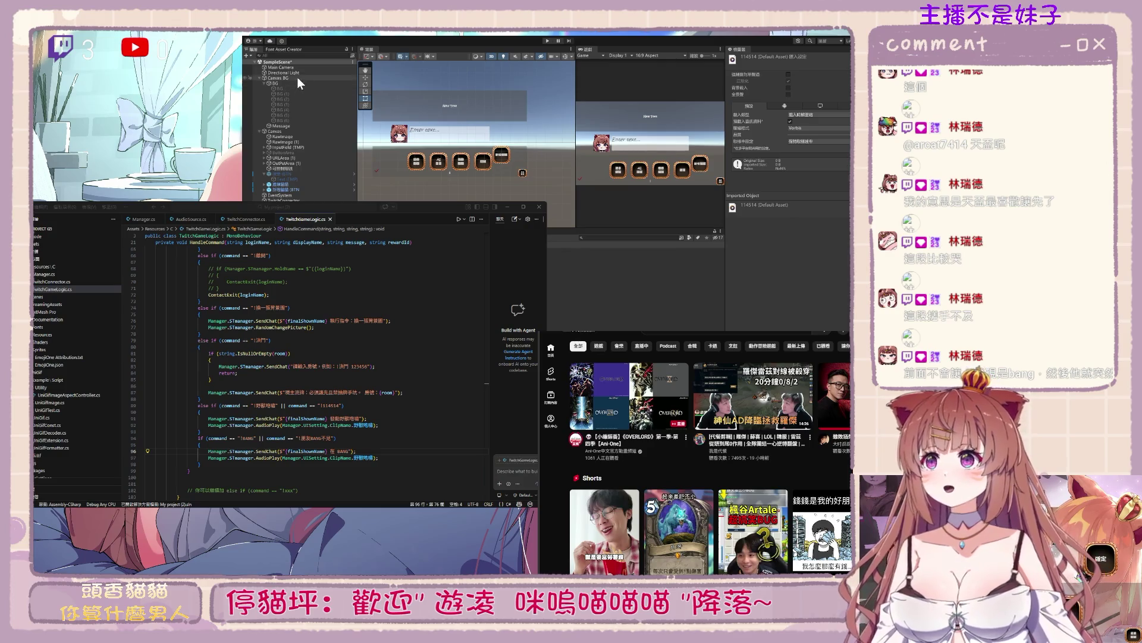
click(286, 132)
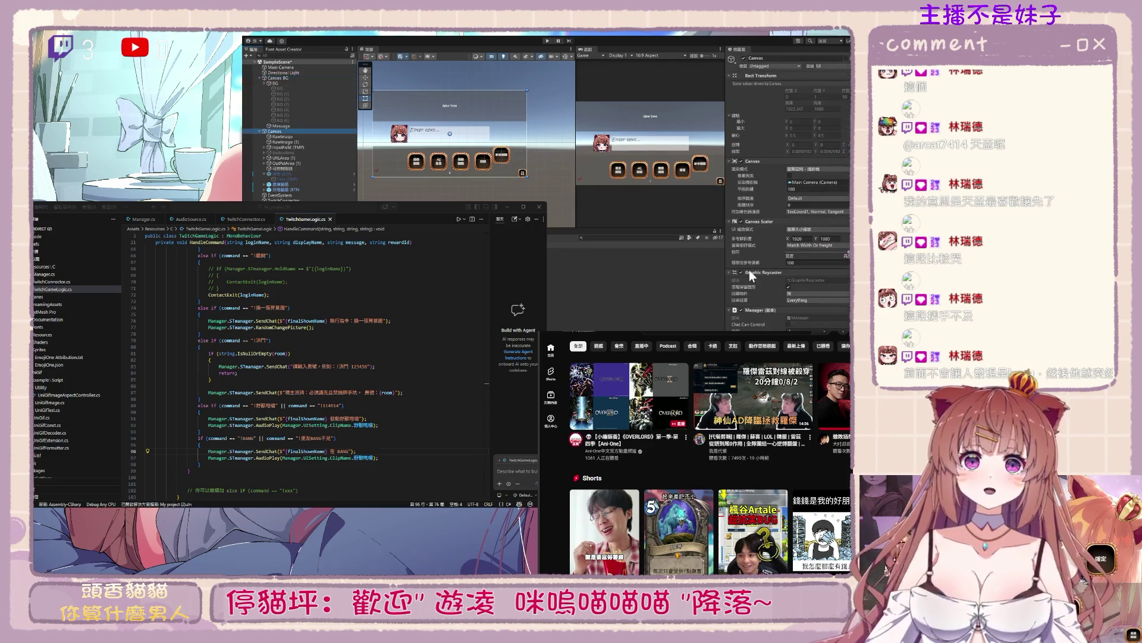
scroll(844, 306, down, 8)
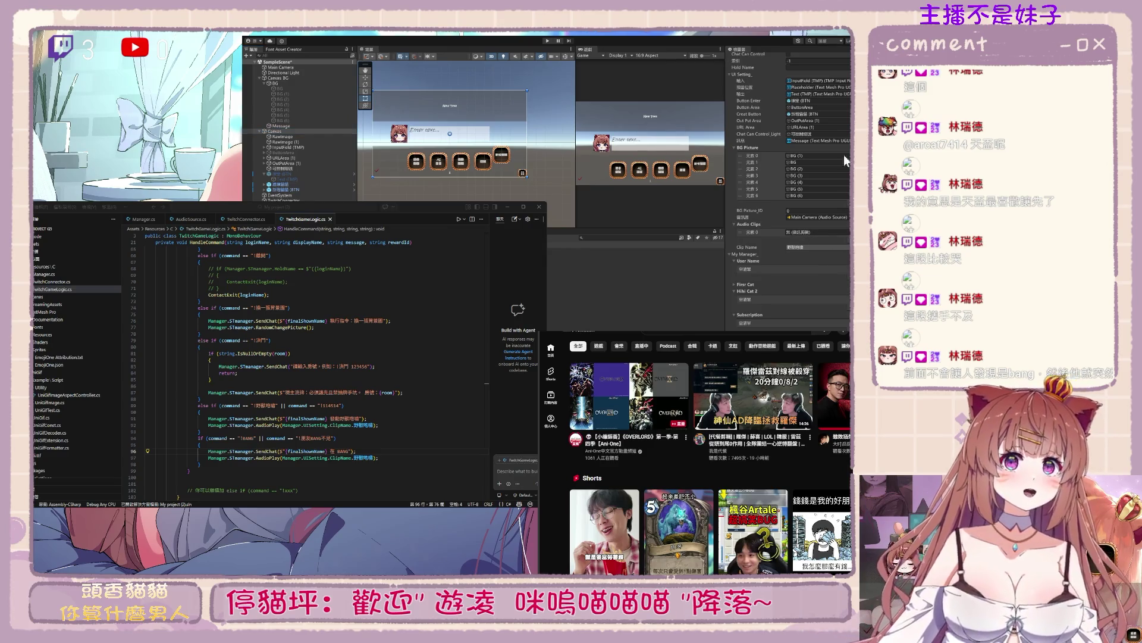
click(840, 232)
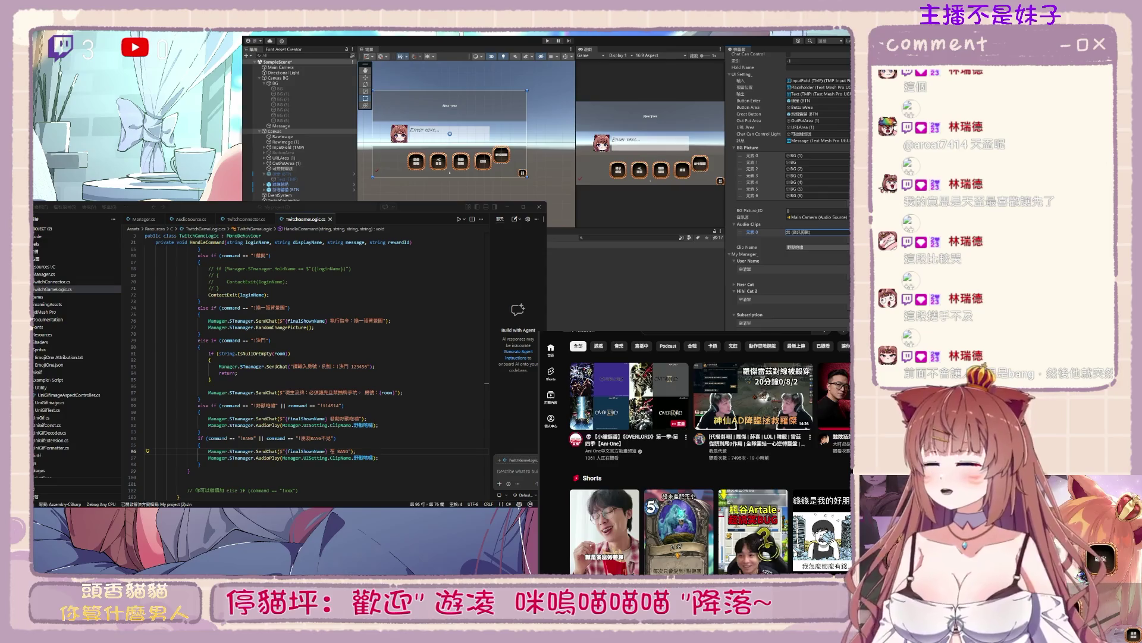
click(595, 283)
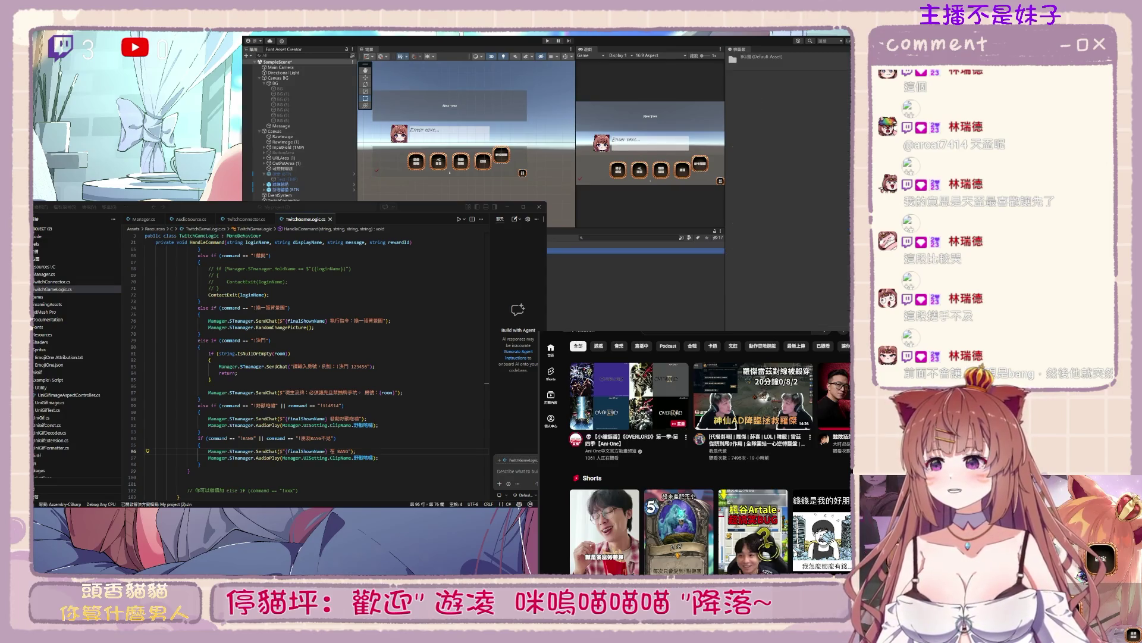
click(595, 250)
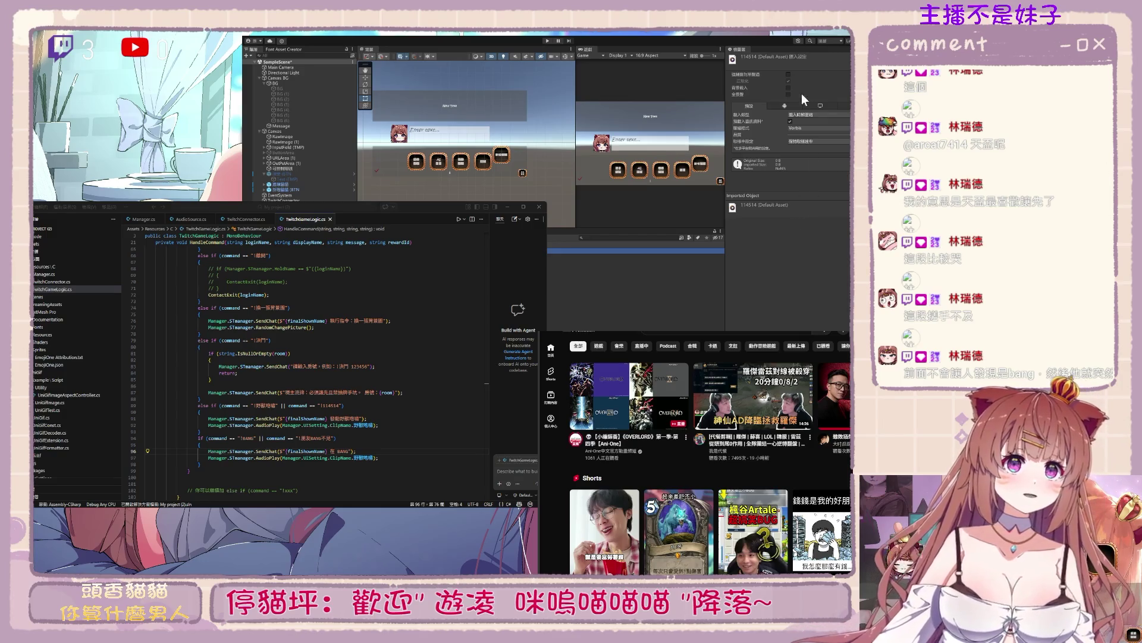
click(295, 67)
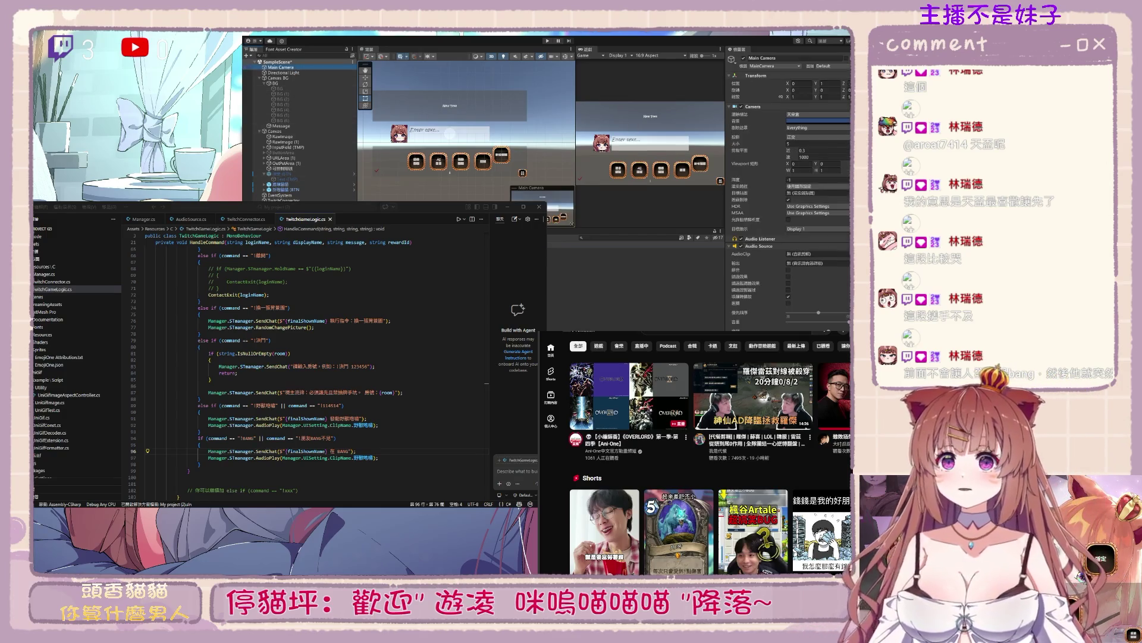
drag(787, 265, 805, 255)
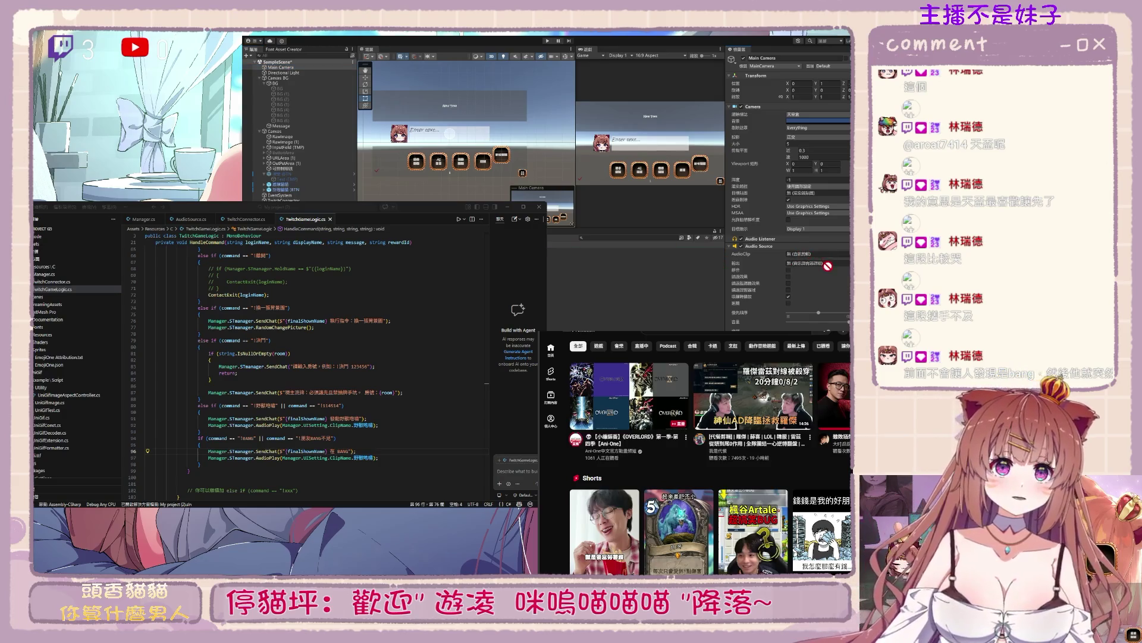
click(589, 250)
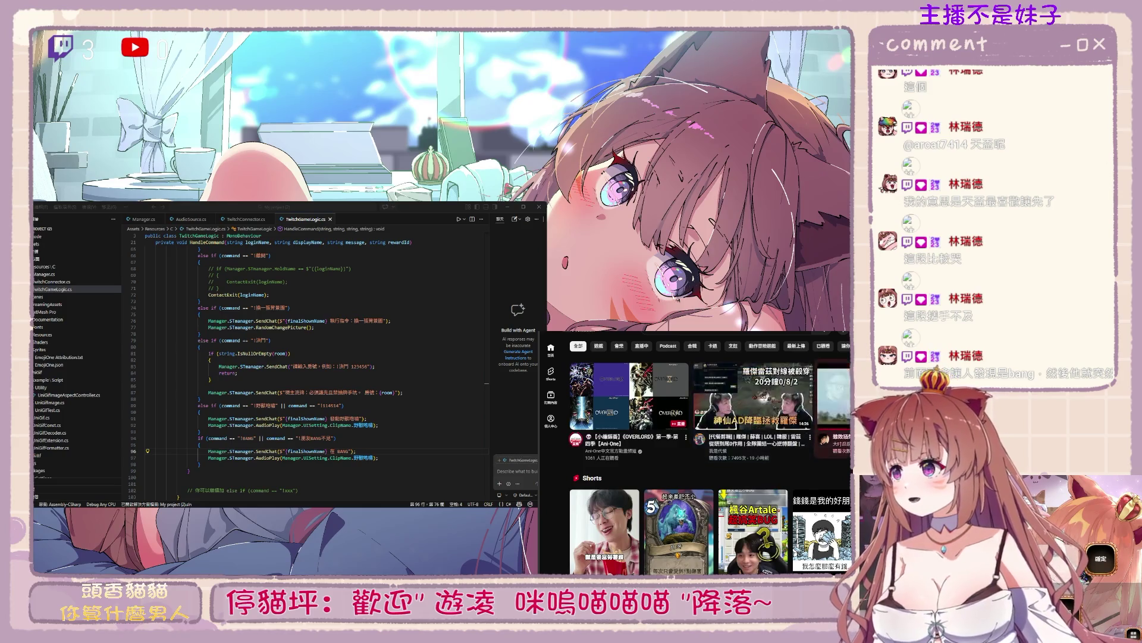
Play a video from the YouTube home feed, then return to Unity
click(814, 432)
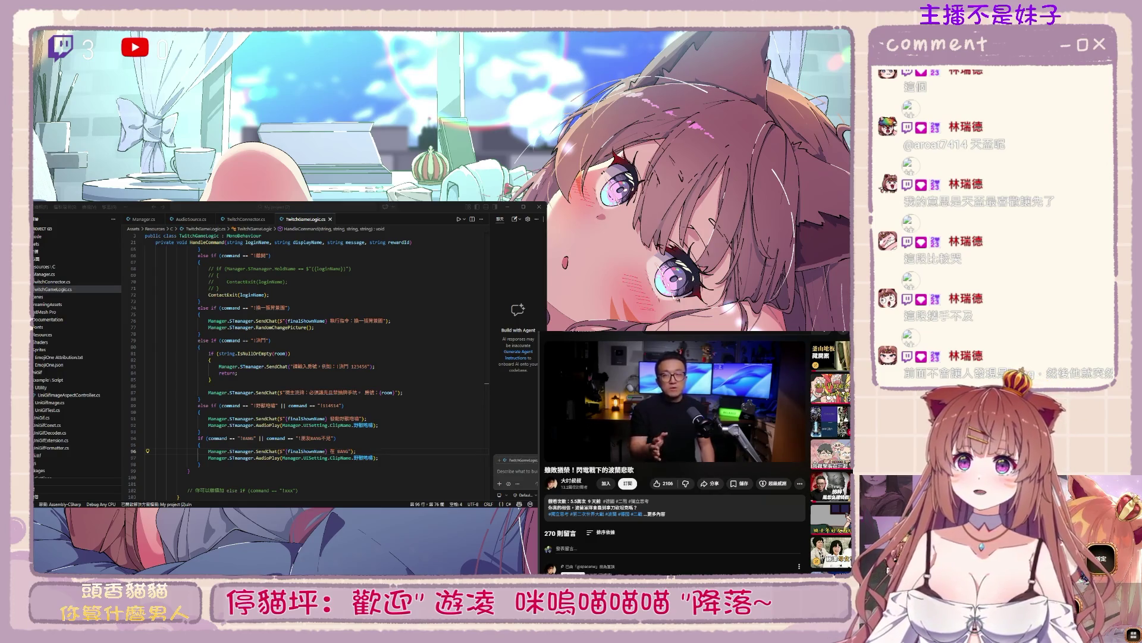
key(alt+Tab)
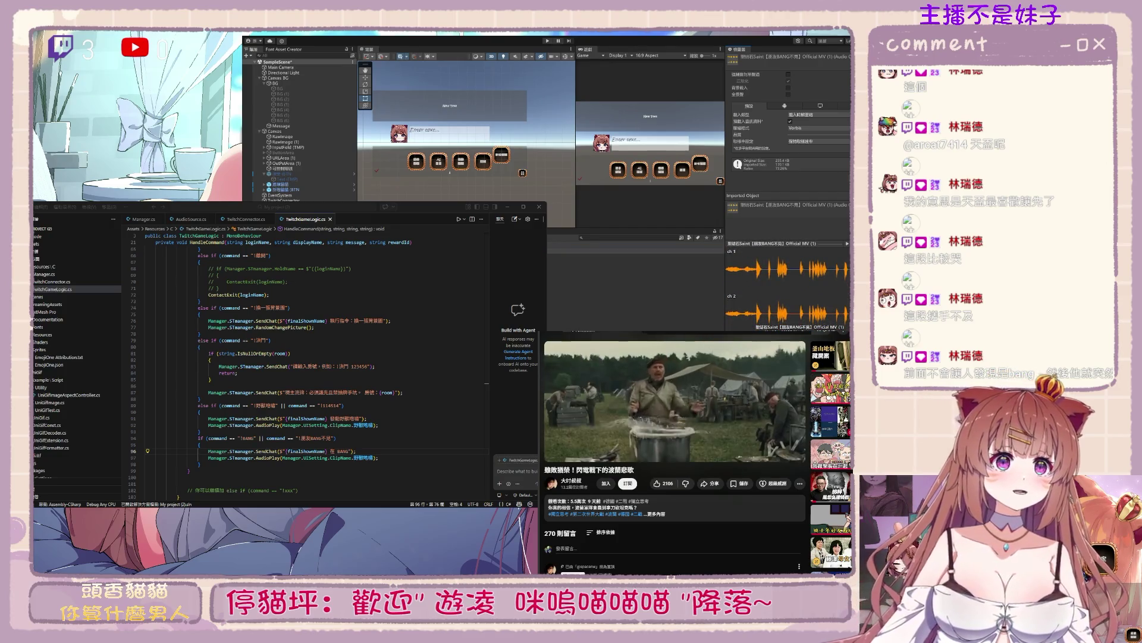
Preview the selected audio clip's sound in the Inspector
click(845, 243)
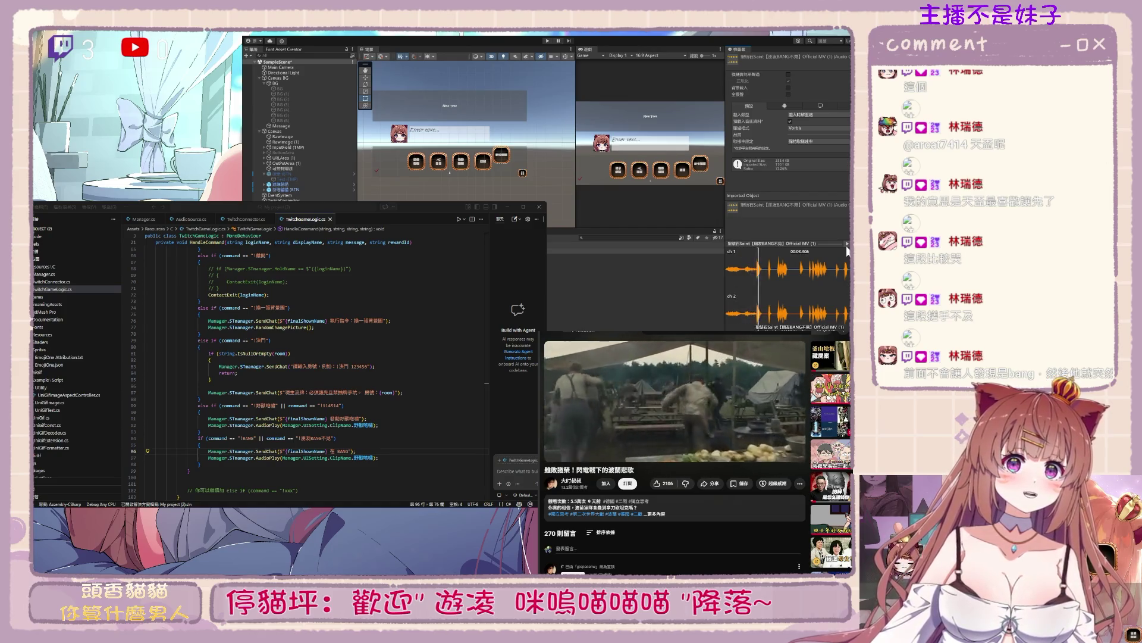
click(847, 243)
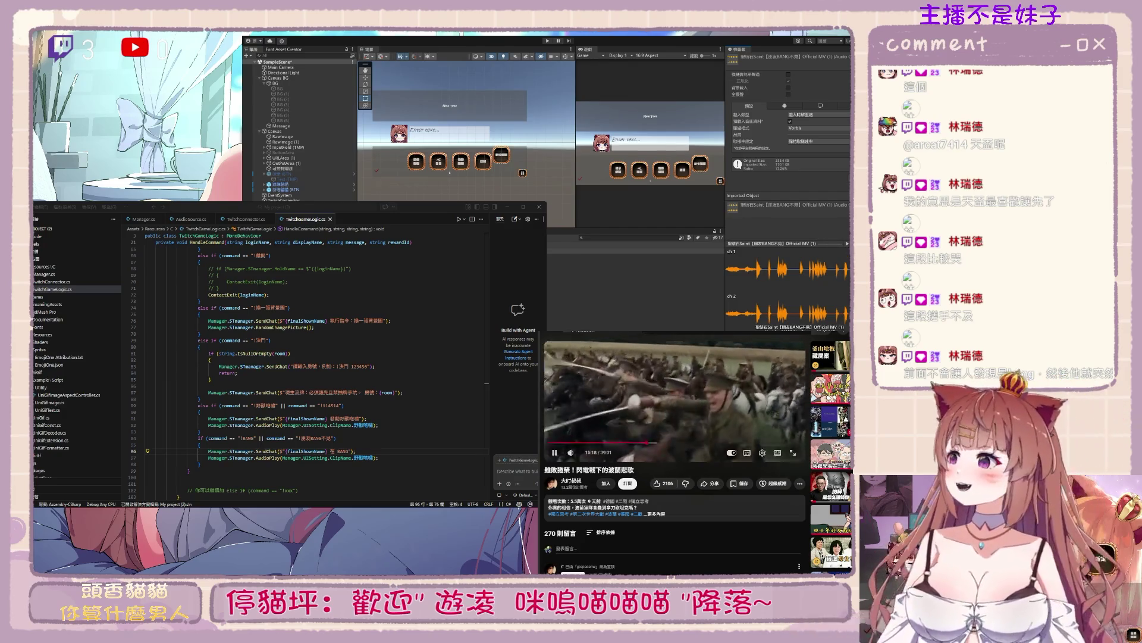
click(630, 198)
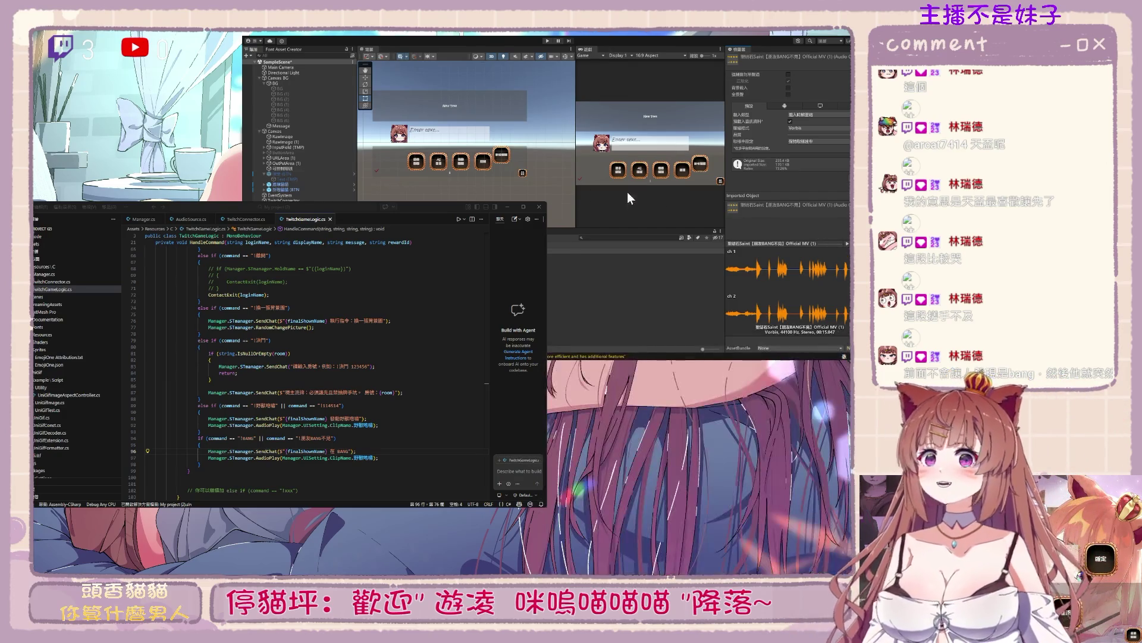
click(845, 244)
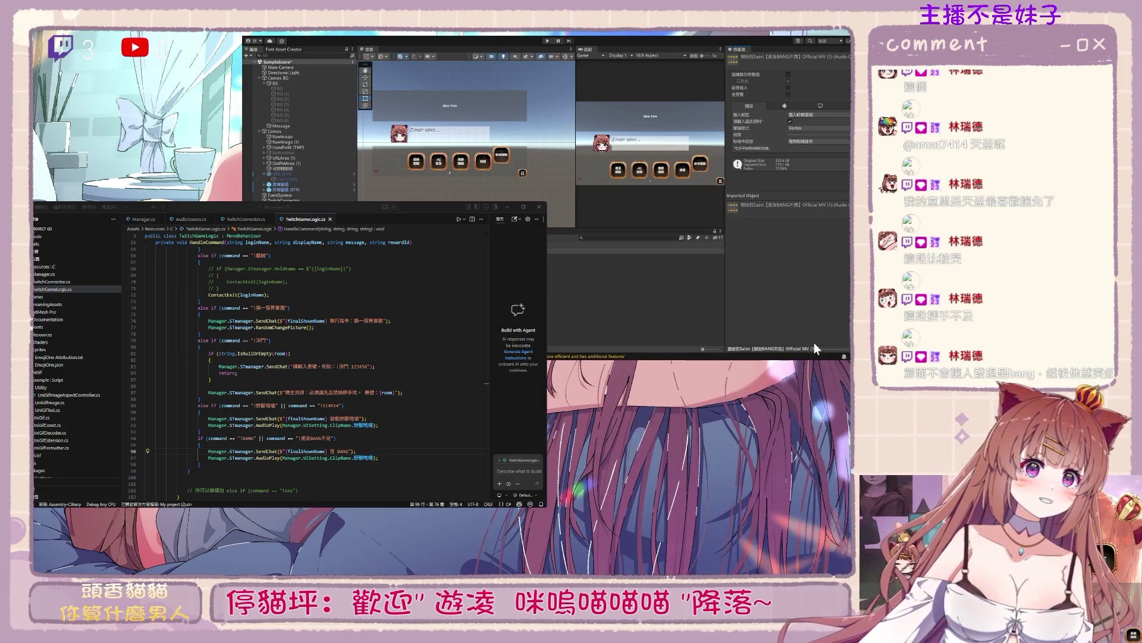
click(833, 348)
click(846, 236)
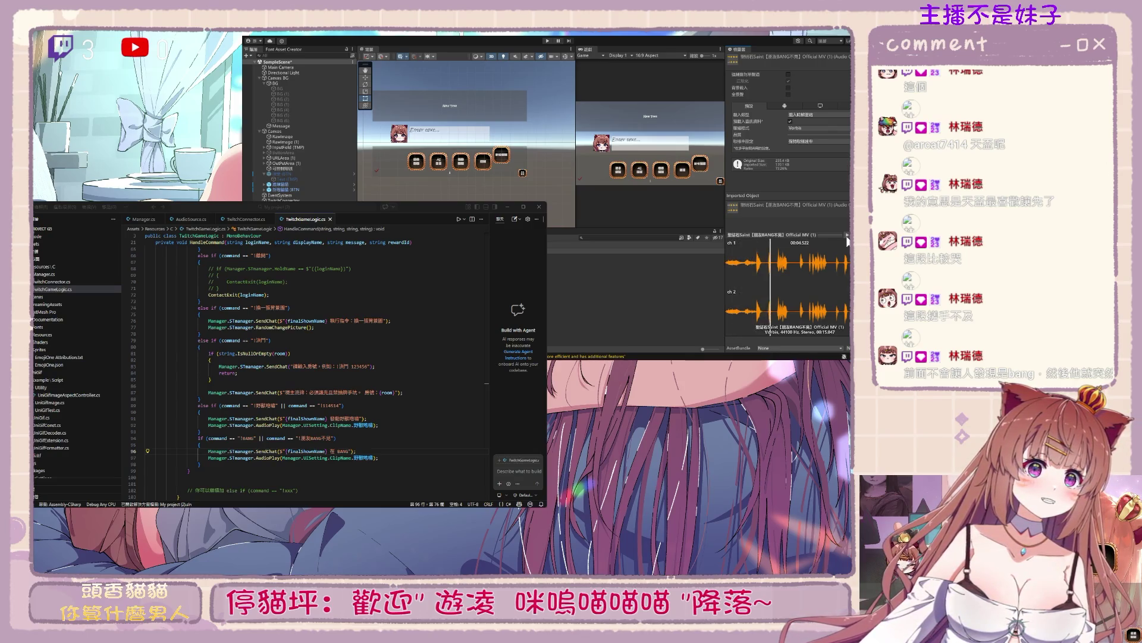
click(847, 238)
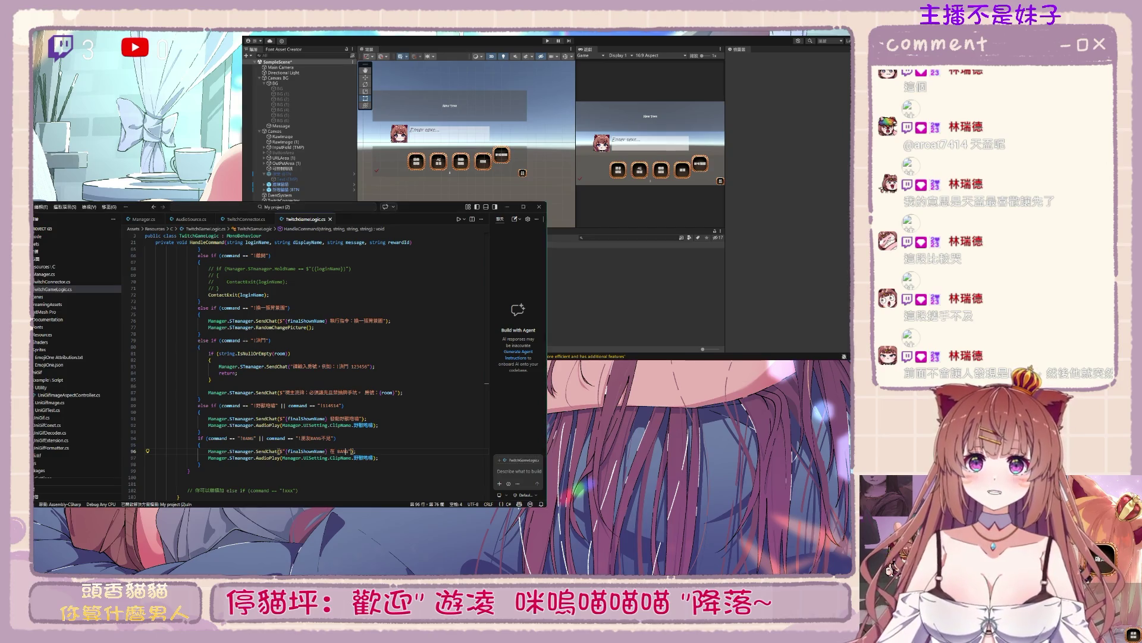
Select the 114514 audio asset and preview its sound
click(571, 282)
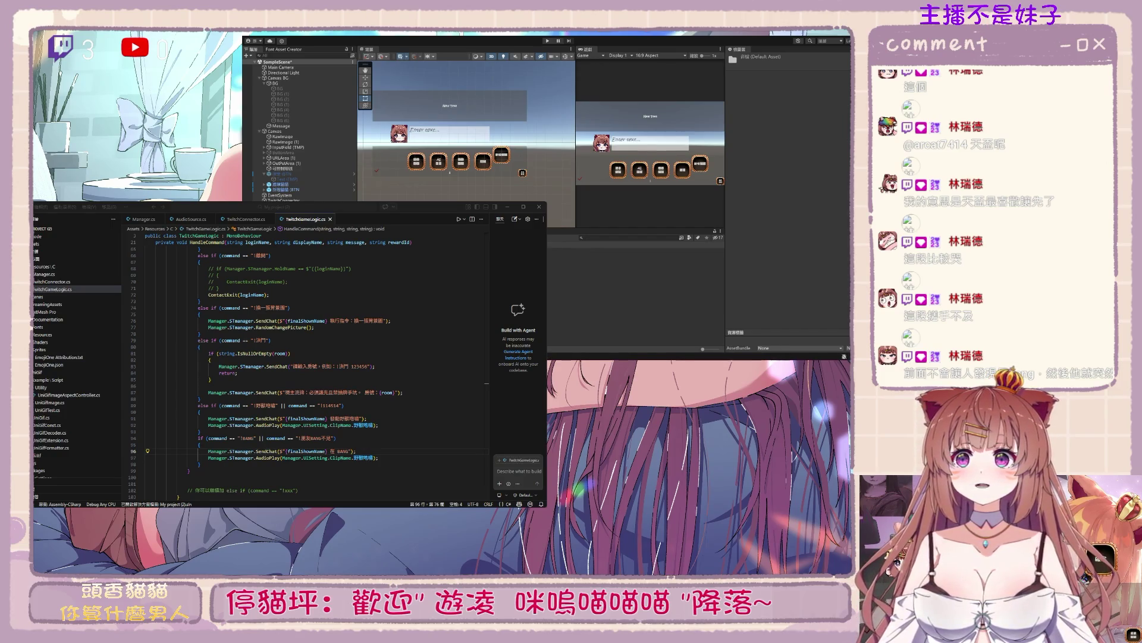
click(595, 250)
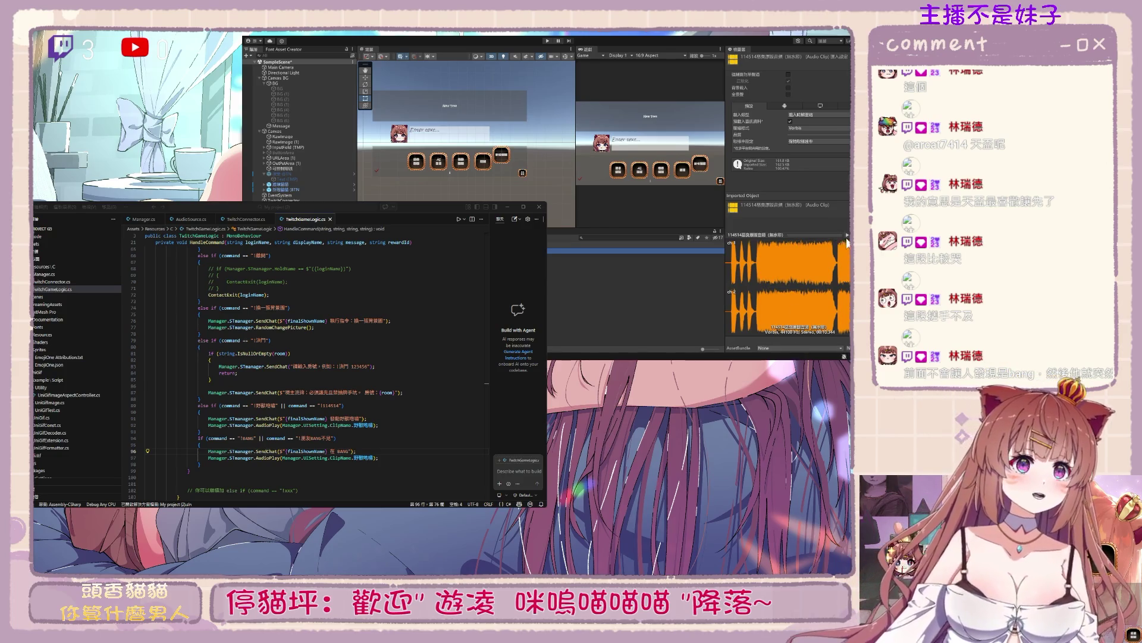
click(848, 236)
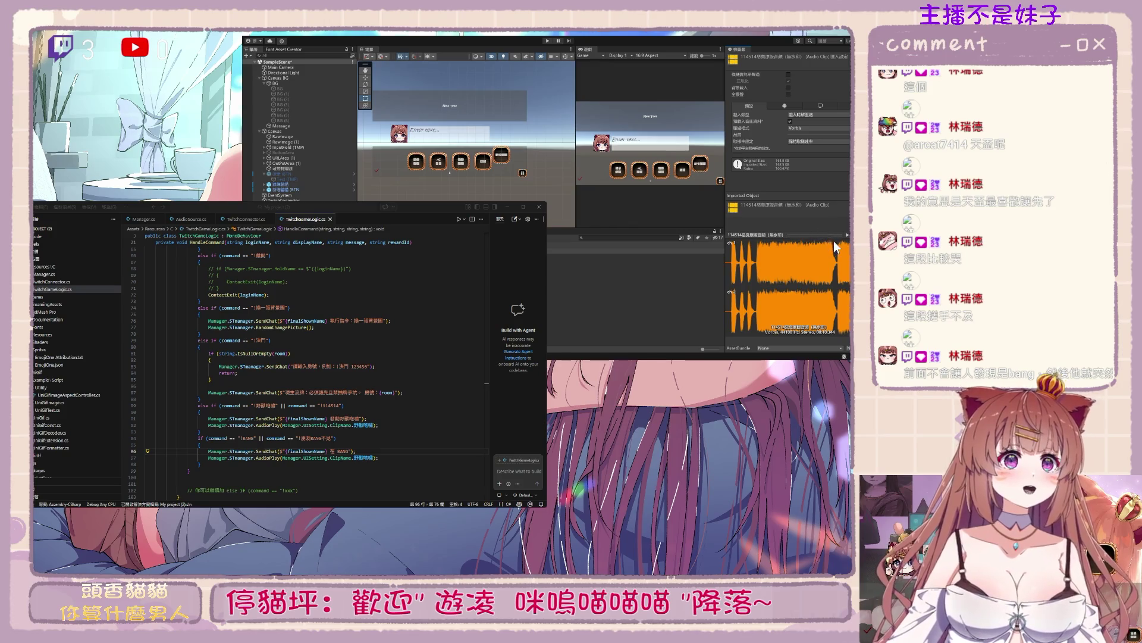
key(alt+Tab)
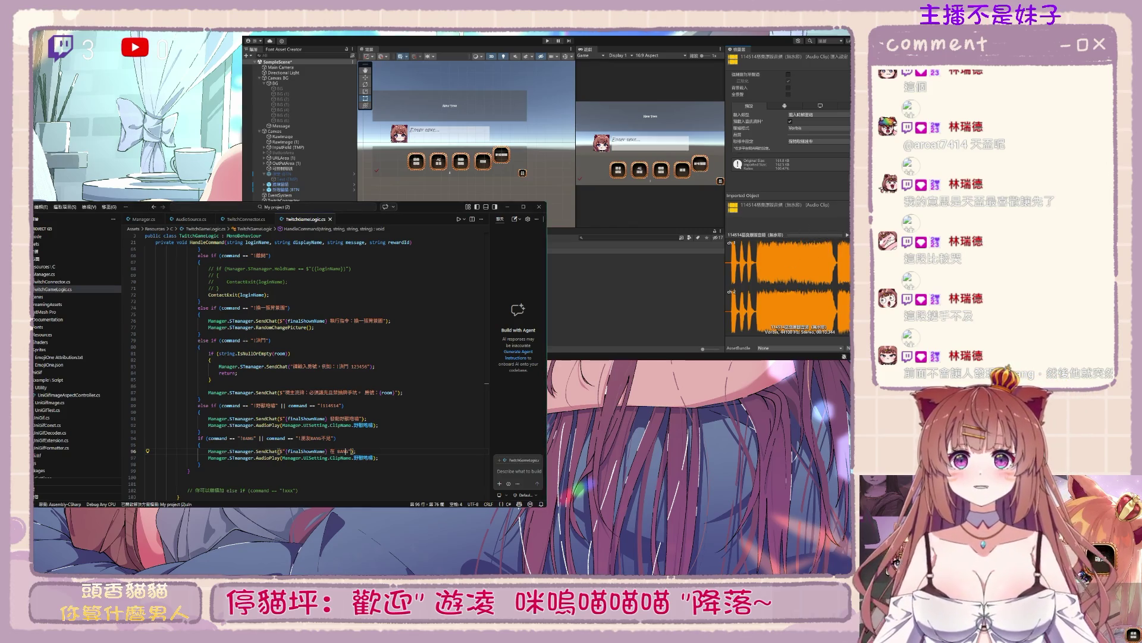
key(super+Down)
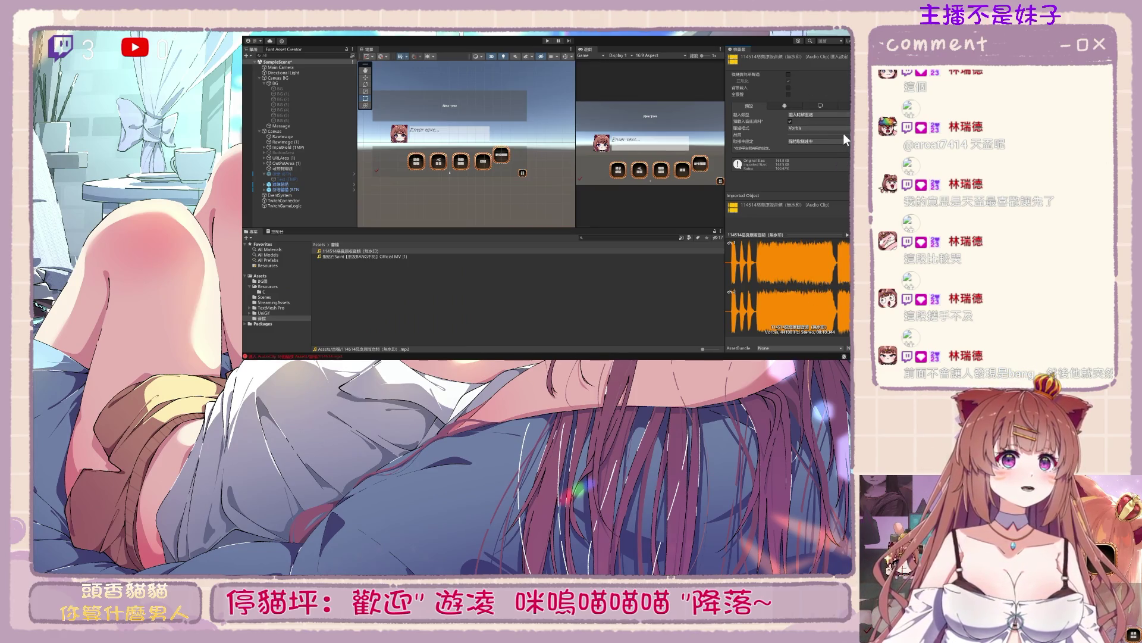
Check both clips' Default import settings, then select 野獸咆哮 in the command code
click(797, 106)
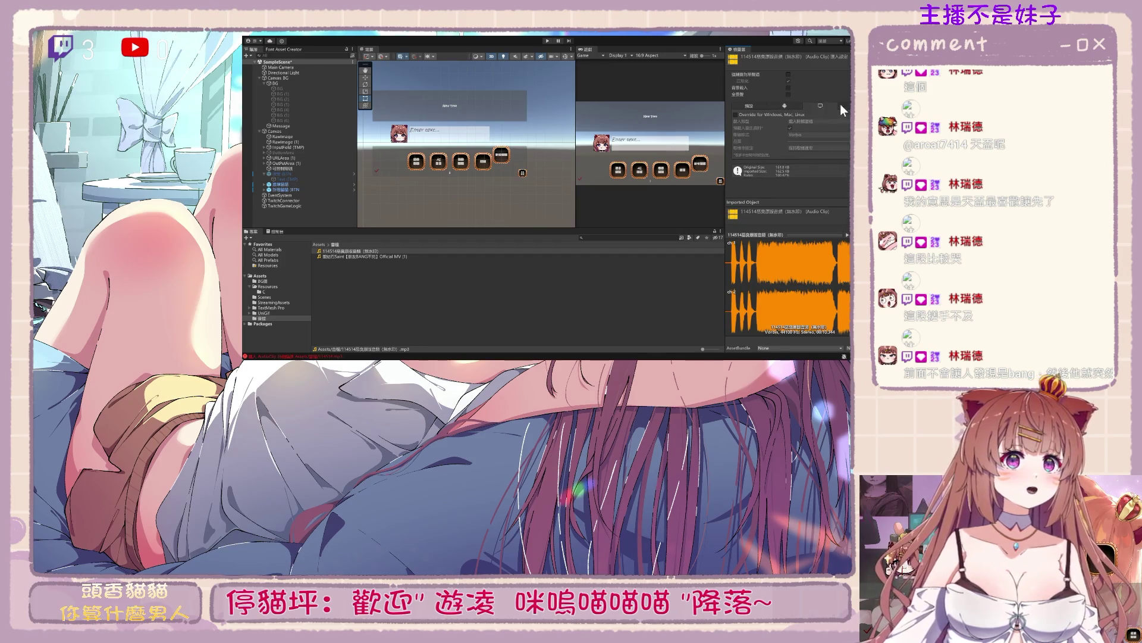
click(744, 105)
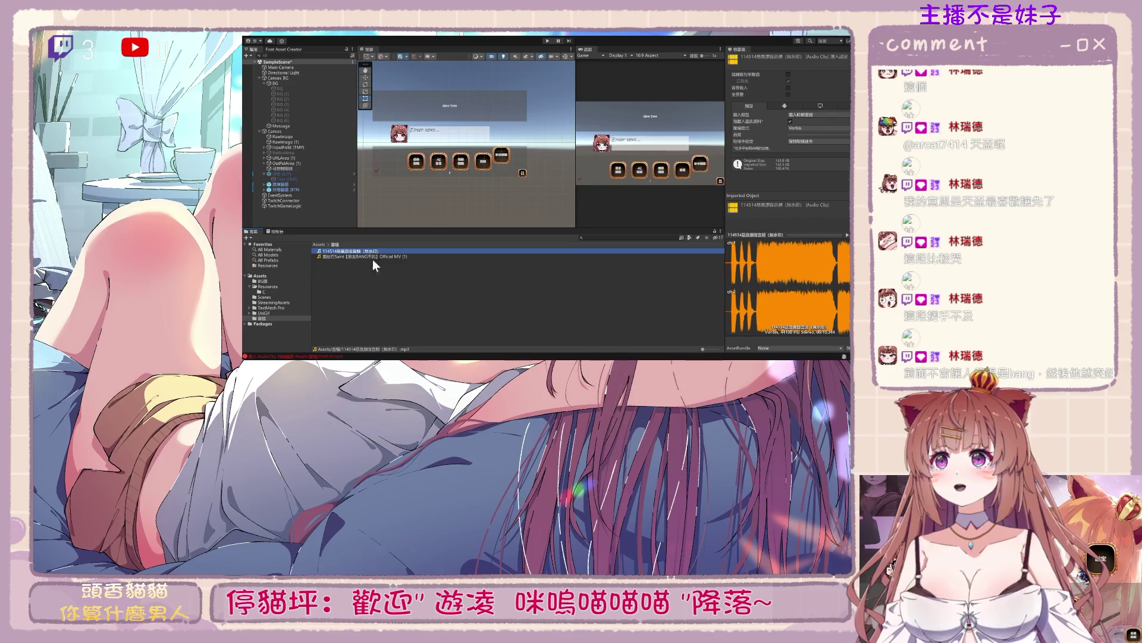
click(484, 296)
key(alt+Tab)
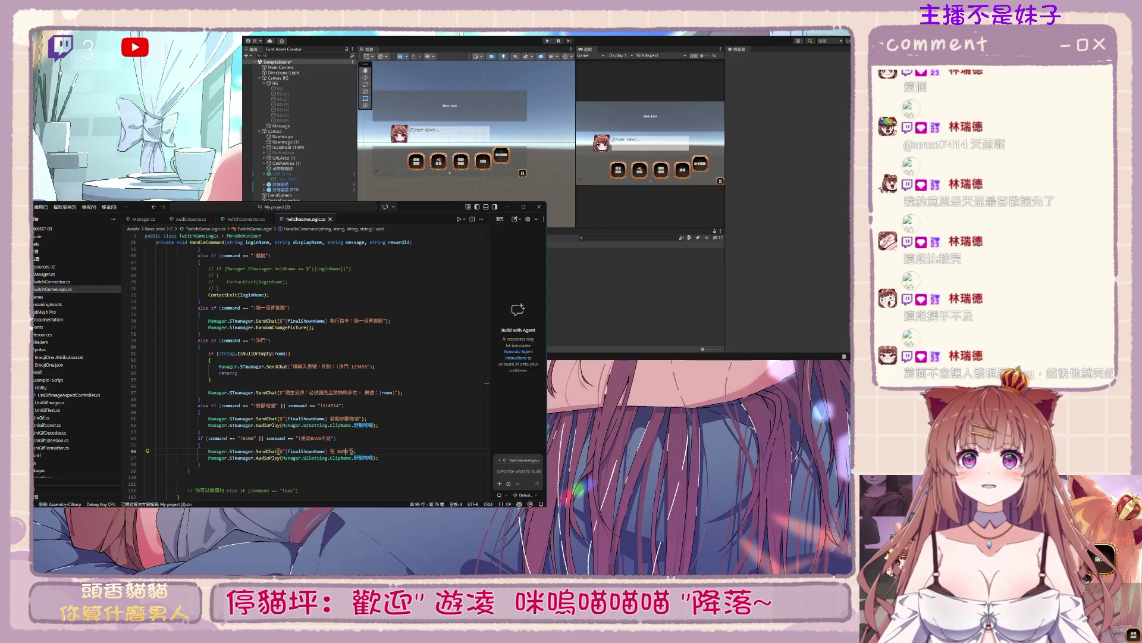
click(595, 256)
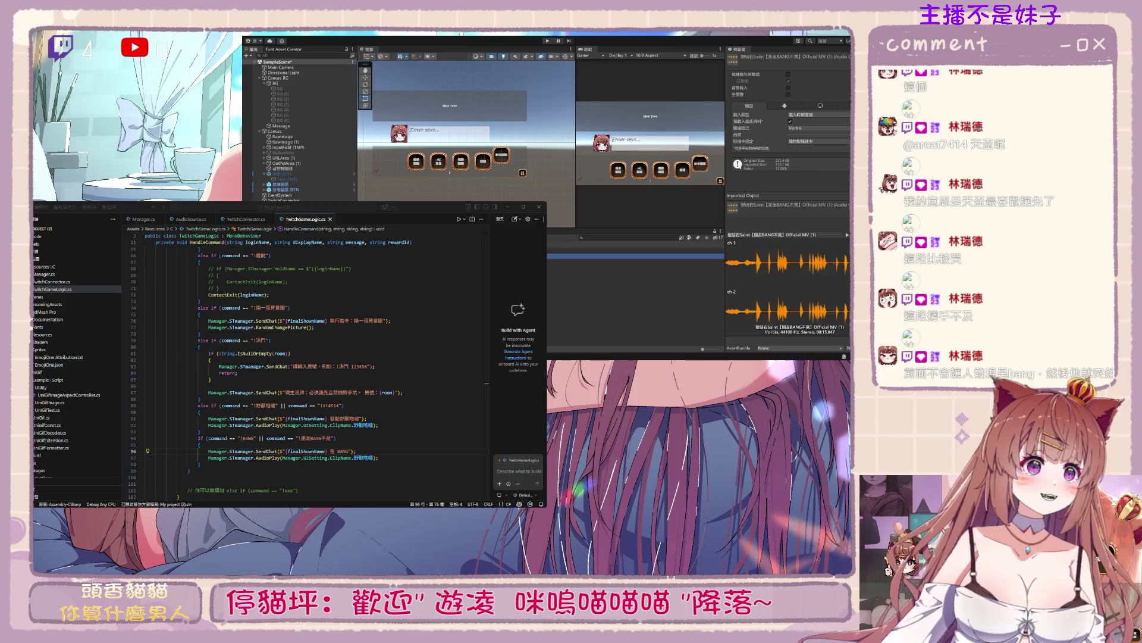
click(595, 250)
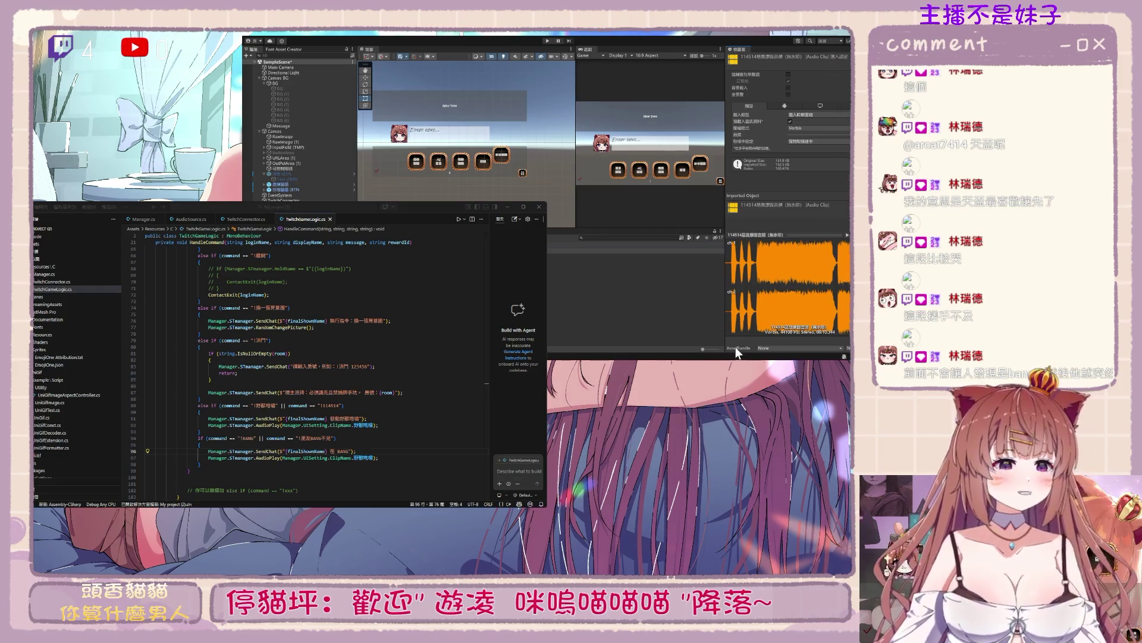
click(352, 451)
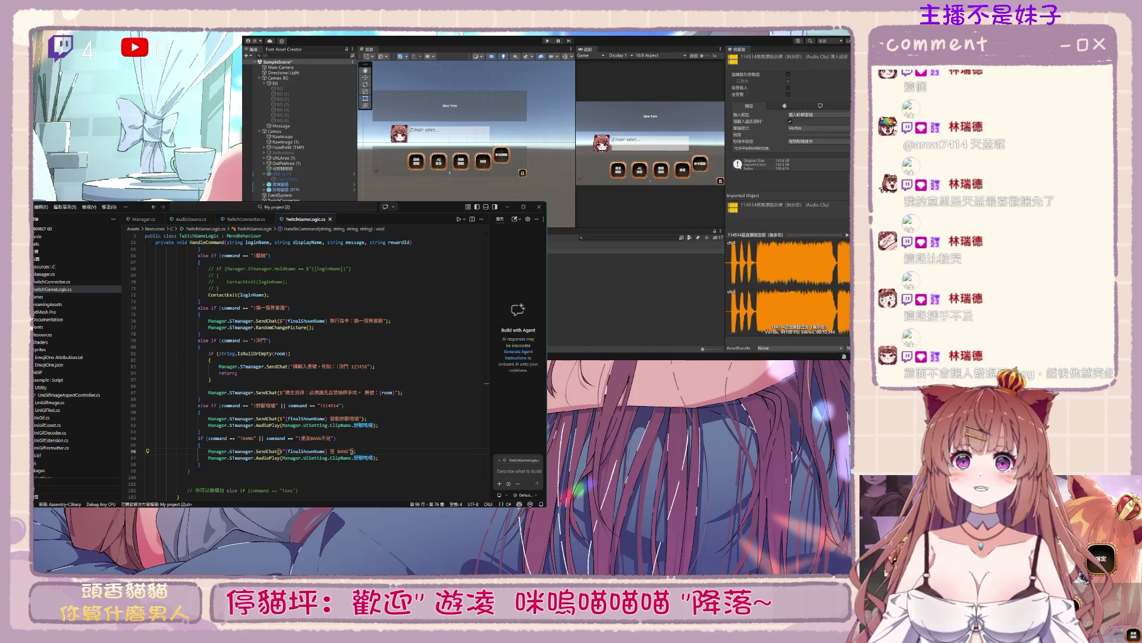
scroll(374, 441, down, 2)
double_click(363, 390)
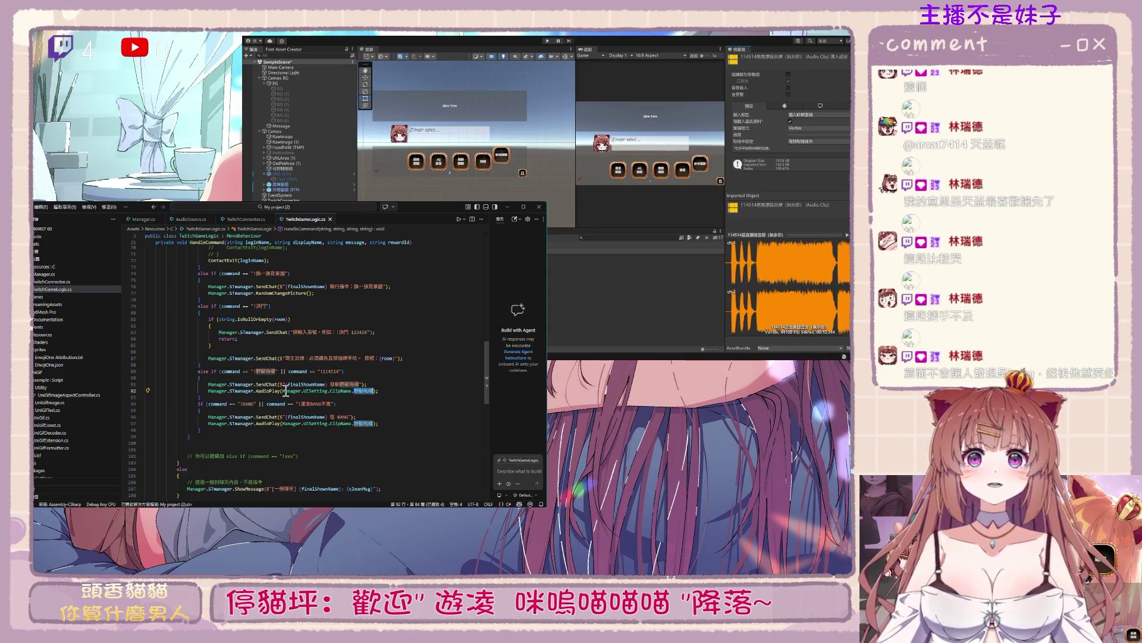
Go to AudioPlay's definition and add a float volume parameter
mouse_move(274, 392)
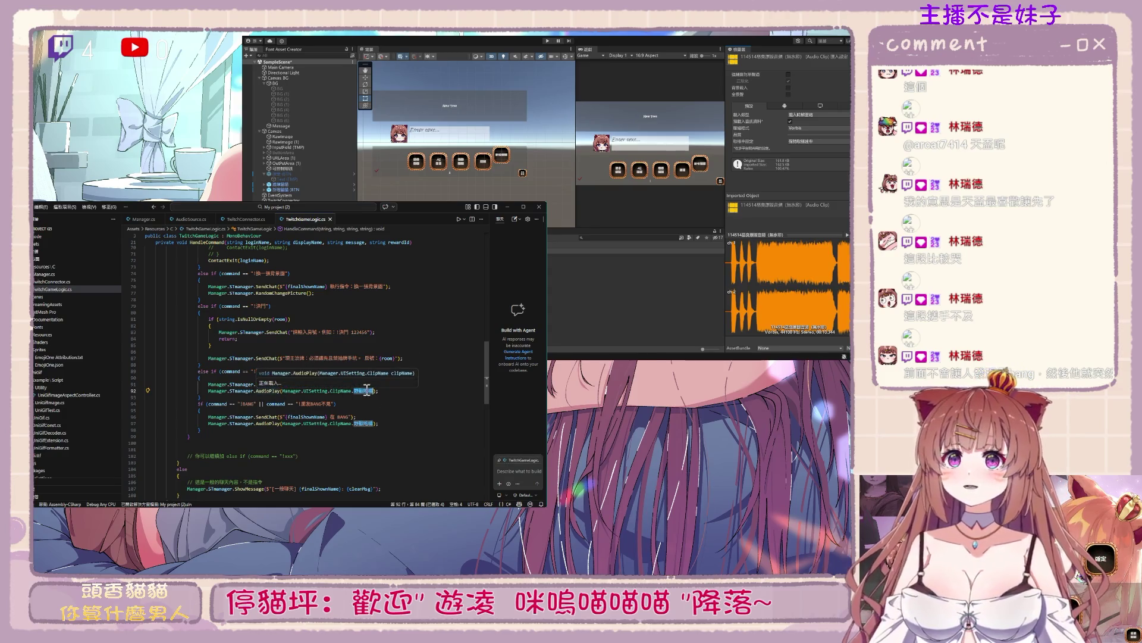
double_click(269, 392)
key(F12)
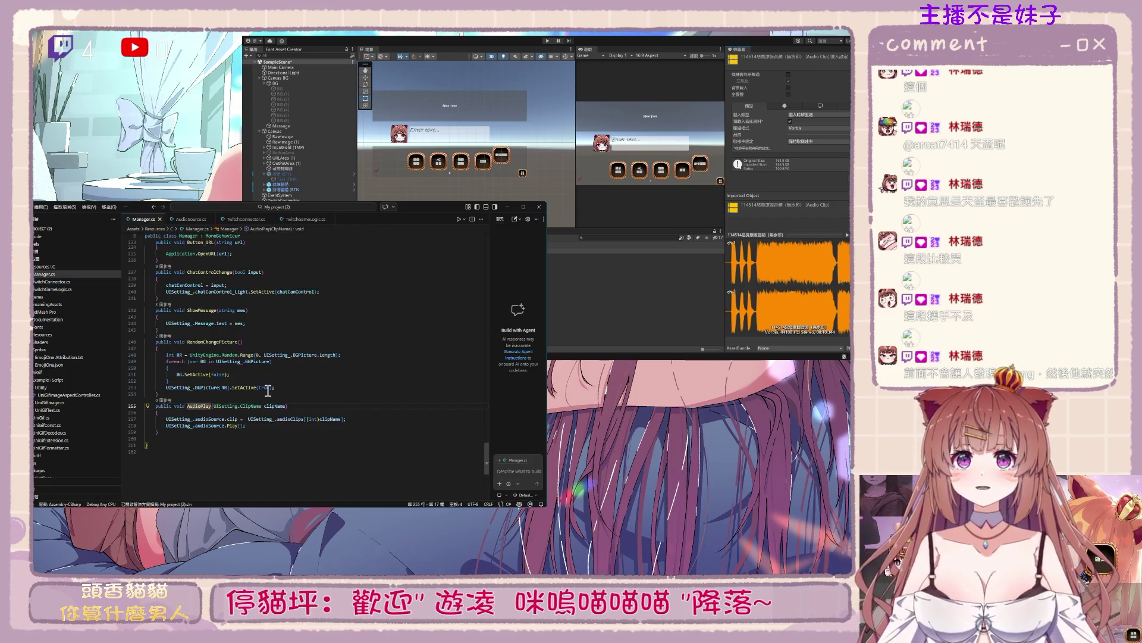
key(BackSpace)
text(, )
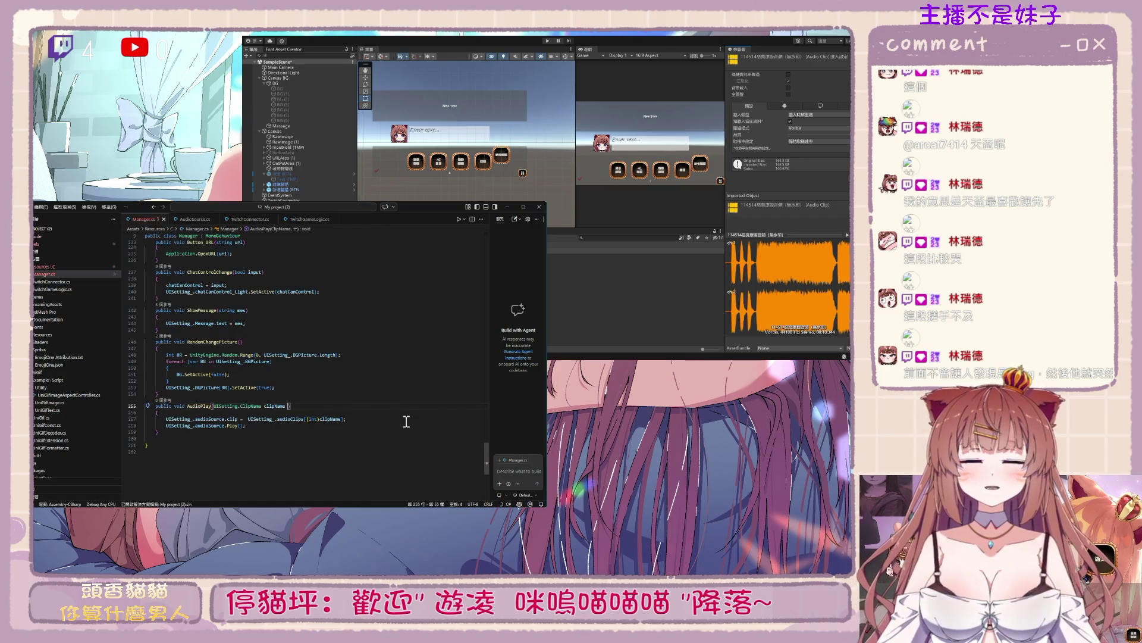
text(float )
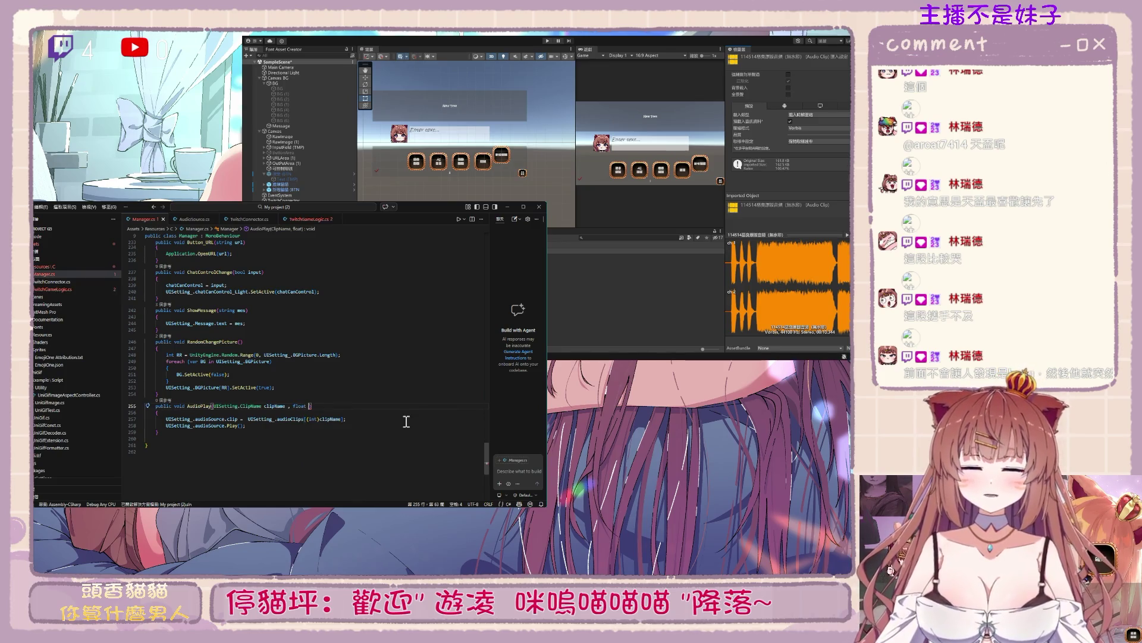
text(vol)
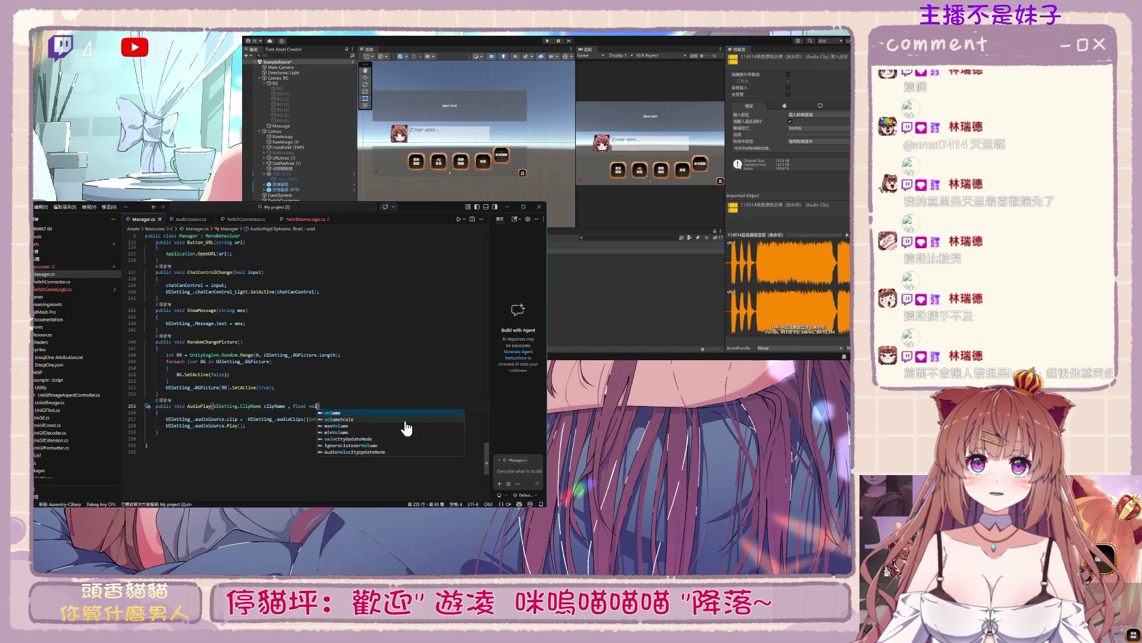
key(Tab)
double_click(317, 406)
Insert 'UISetting_.audioSource.volume = volume;' before the Play call
click(236, 441)
click(238, 425)
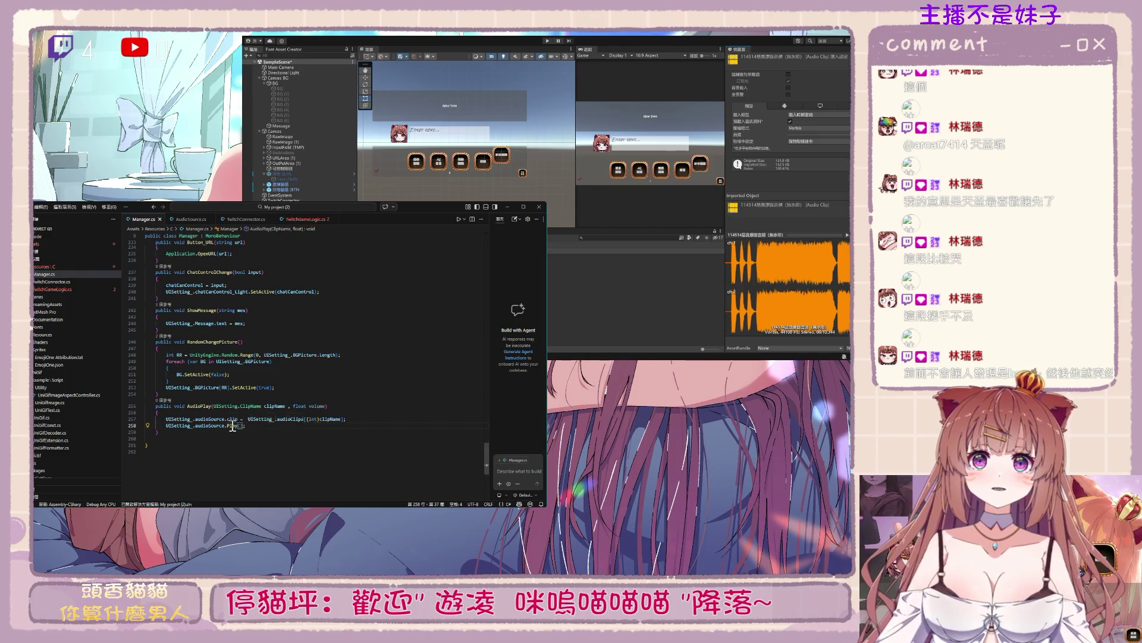
click(360, 420)
key(Return)
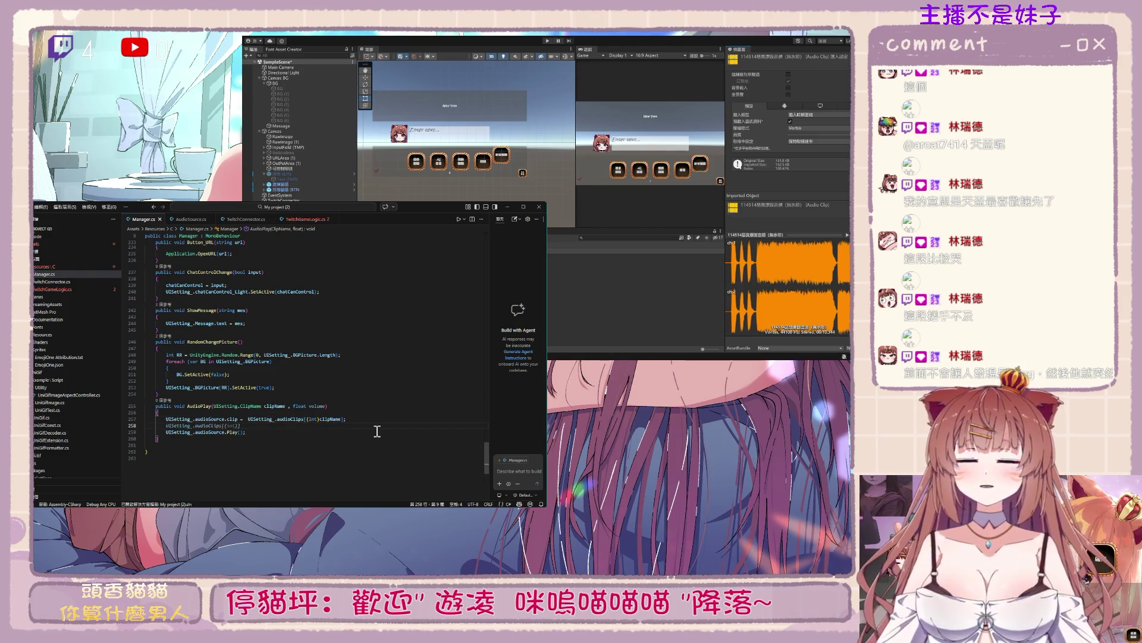
text(UISetting_.audioSource.volume = volume;)
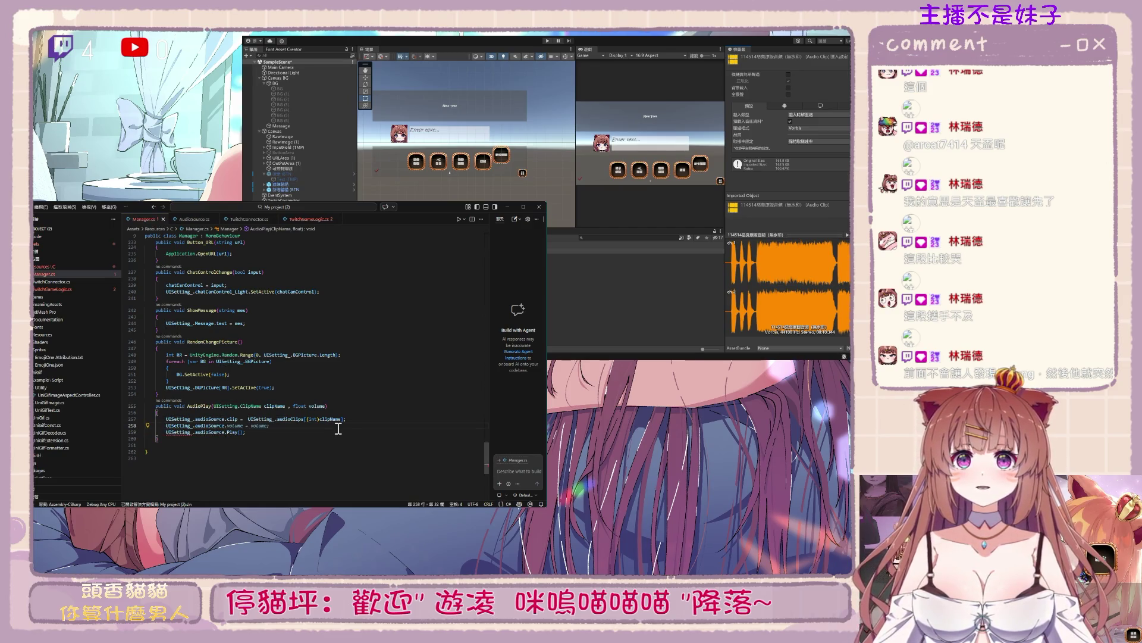
key(Tab)
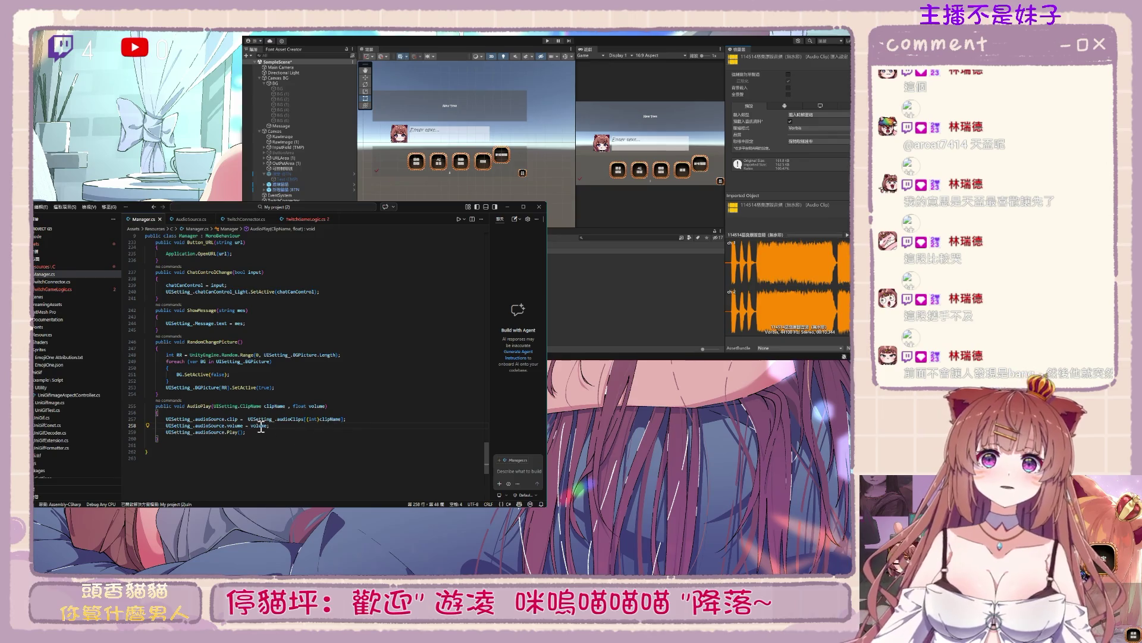
key(ctrl+minus)
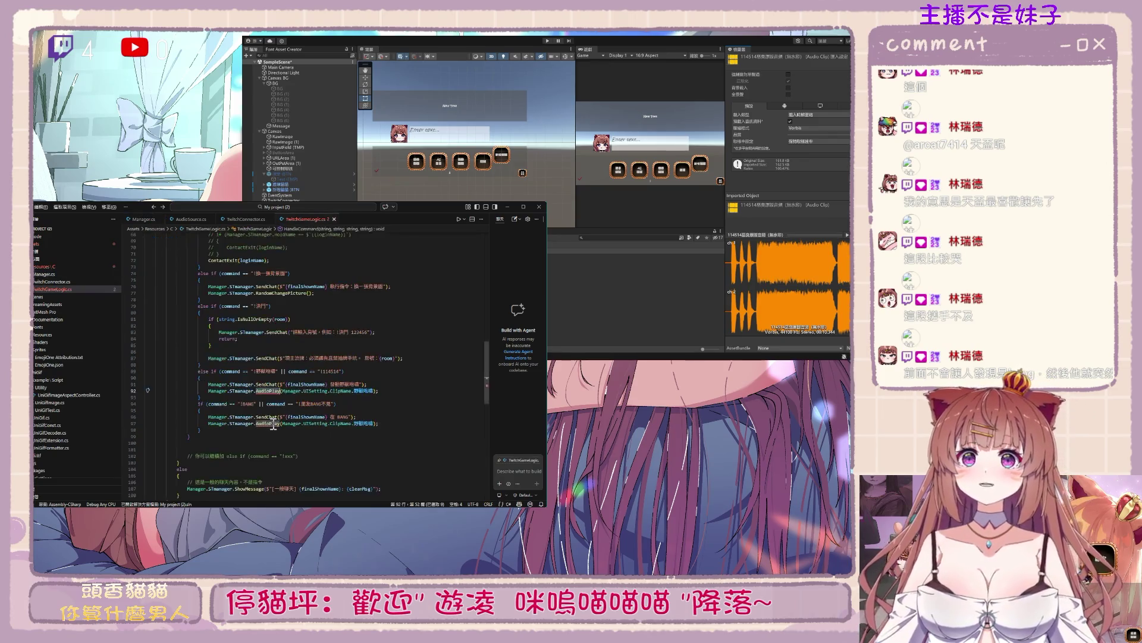
Give the 野獸咆哮 AudioPlay call a volume argument of 0.1f
click(441, 390)
text(, 1)
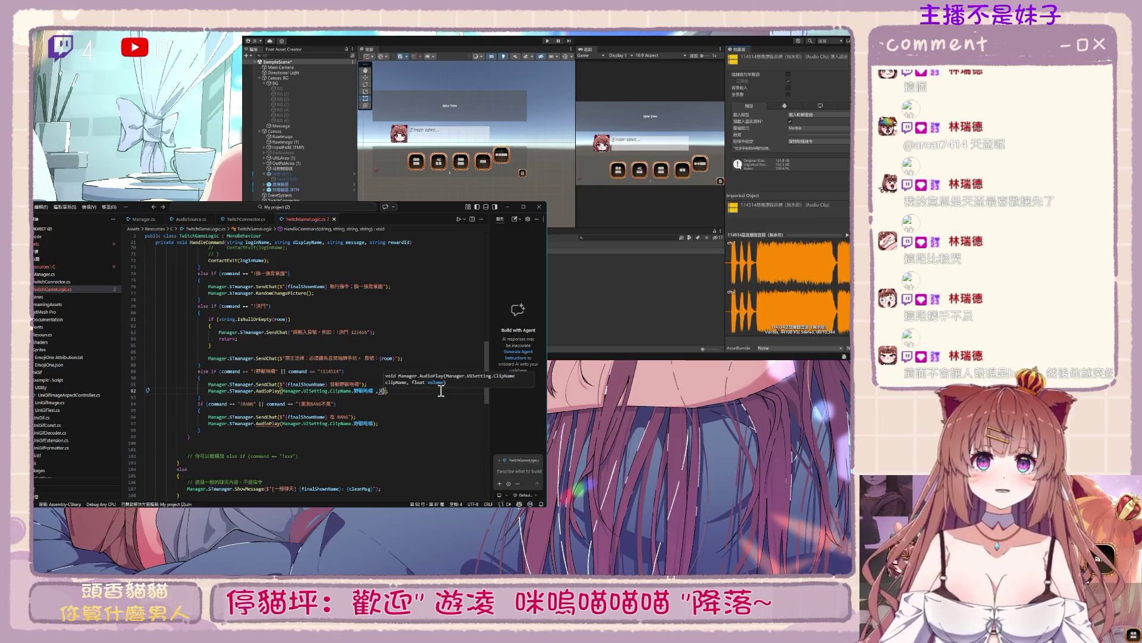
key(BackSpace)
text(0.1)
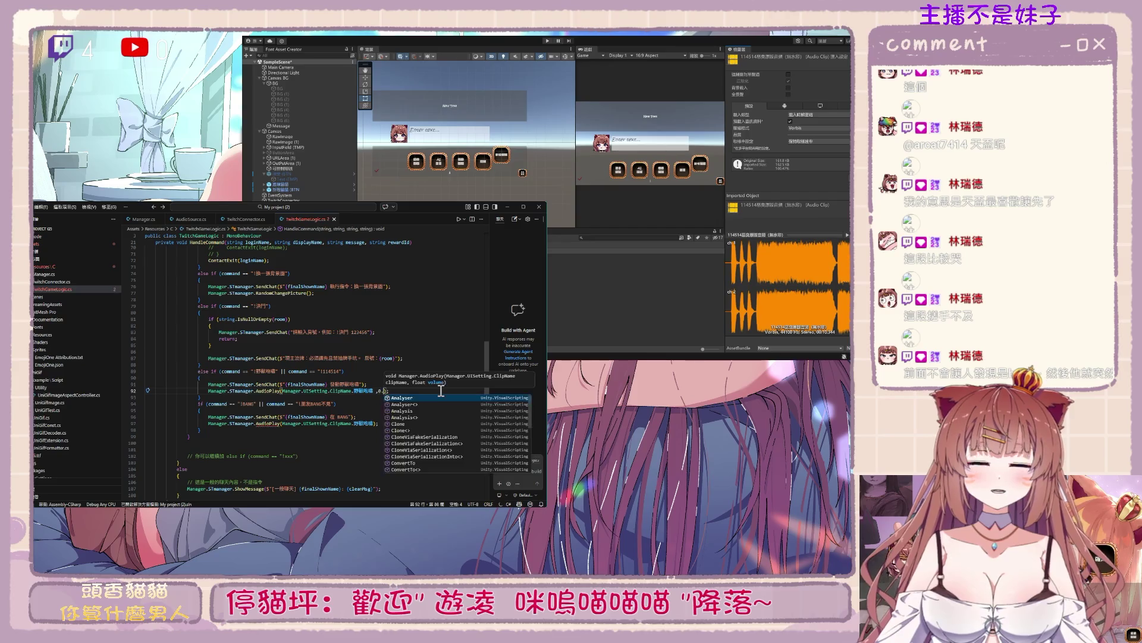
text(f)
click(425, 410)
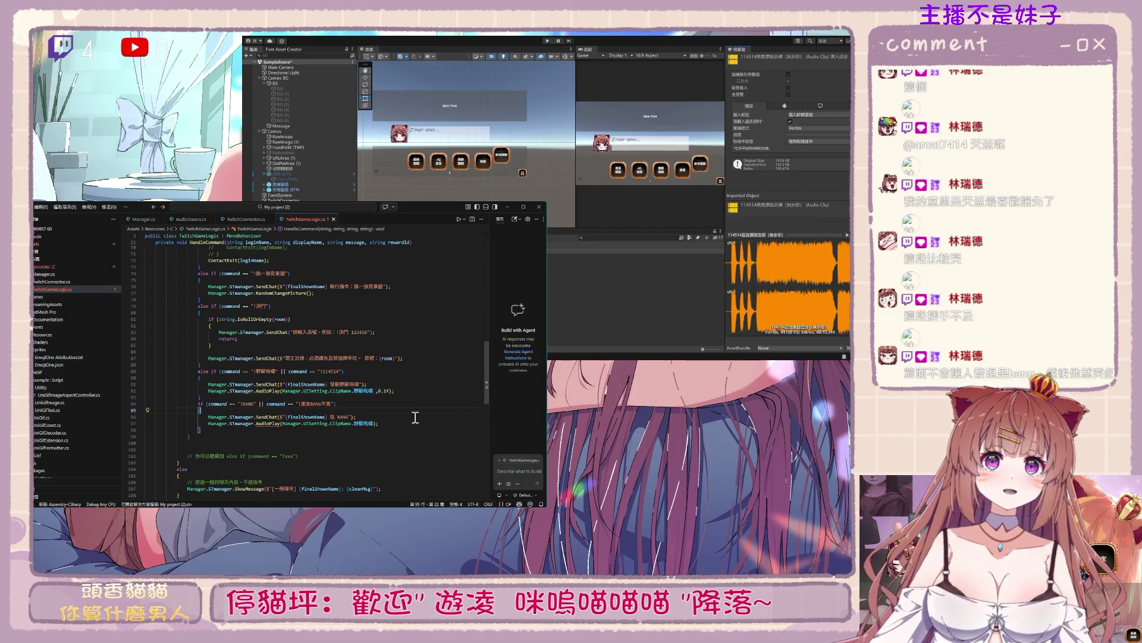
Go to the ClipName enum from the BANG command and append a BANG entry
double_click(373, 423)
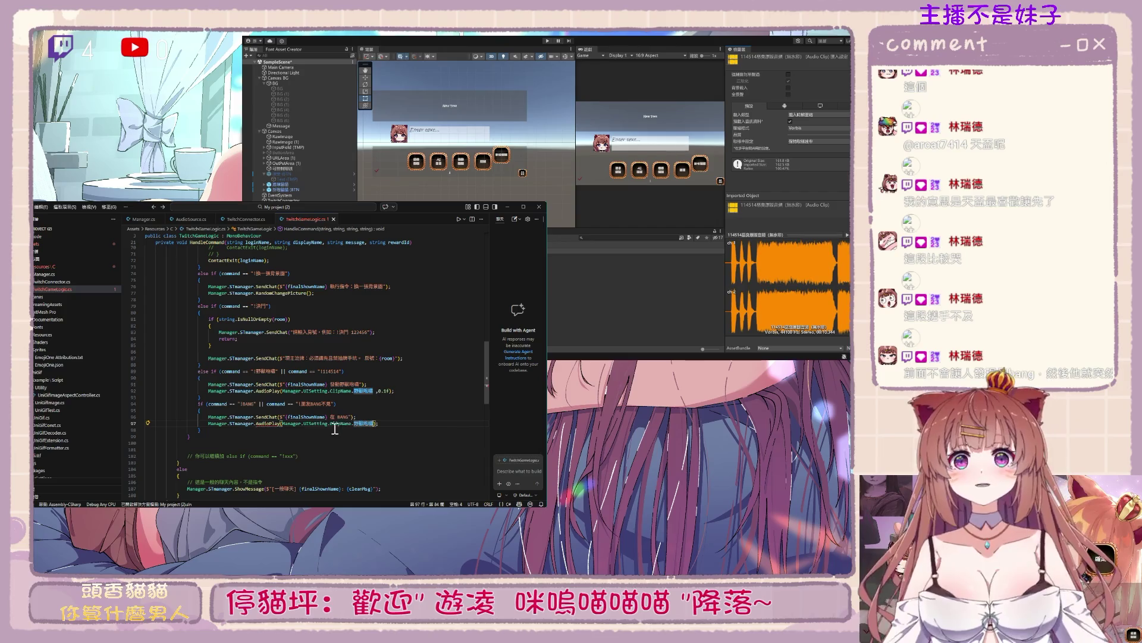
double_click(368, 423)
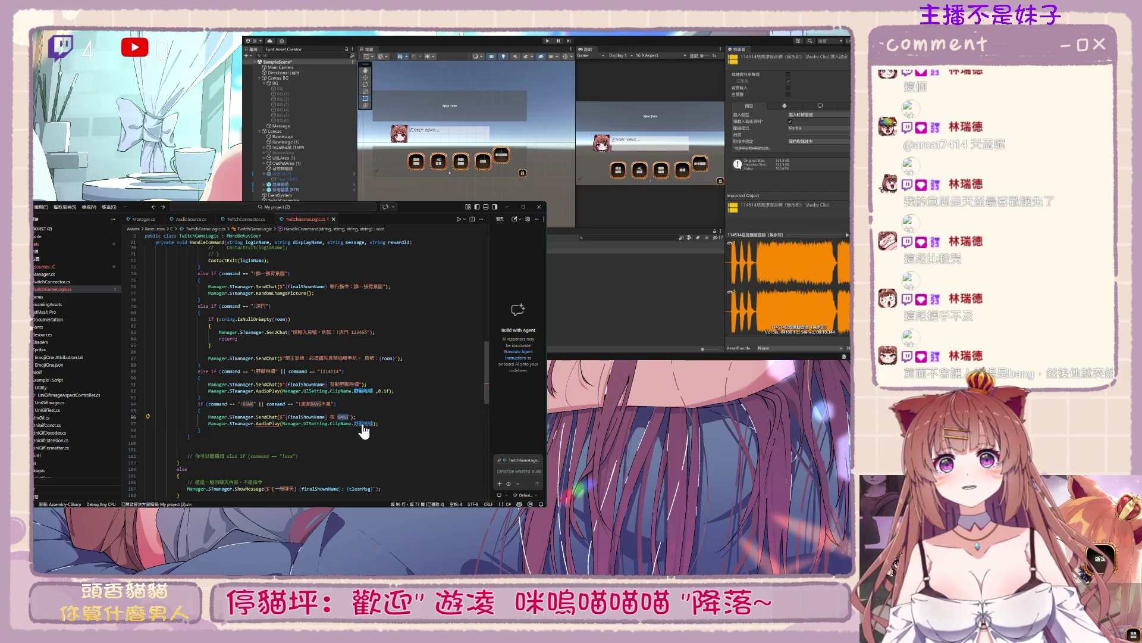
ctrl+click(364, 423)
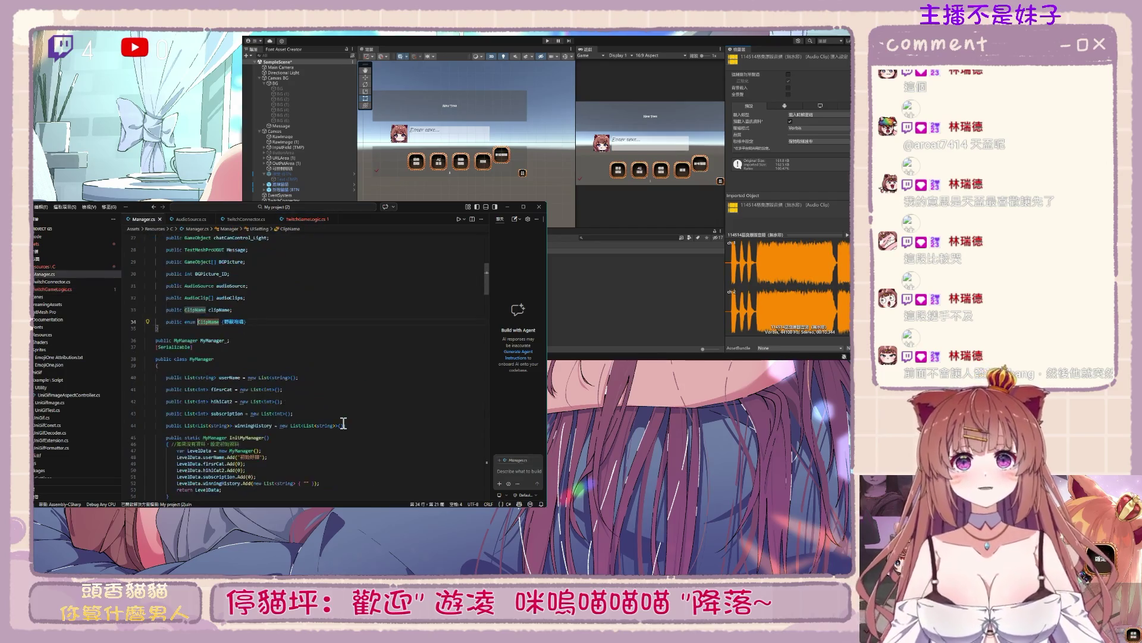
click(244, 321)
text(,BANG)
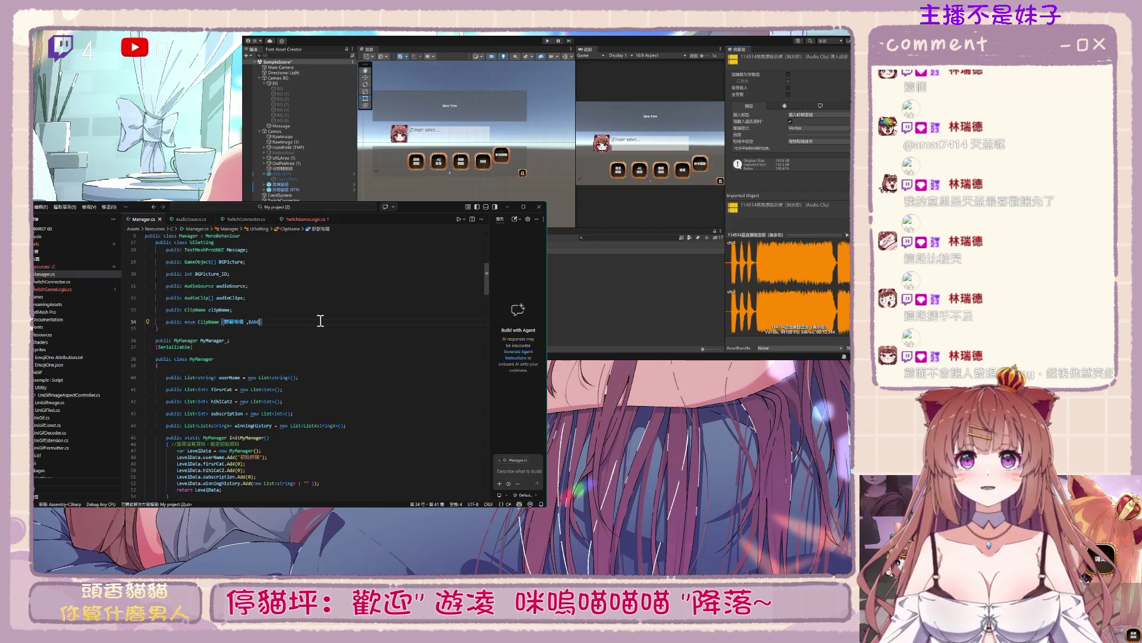
key(ctrl+minus)
Pass a volume of 1f to the BANG AudioPlay call, then review the AudioPlay definition
click(366, 423)
text(, 1f);)
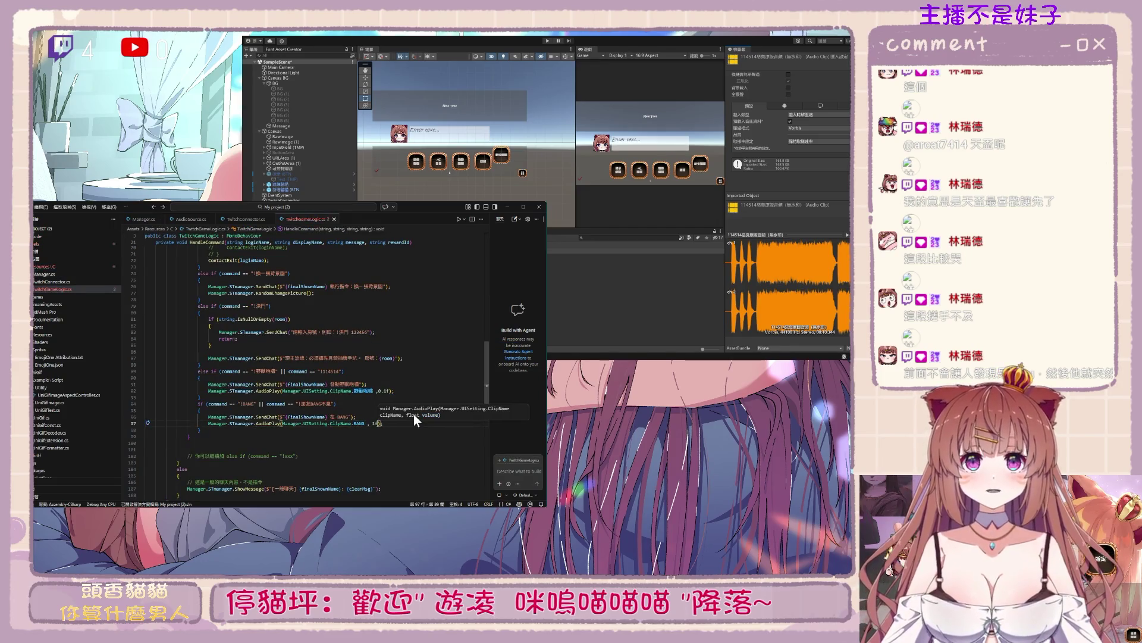
key(Down)
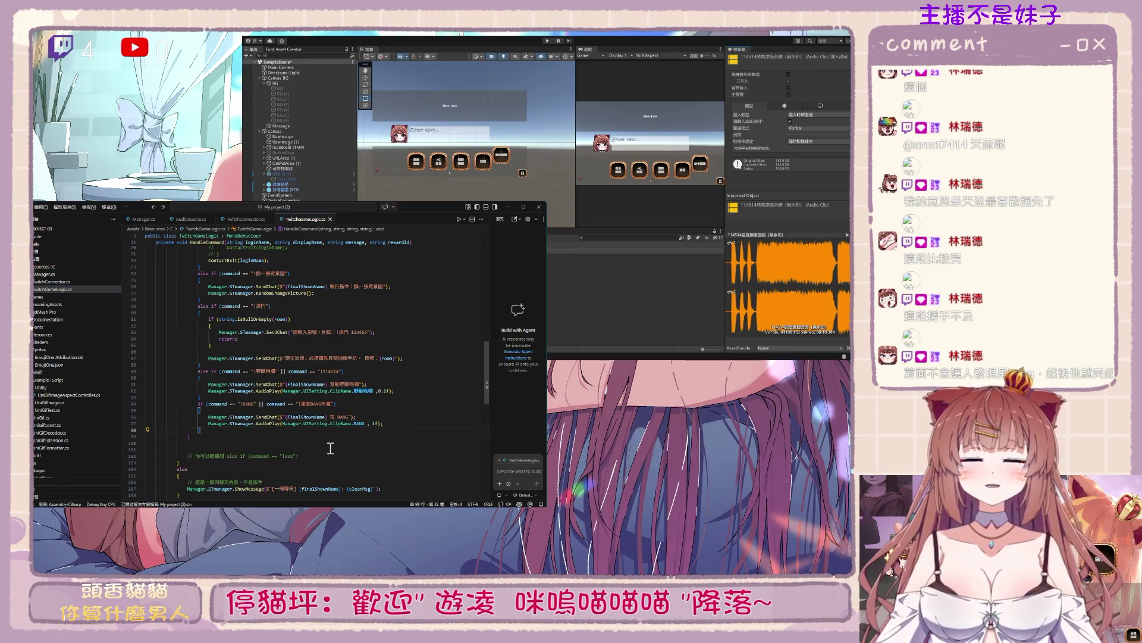
double_click(268, 424)
key(F12)
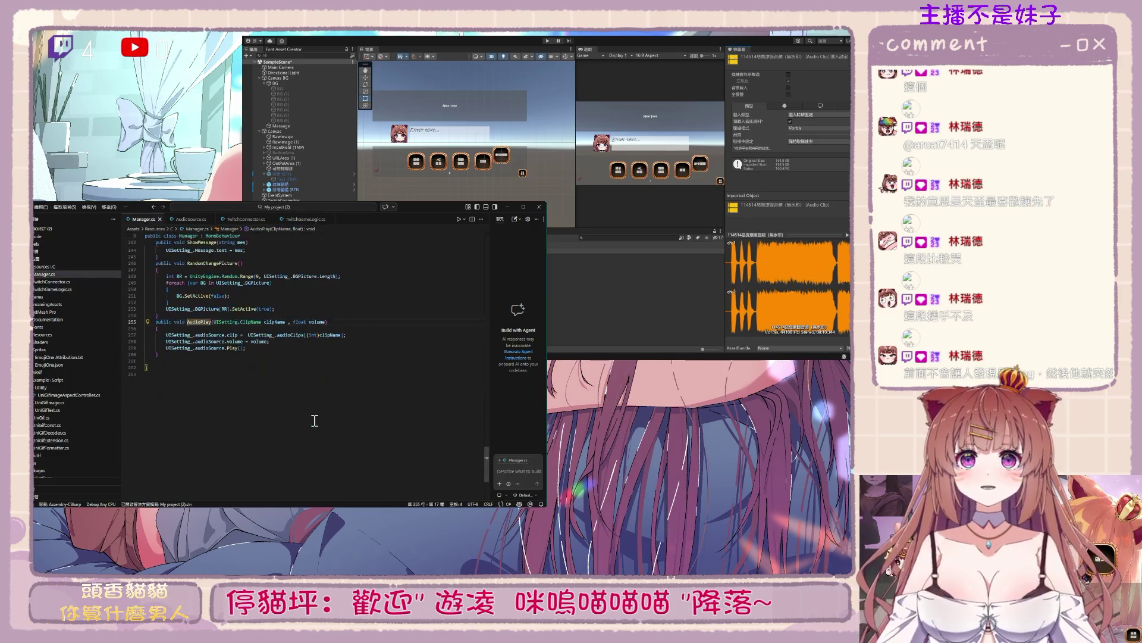
click(334, 394)
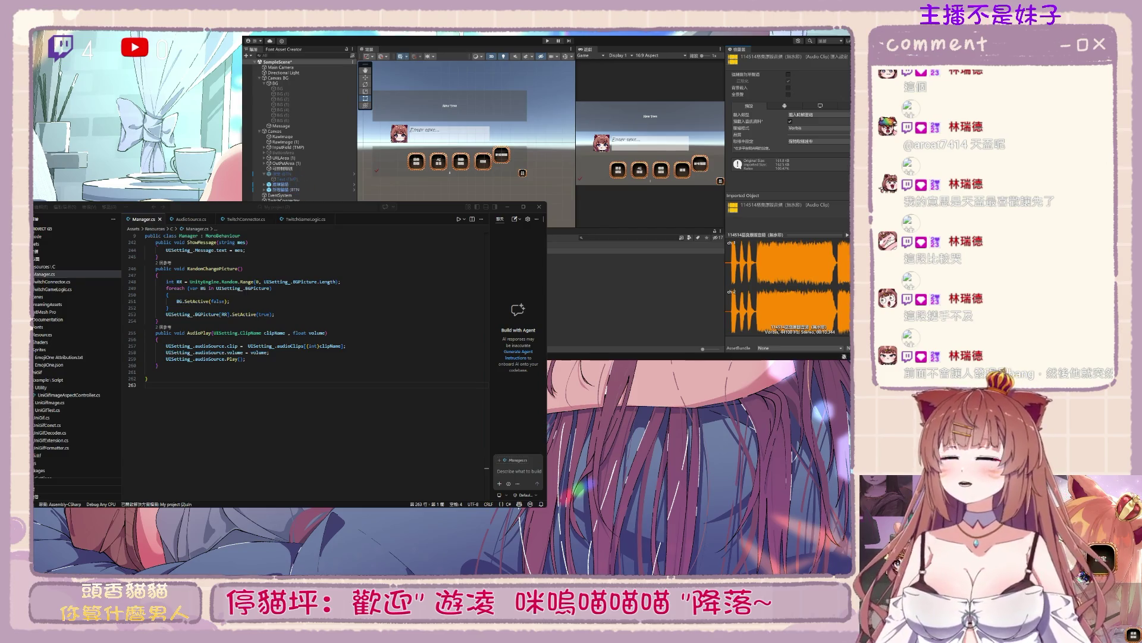
Drag the 114514 and Saint song clips into the Canvas Manager's Audio Clips slots, then preview both
click(279, 131)
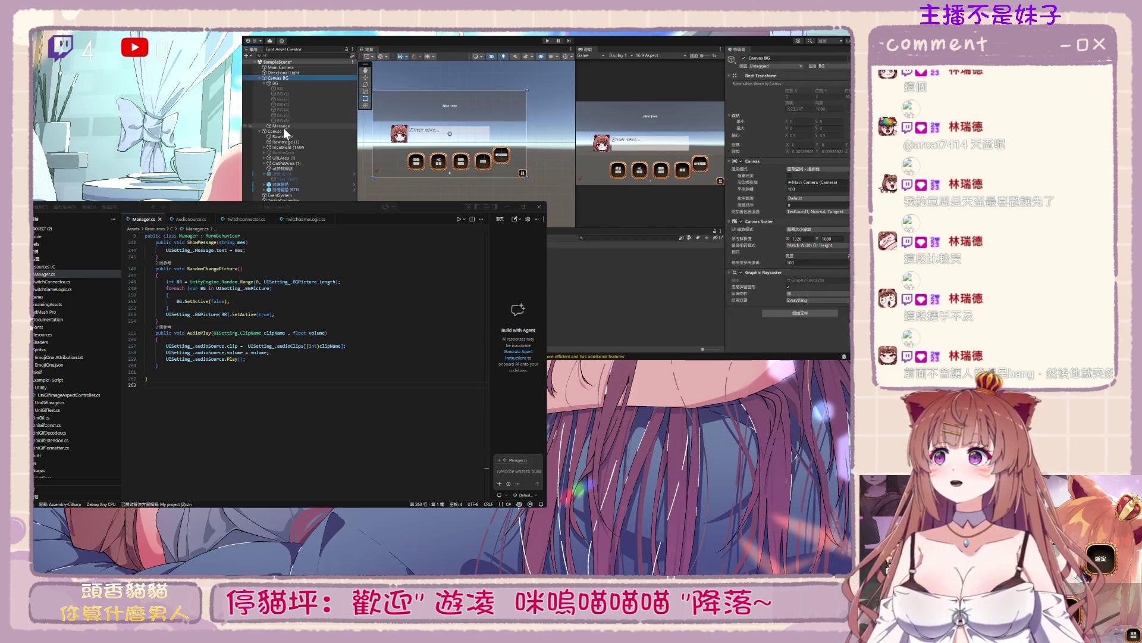
scroll(816, 263, down, 10)
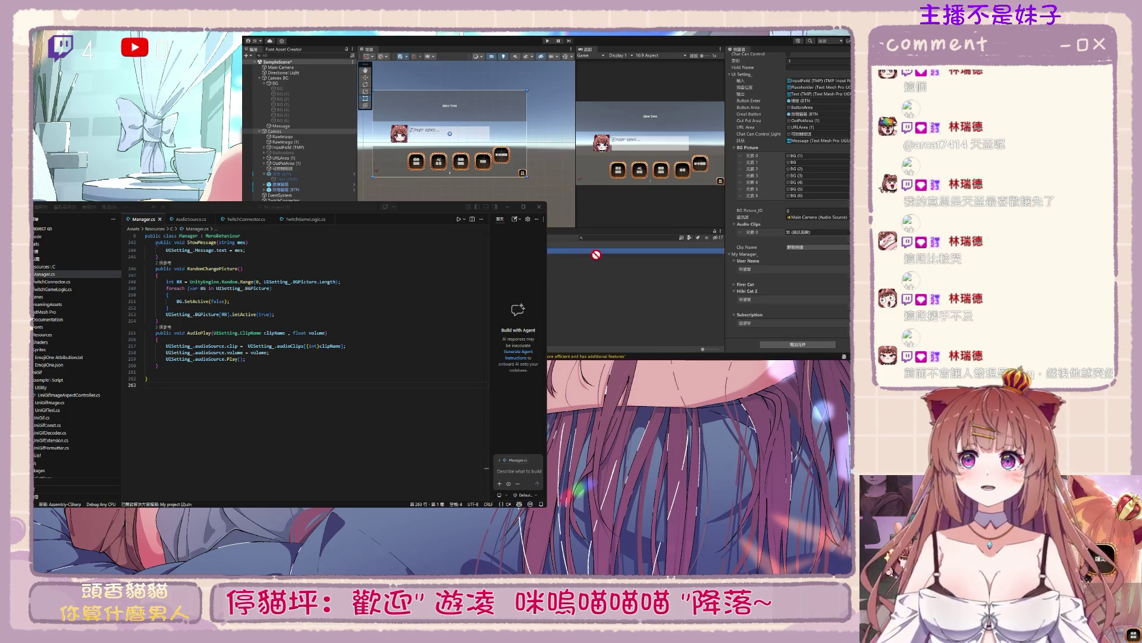
drag(762, 231, 759, 234)
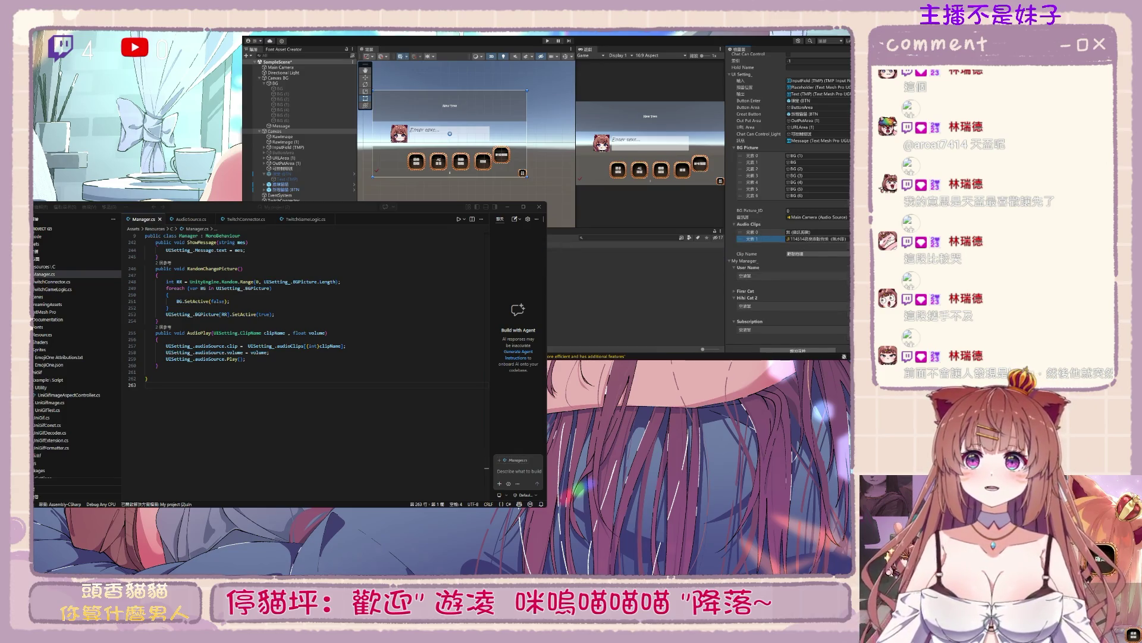
drag(595, 256, 816, 232)
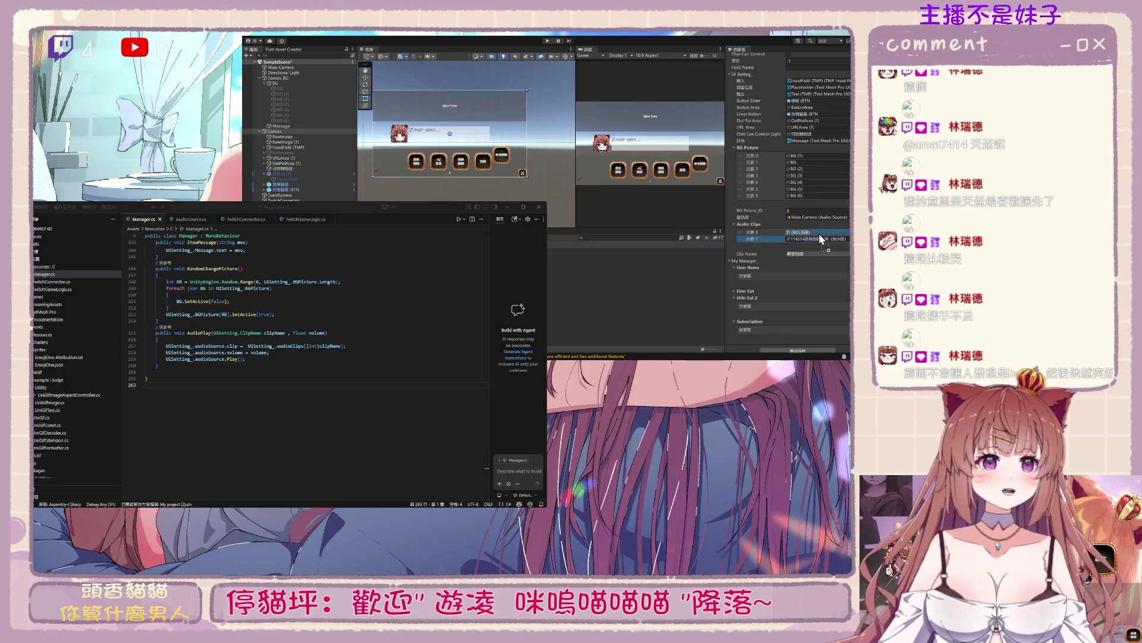
drag(625, 255, 801, 241)
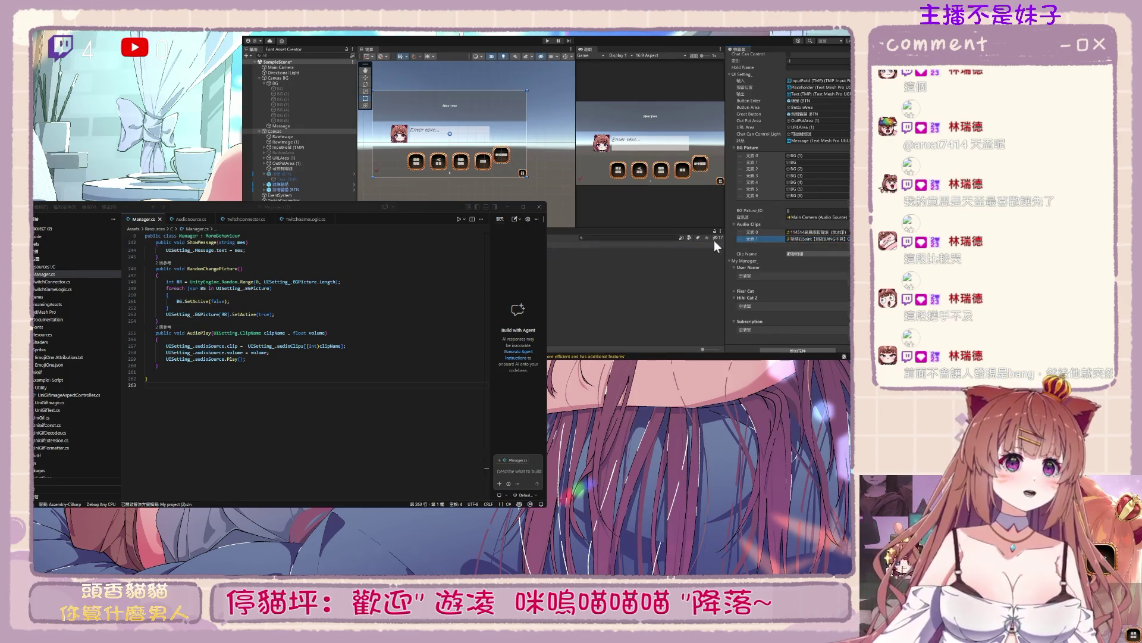
click(595, 250)
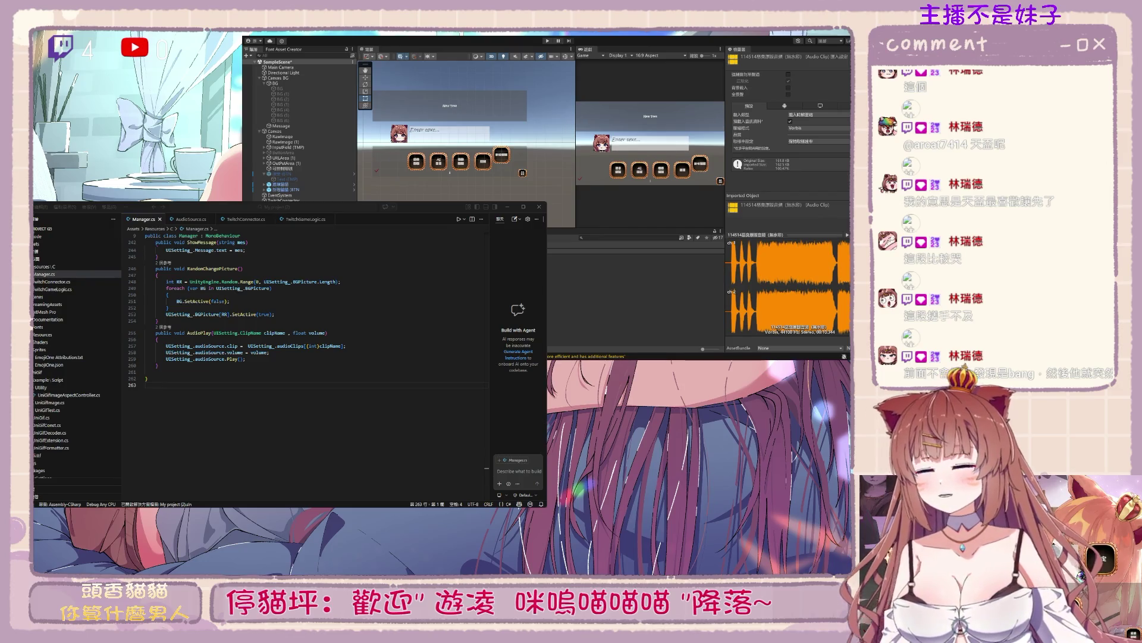
click(595, 256)
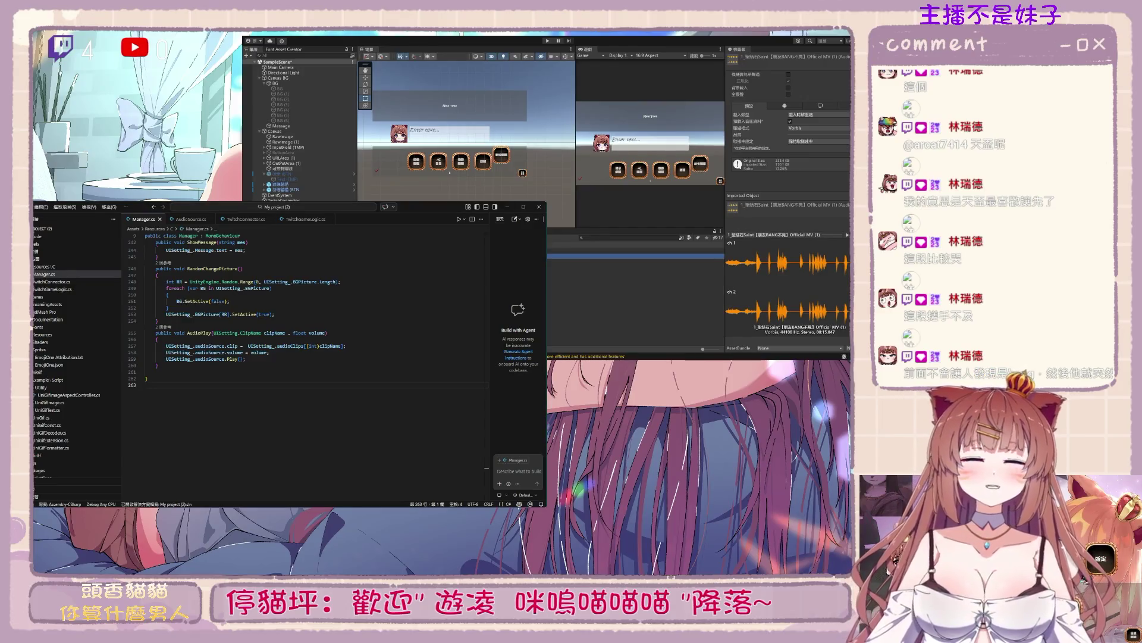
Start Play mode, widen the Game view and inspect Main Camera's audio source
click(548, 40)
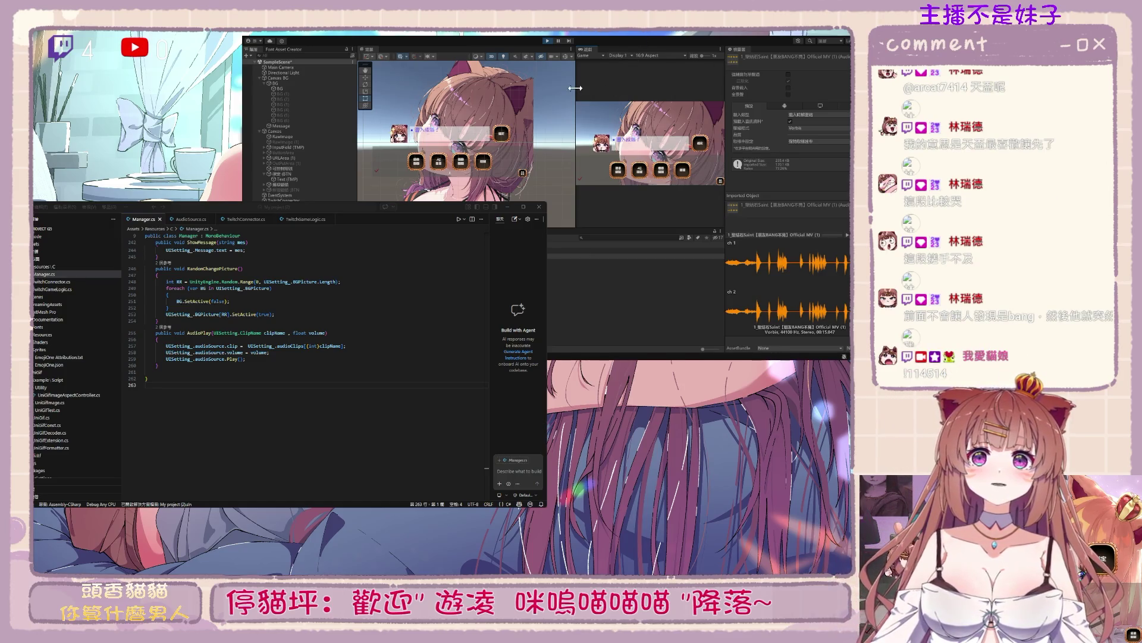
drag(575, 88, 468, 88)
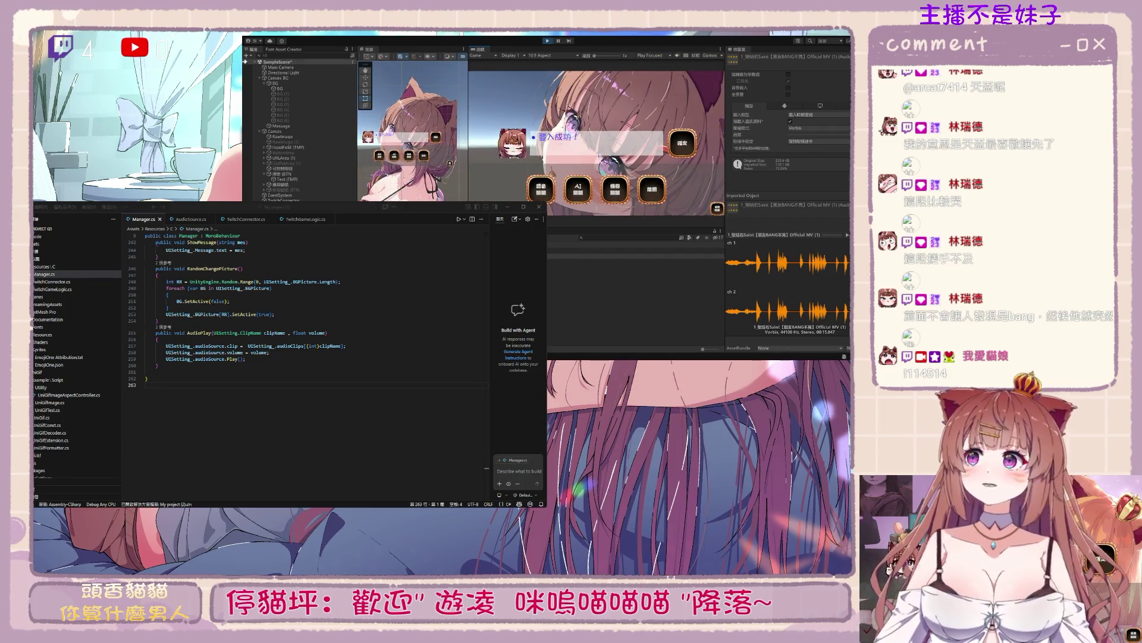
click(273, 67)
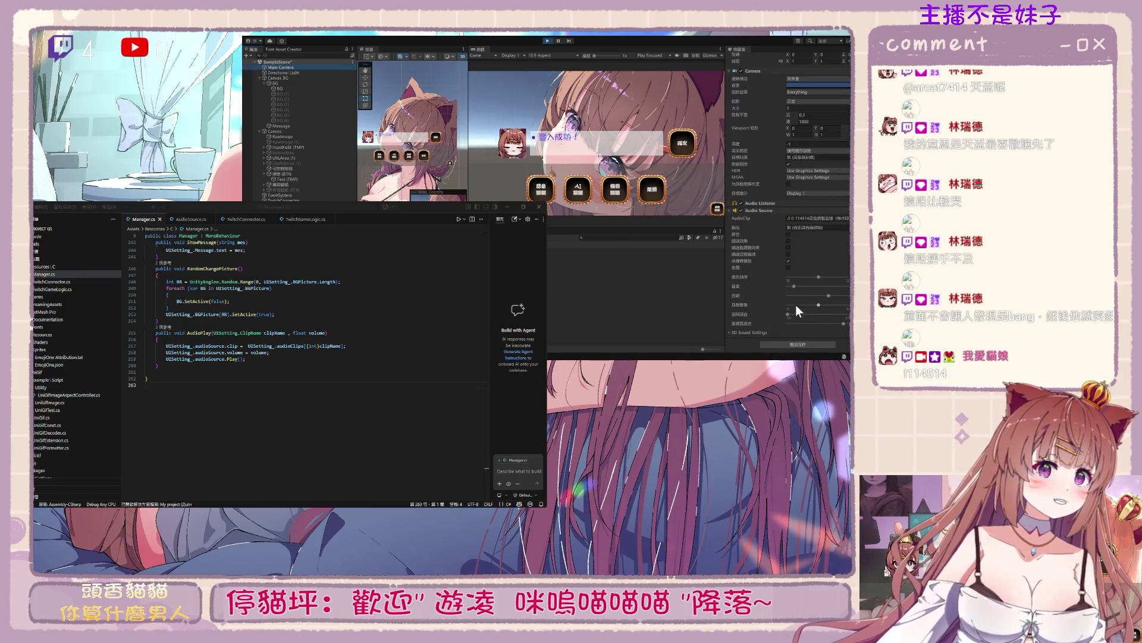
Preview the 114514 clip, enable its Preload Audio Data, then stop Play mode
double_click(815, 218)
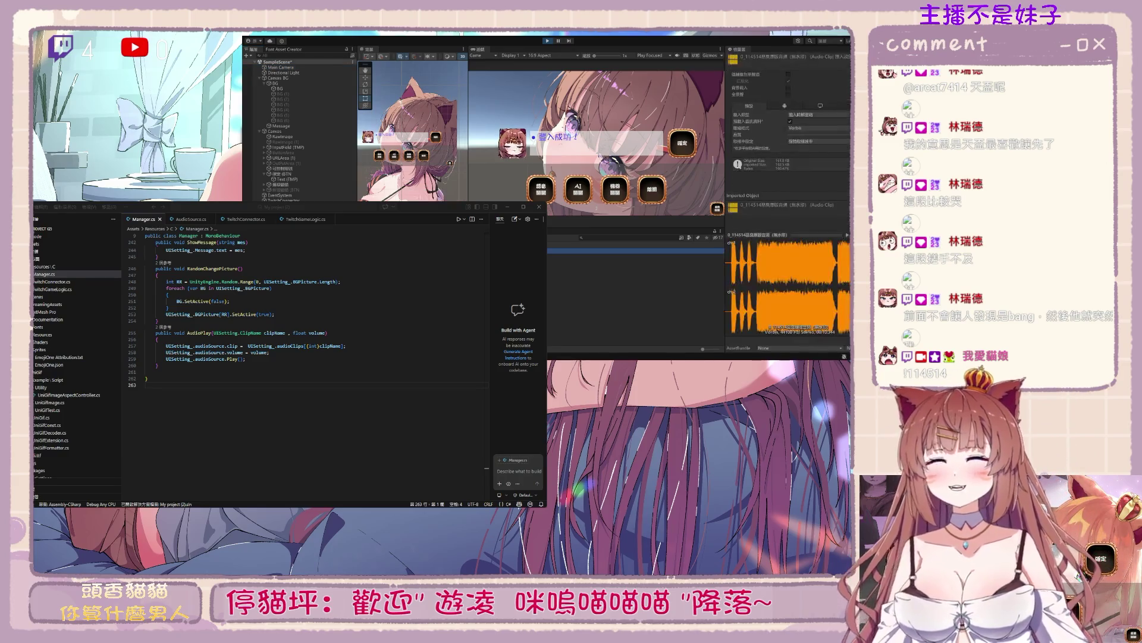
click(842, 263)
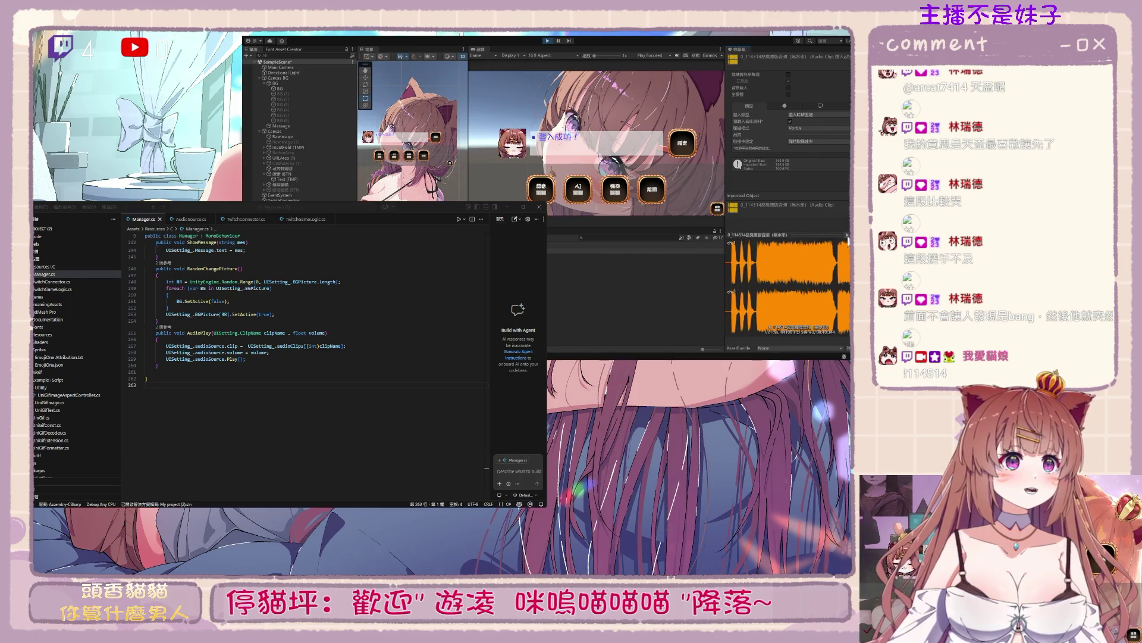
click(790, 121)
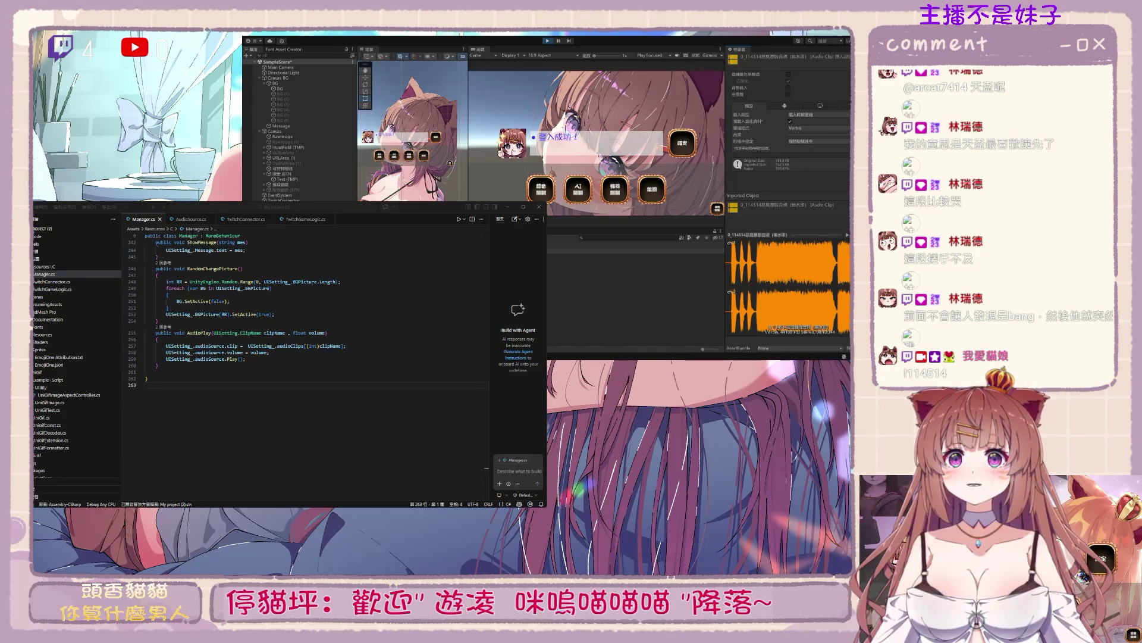
click(635, 251)
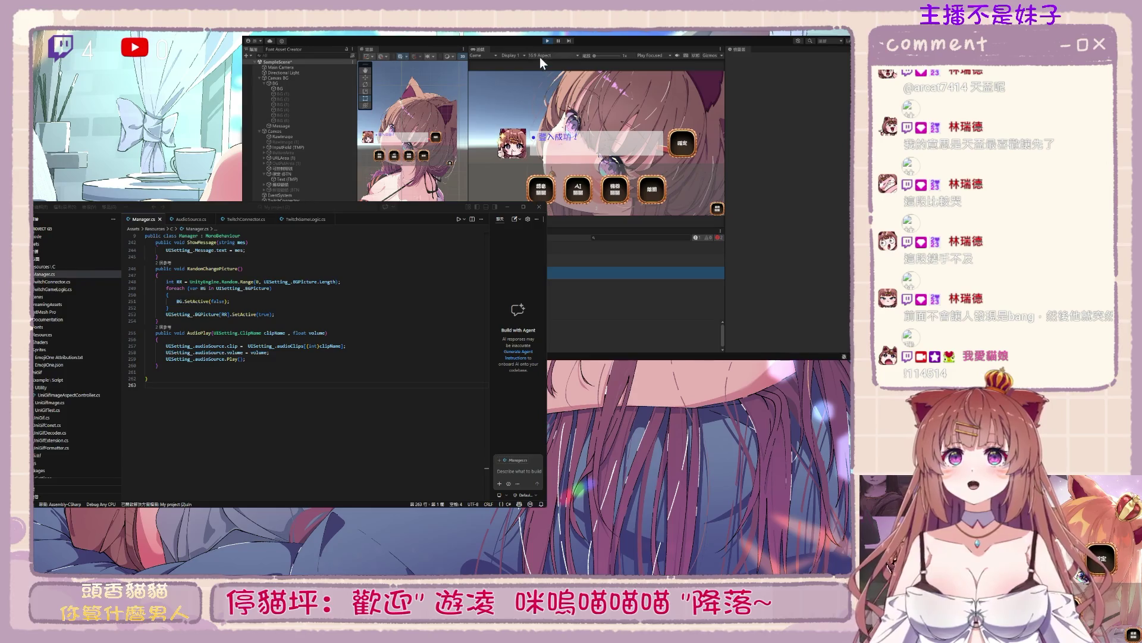
click(546, 40)
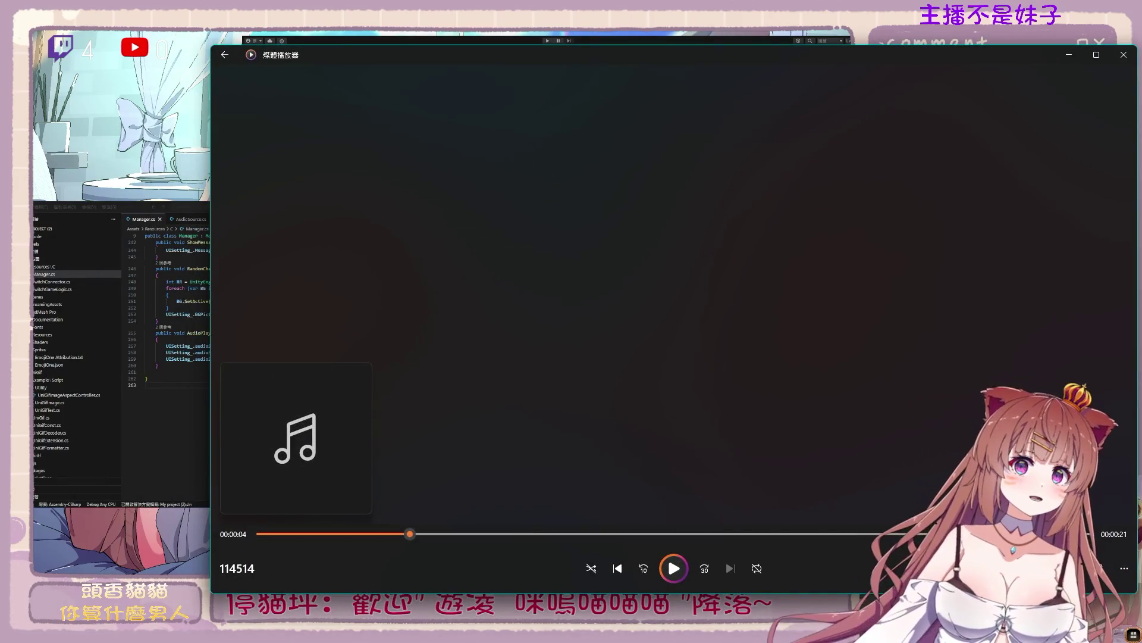
Close the Media Player after listening to the 114514 file
click(1123, 54)
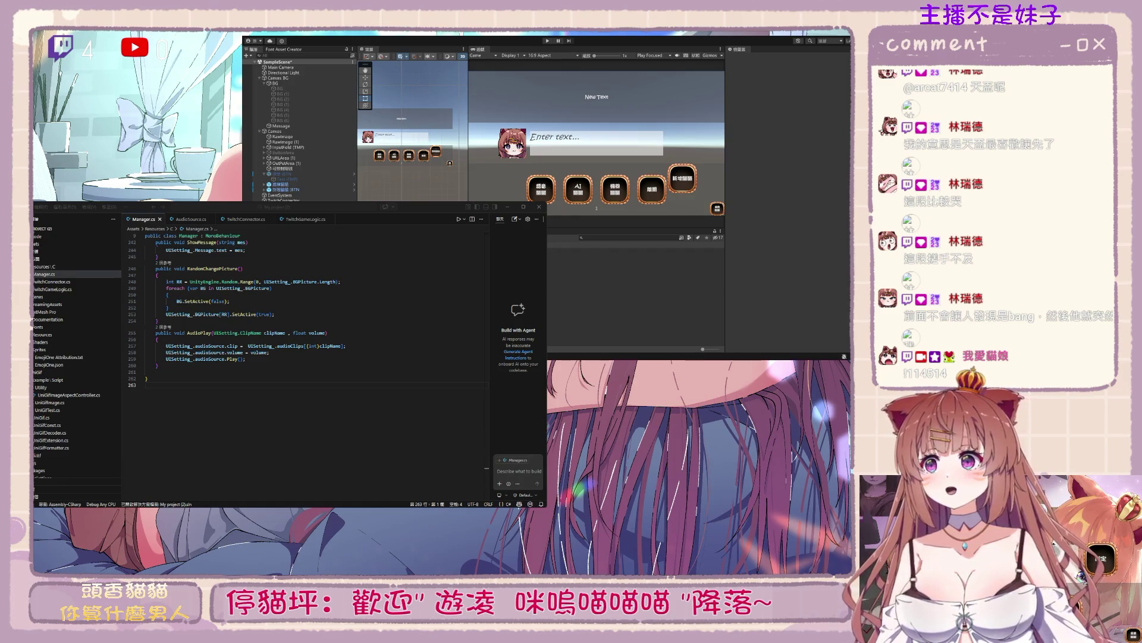
Select the converted 114514 audio clip in the Project panel to inspect it
click(635, 262)
shift+click(635, 268)
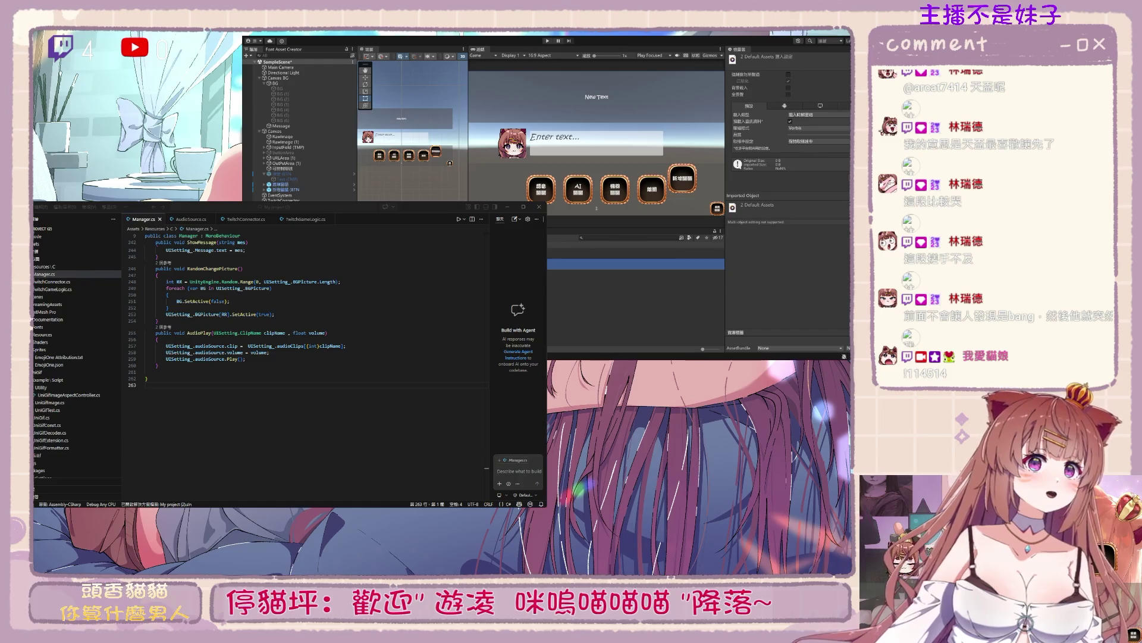
click(636, 297)
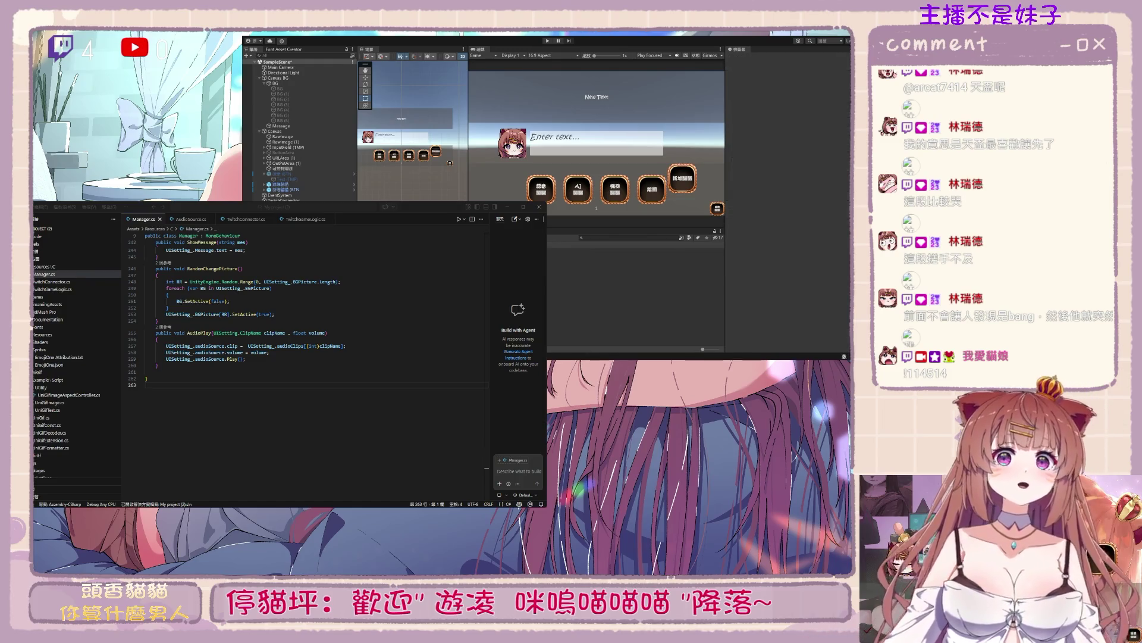
click(635, 250)
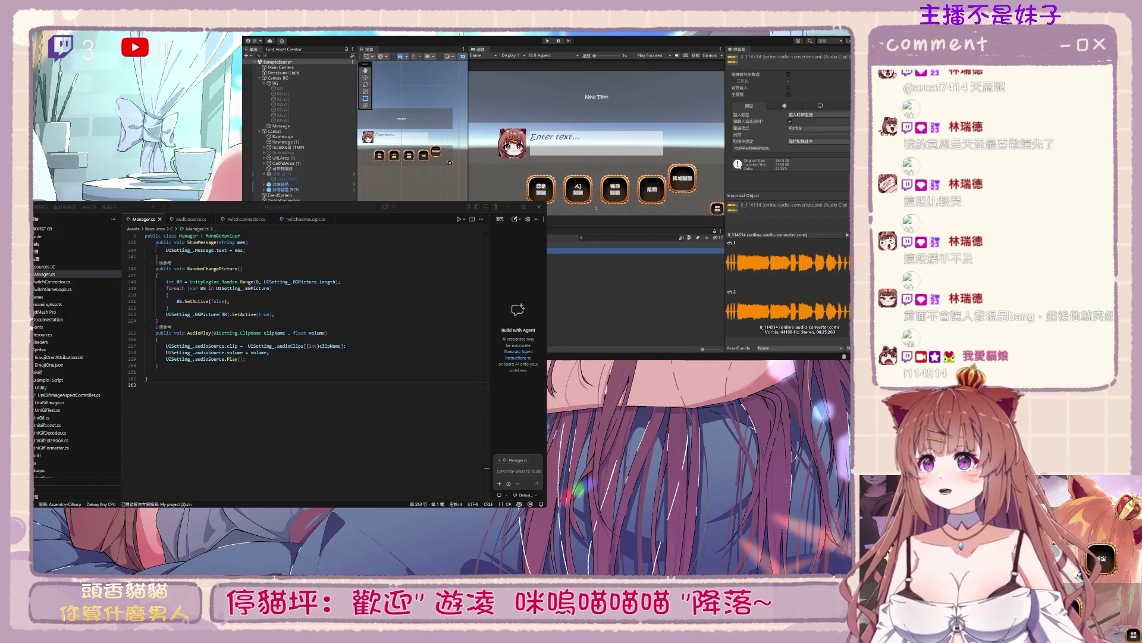
Drag the converted 114514 clip into Element 0 of the Canvas Manager's Audio Clips
click(425, 137)
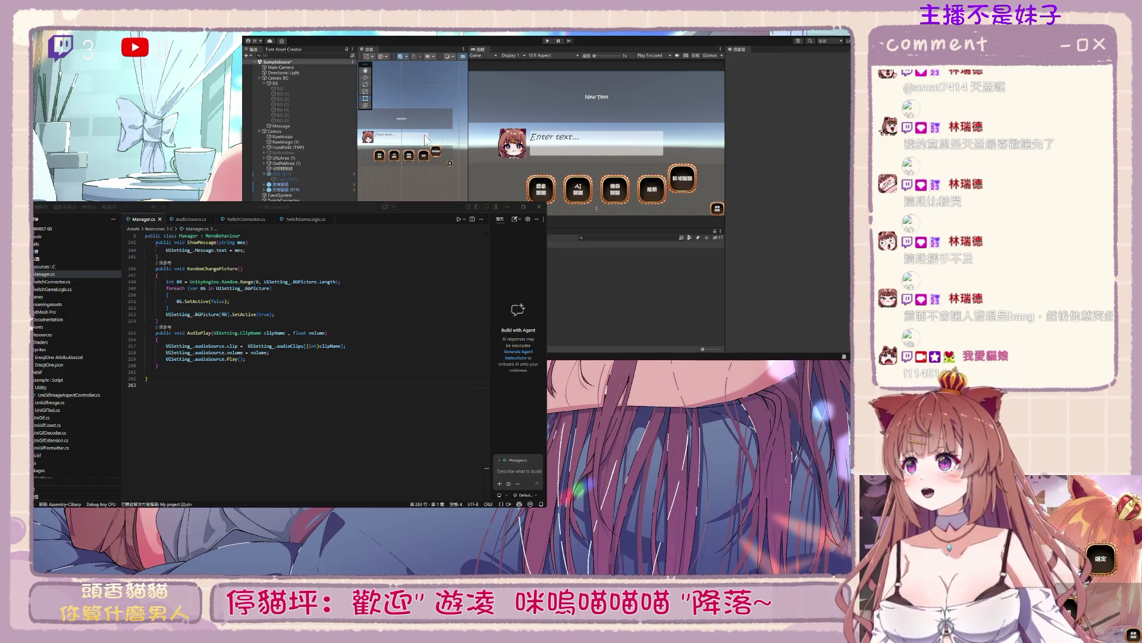
click(425, 137)
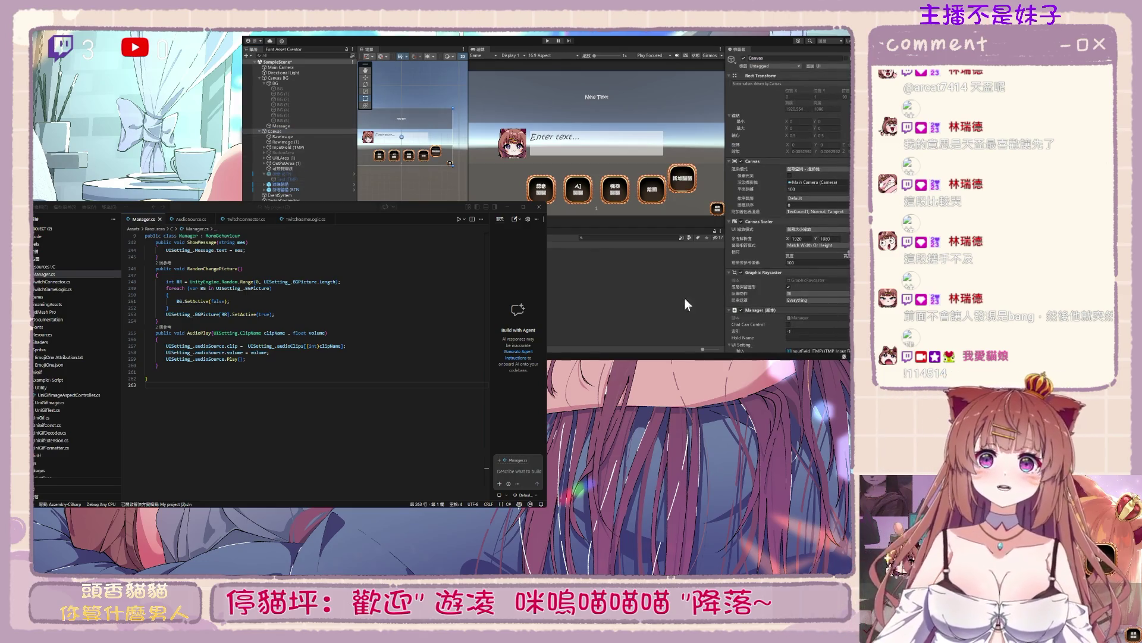
scroll(777, 295, down, 10)
drag(701, 273, 806, 267)
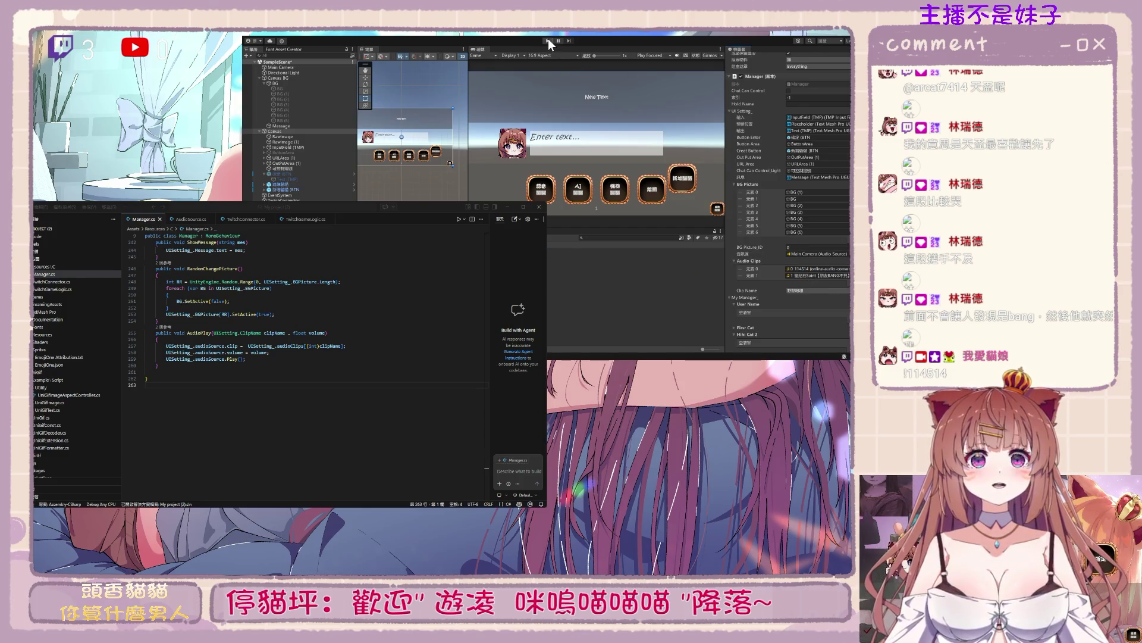
Run the overlay in Play mode to test the 114514 and IBANG chat commands
click(548, 40)
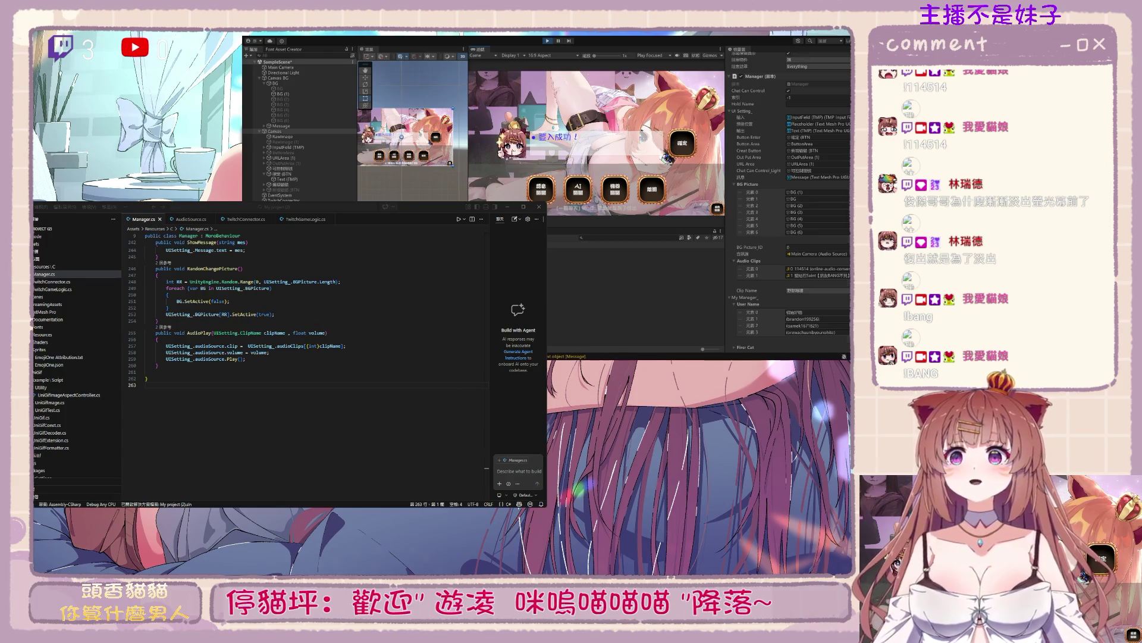
click(145, 385)
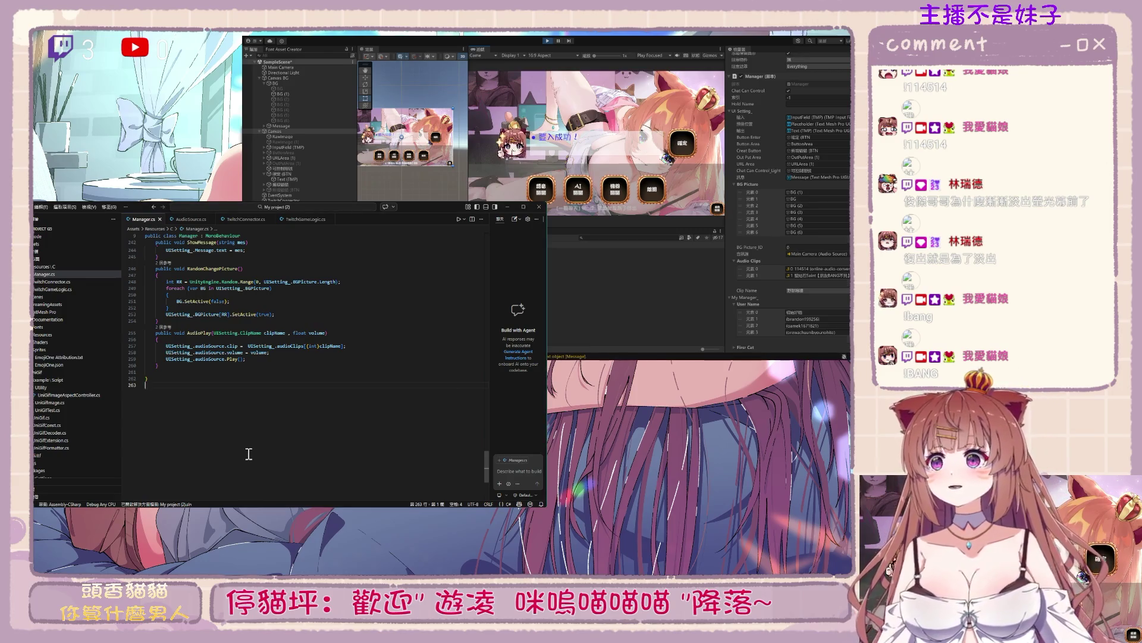
In TwitchGameLogic.cs, turn the IBANG command condition into an else-if branch
scroll(249, 416, up, 5)
click(65, 284)
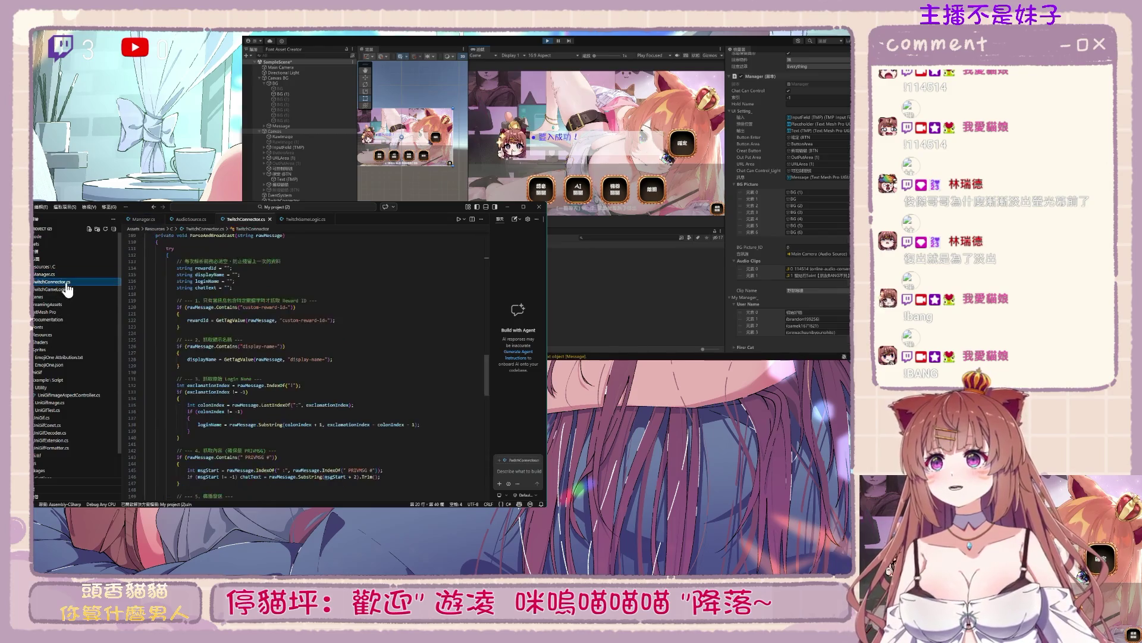
scroll(361, 430, down, 6)
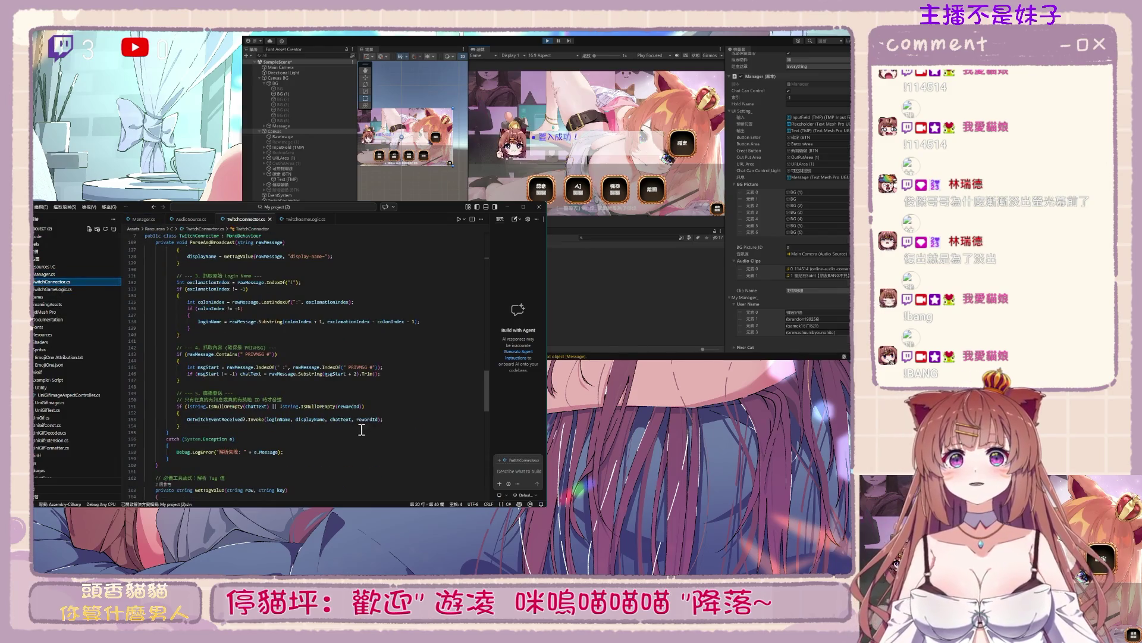
click(69, 289)
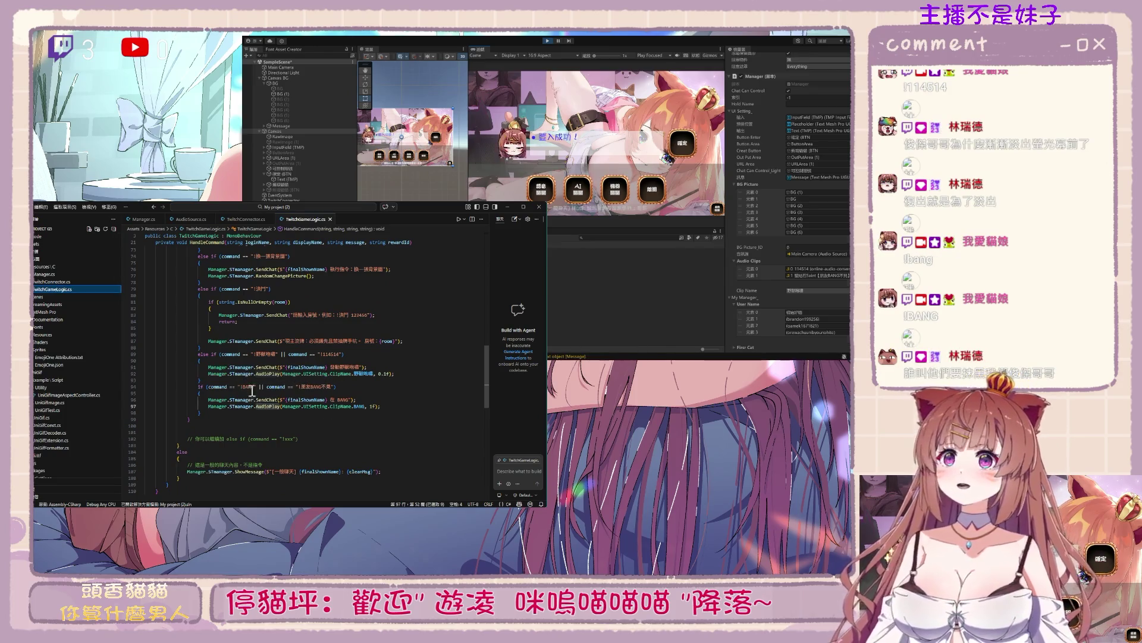
click(252, 387)
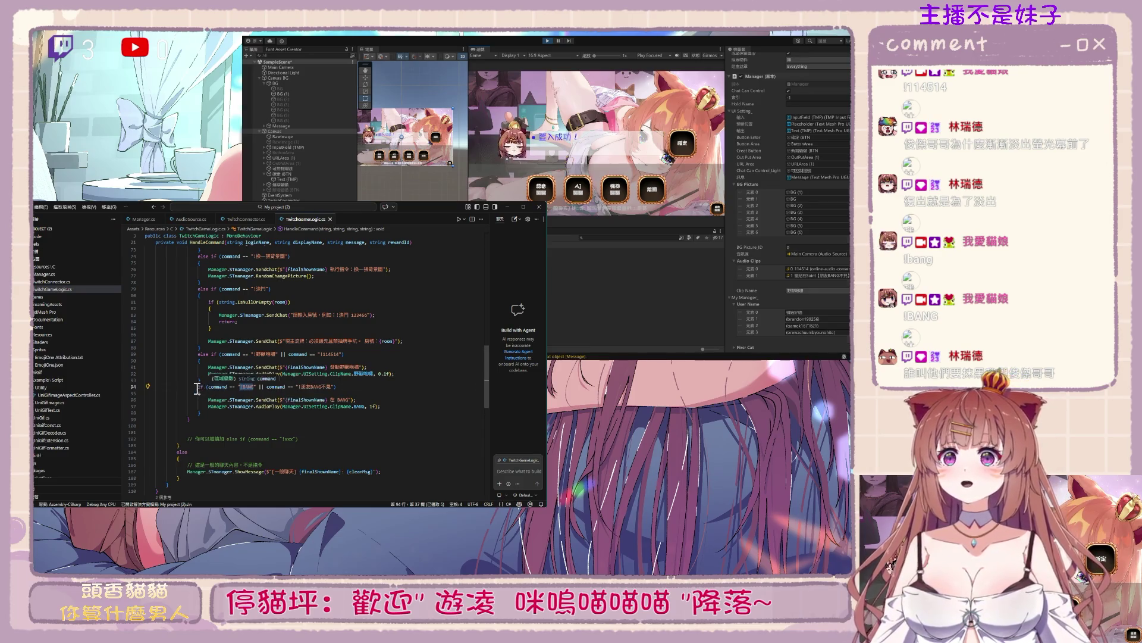
key(Home)
text(else)
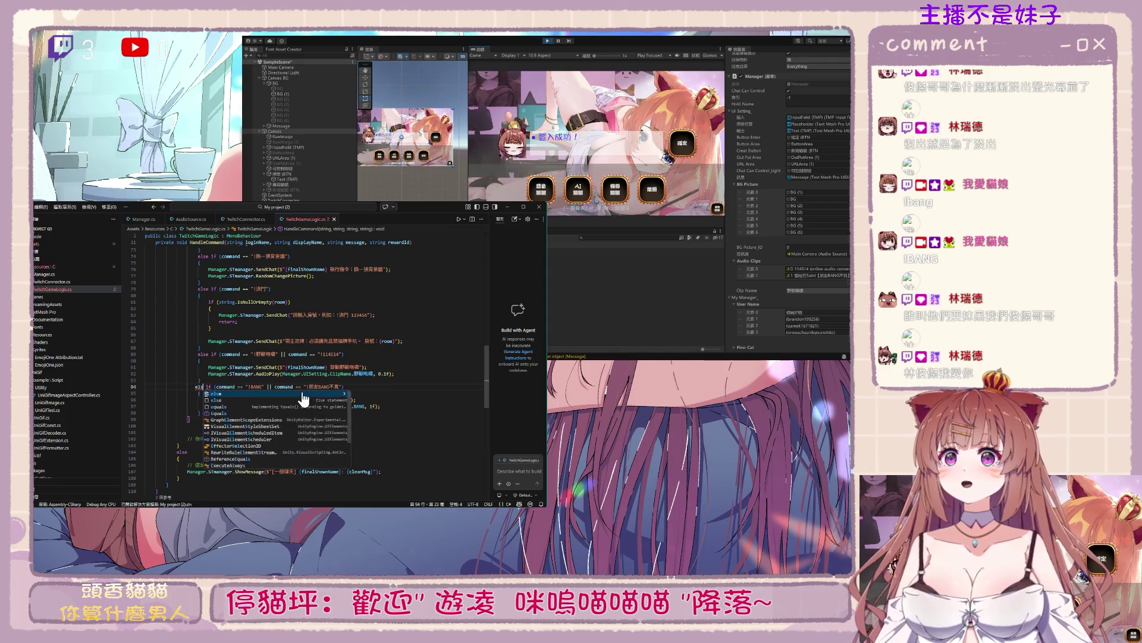
key(Escape)
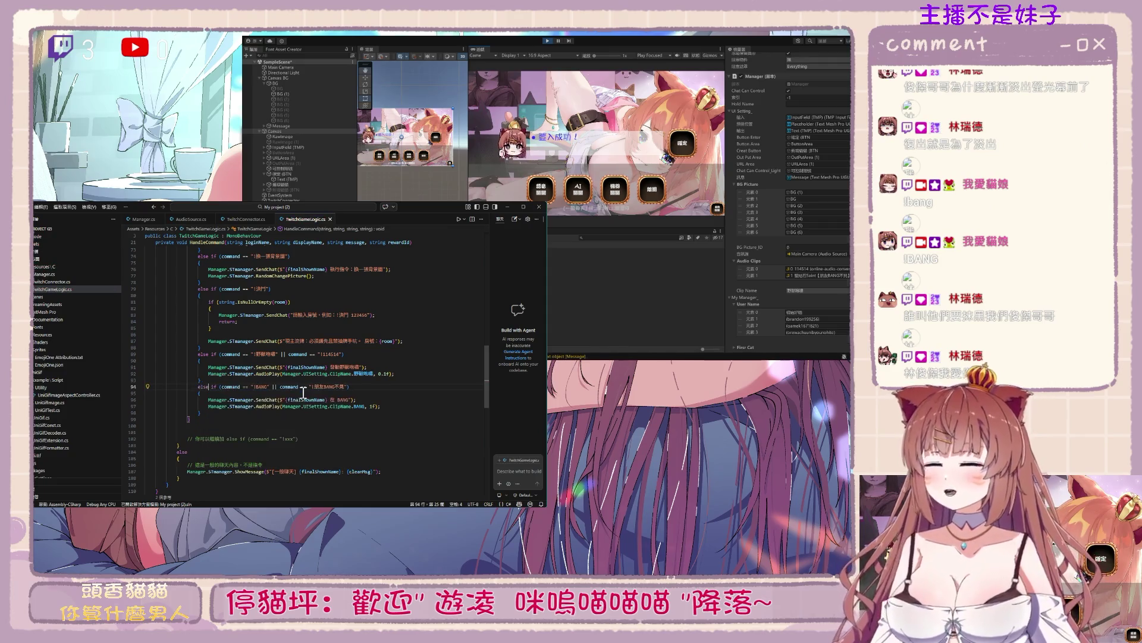
Check the IBANG command name in the condition and stop Unity's Play mode
click(305, 400)
drag(254, 387, 259, 388)
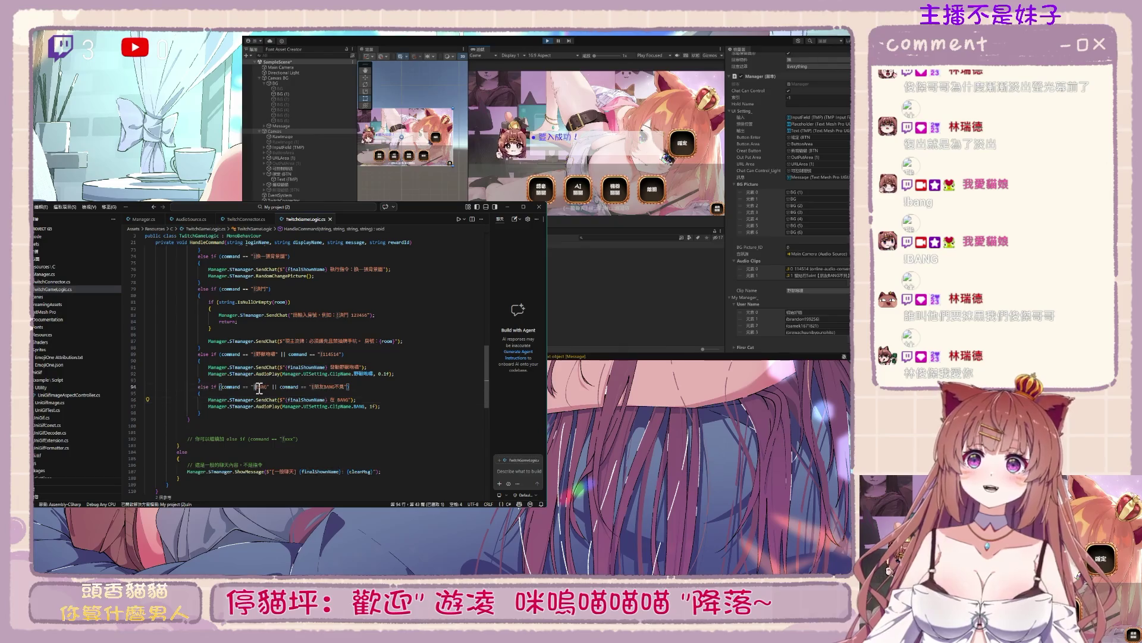
click(386, 434)
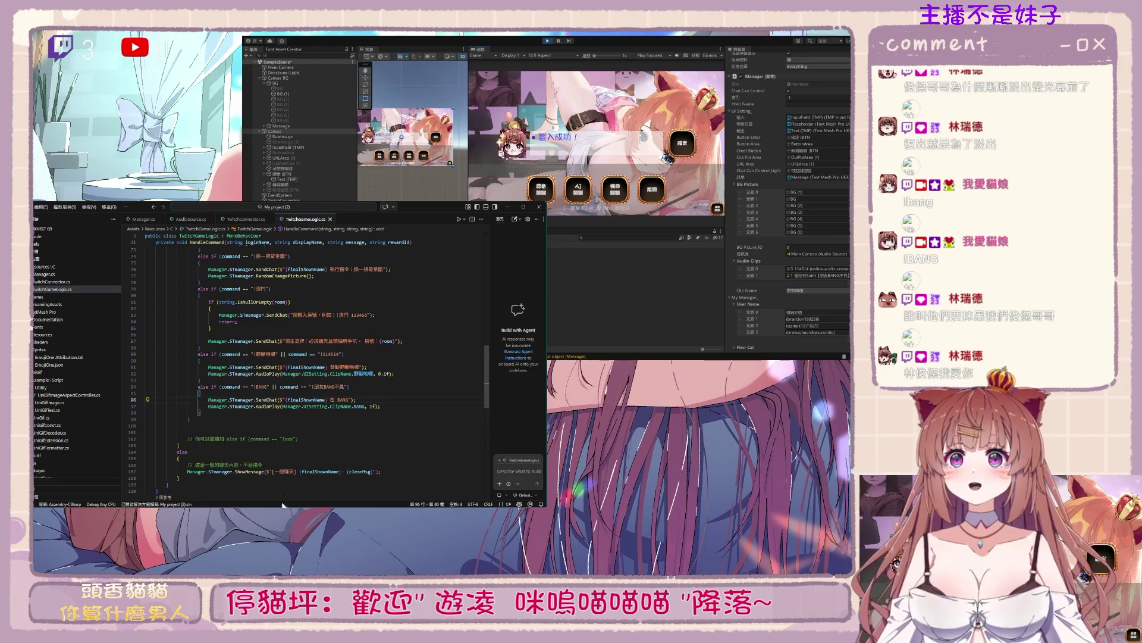
click(548, 41)
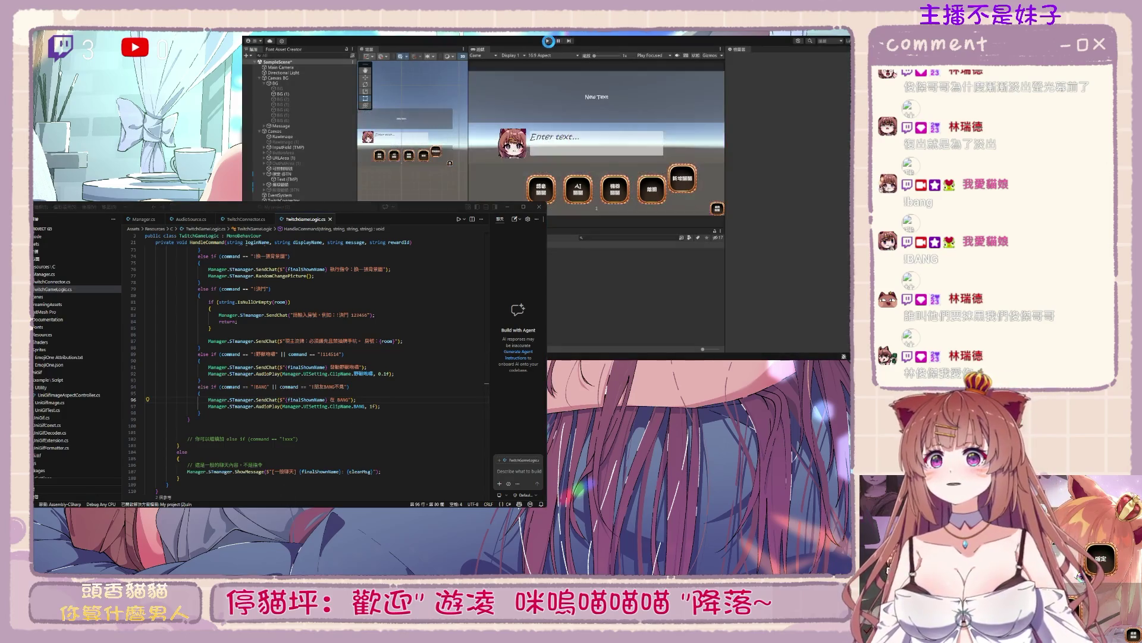
Start Play mode to test the chat commands, then stop it and return to the script
click(547, 41)
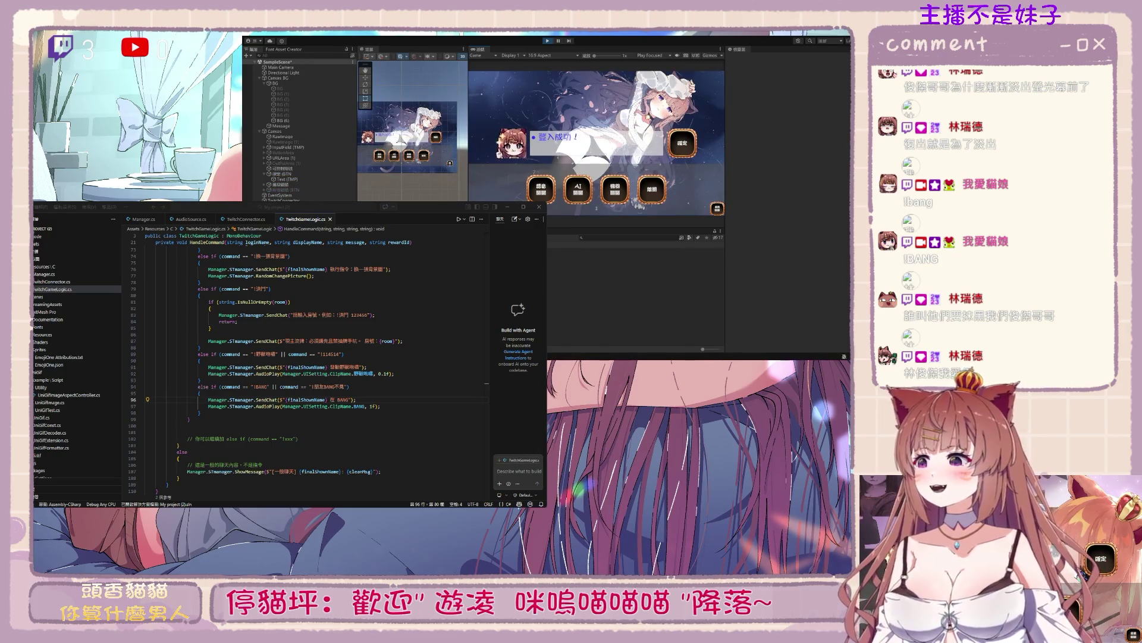
key(alt+Tab)
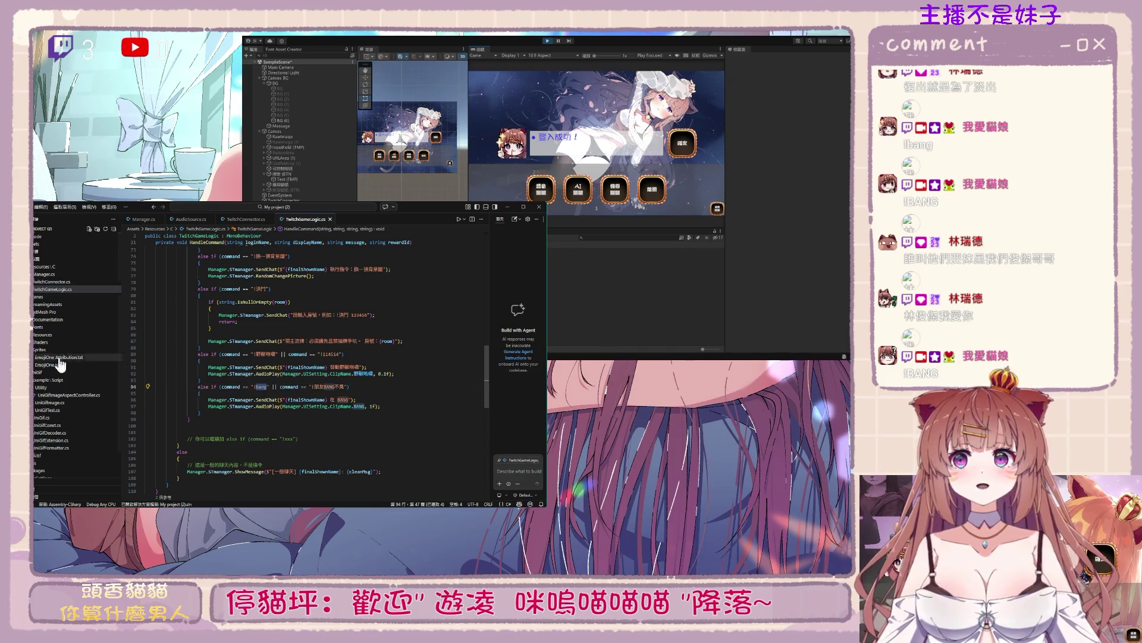
click(268, 168)
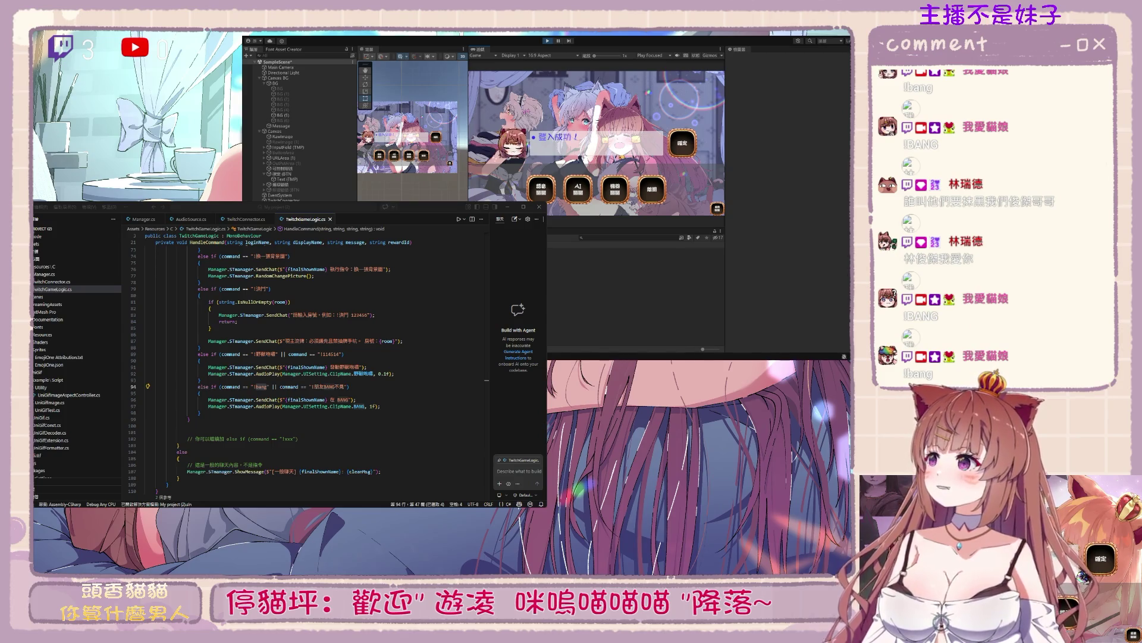
key(alt+Tab)
Change BANG to lowercase bang in the SendChat message
double_click(343, 399)
text(bang)
scroll(379, 437, up, 5)
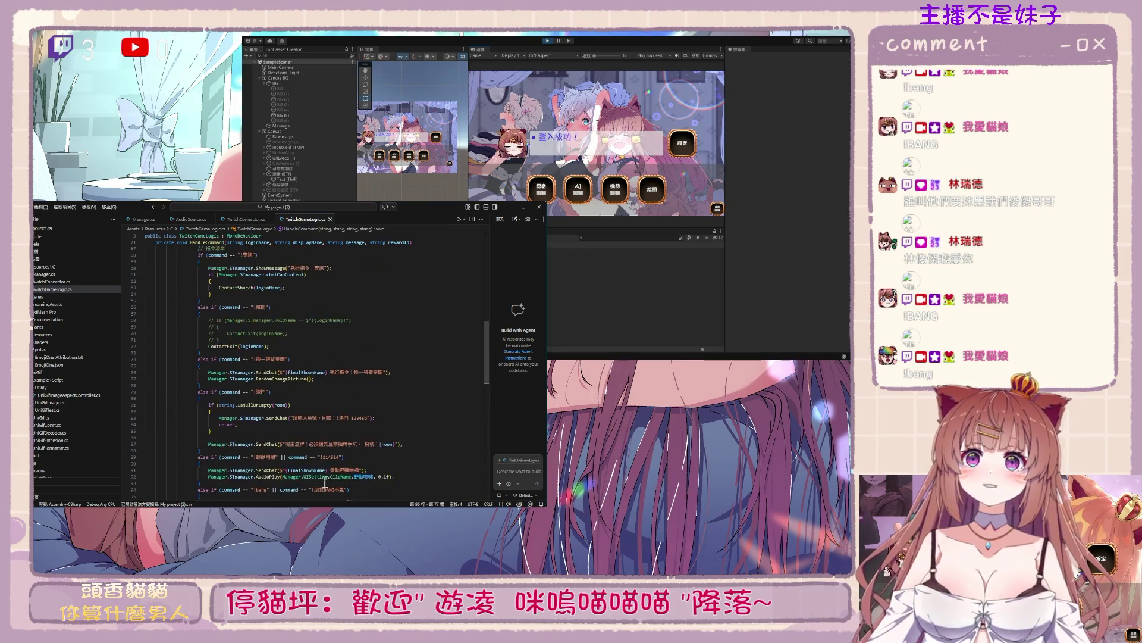
scroll(335, 476, up, 4)
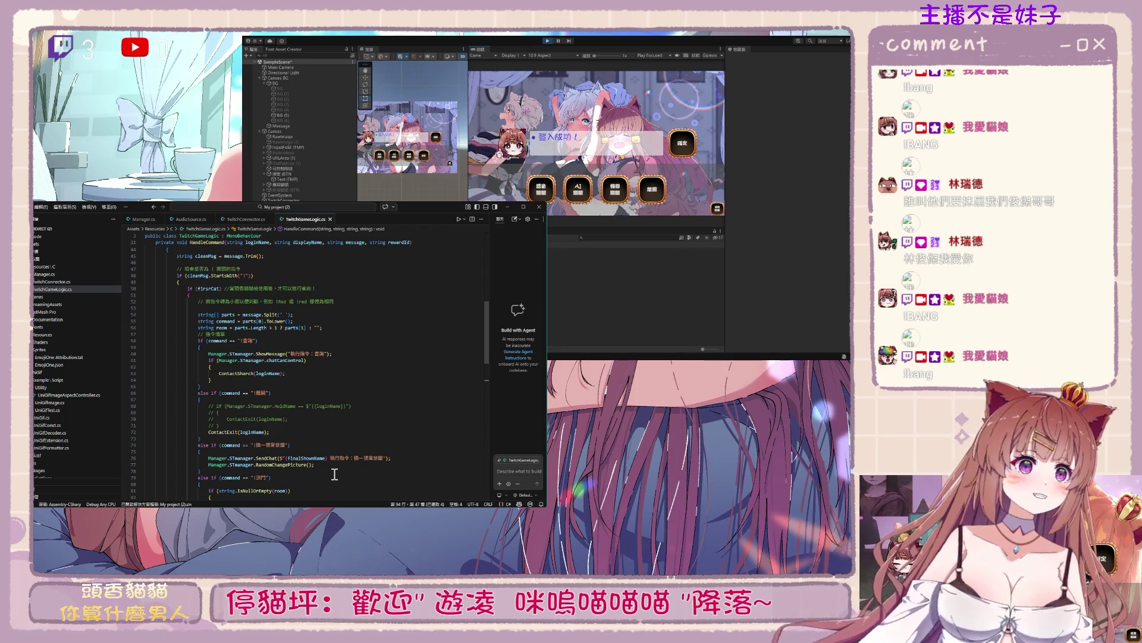
scroll(334, 474, down, 12)
Set the bang AudioPlay volume to 0.5f and stop Unity's Play mode
click(372, 355)
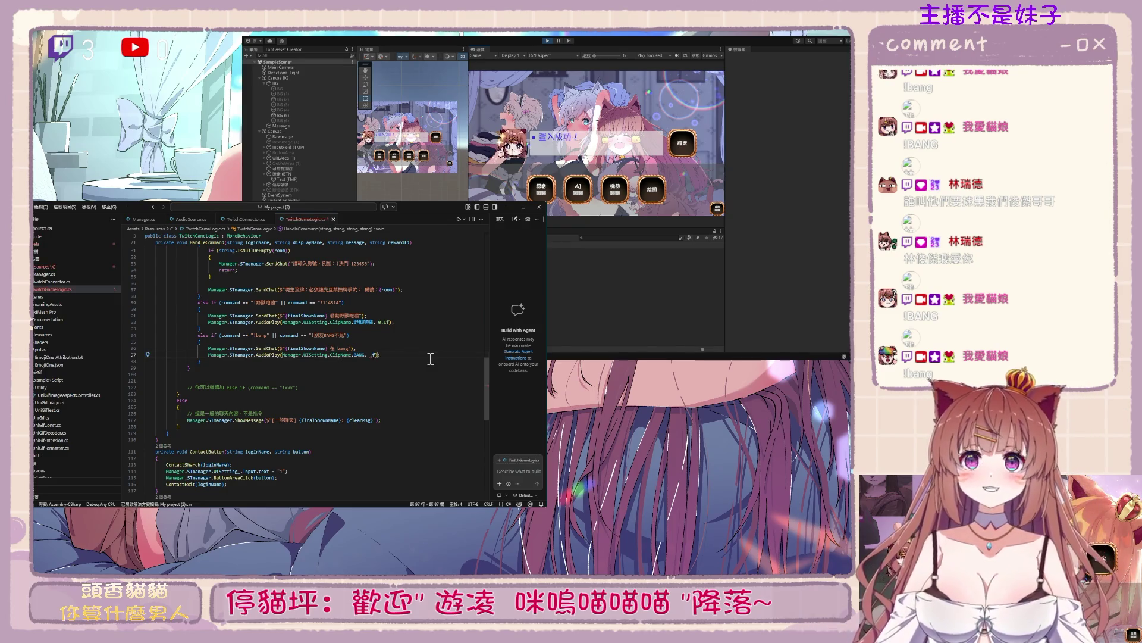
text(0.3)
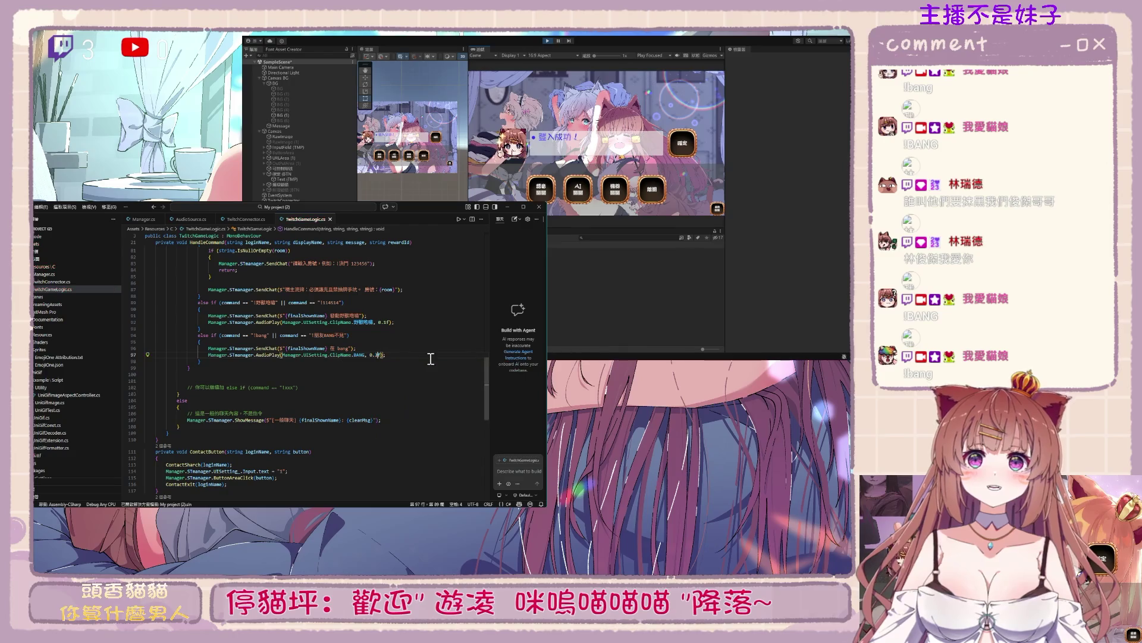
click(379, 355)
key(BackSpace)
text(5)
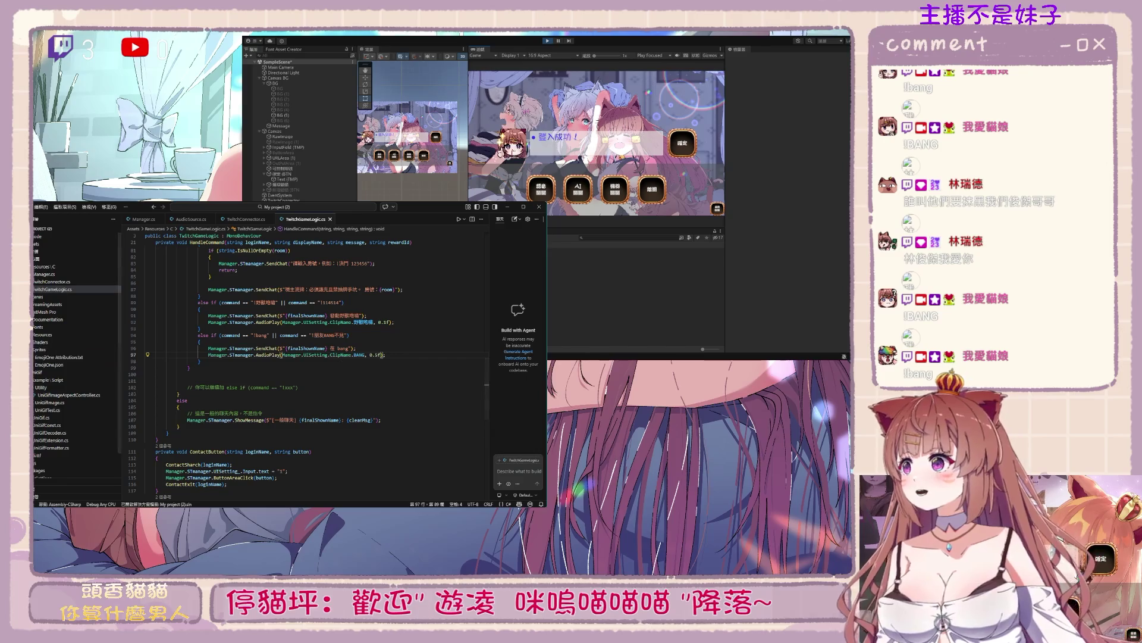
click(548, 41)
click(548, 41)
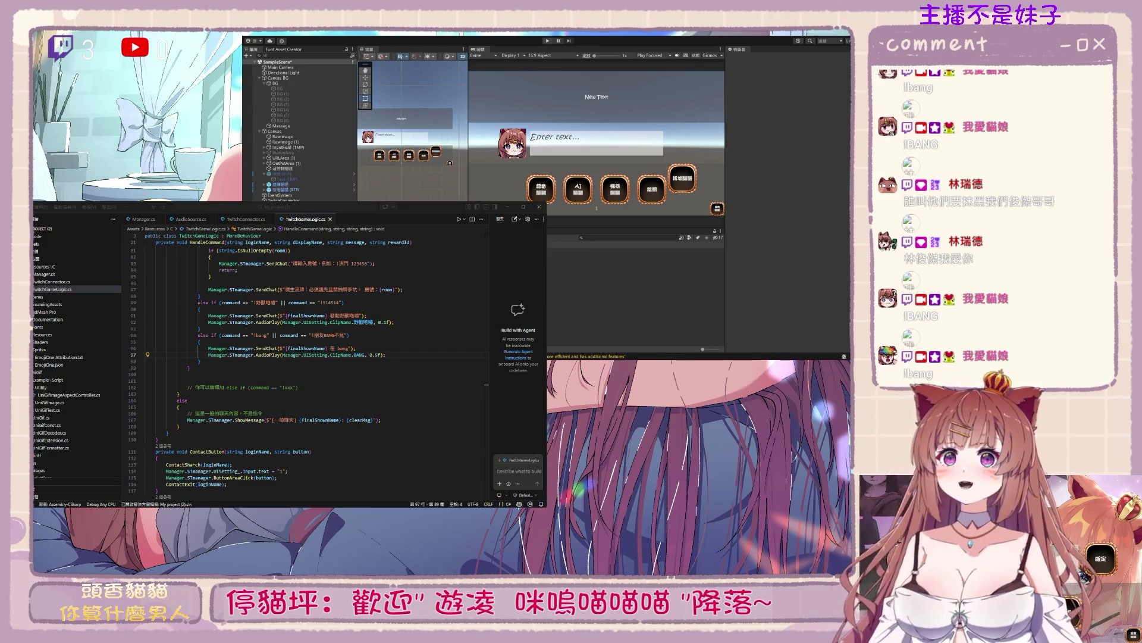
Play-test the bang sound, then lower its AudioPlay volume from 0.5f to 0.4f
key(ctrl+p)
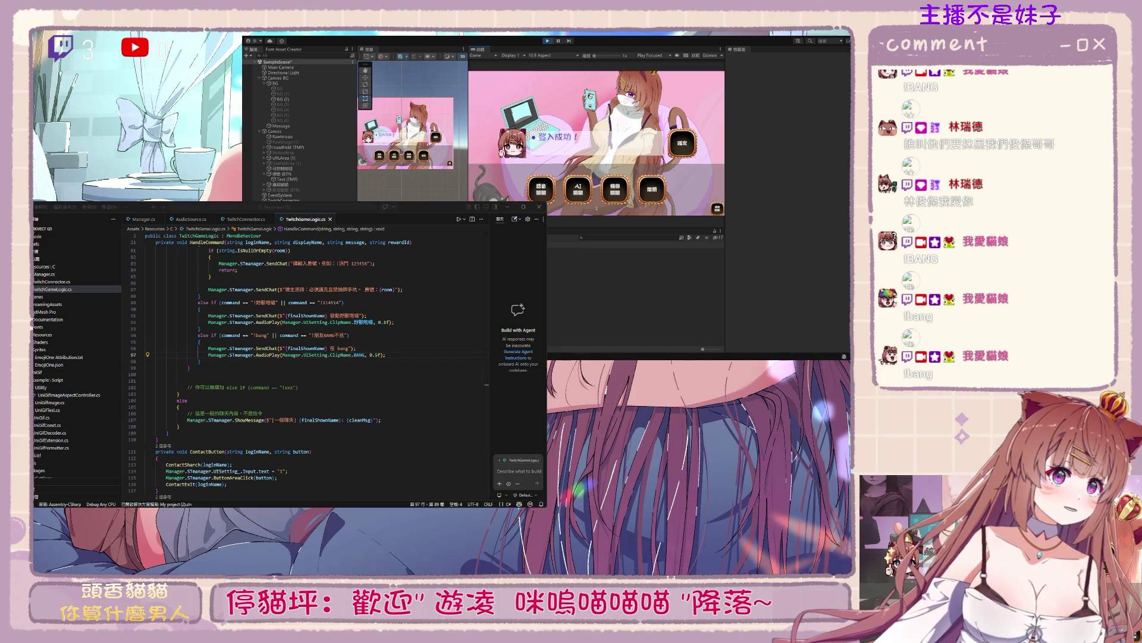
click(381, 354)
key(BackSpace)
text(4)
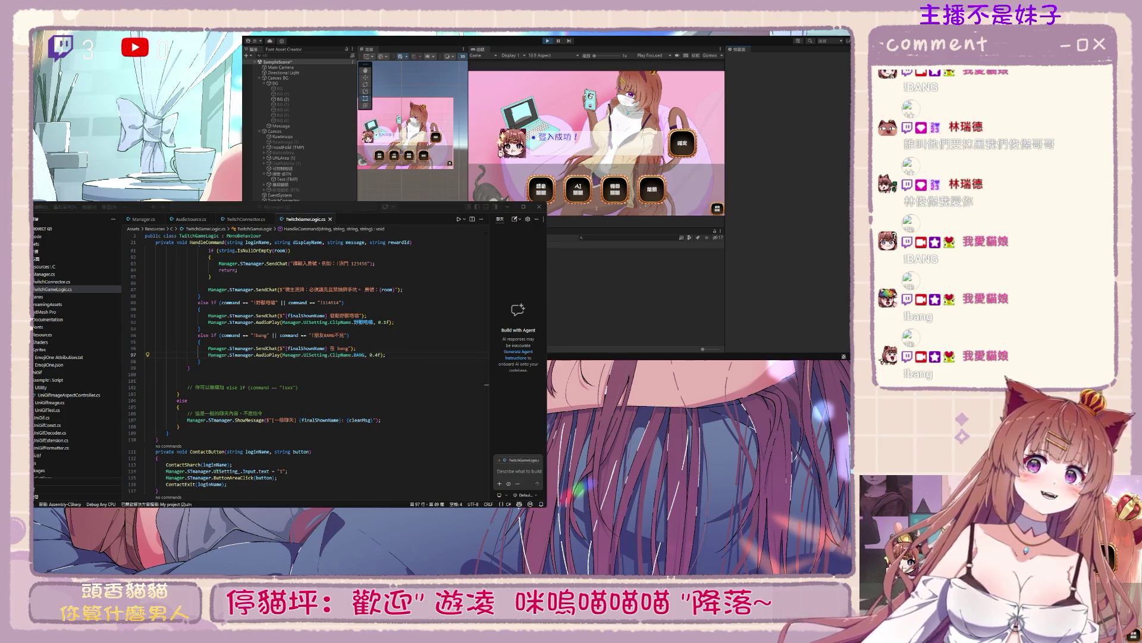
click(641, 119)
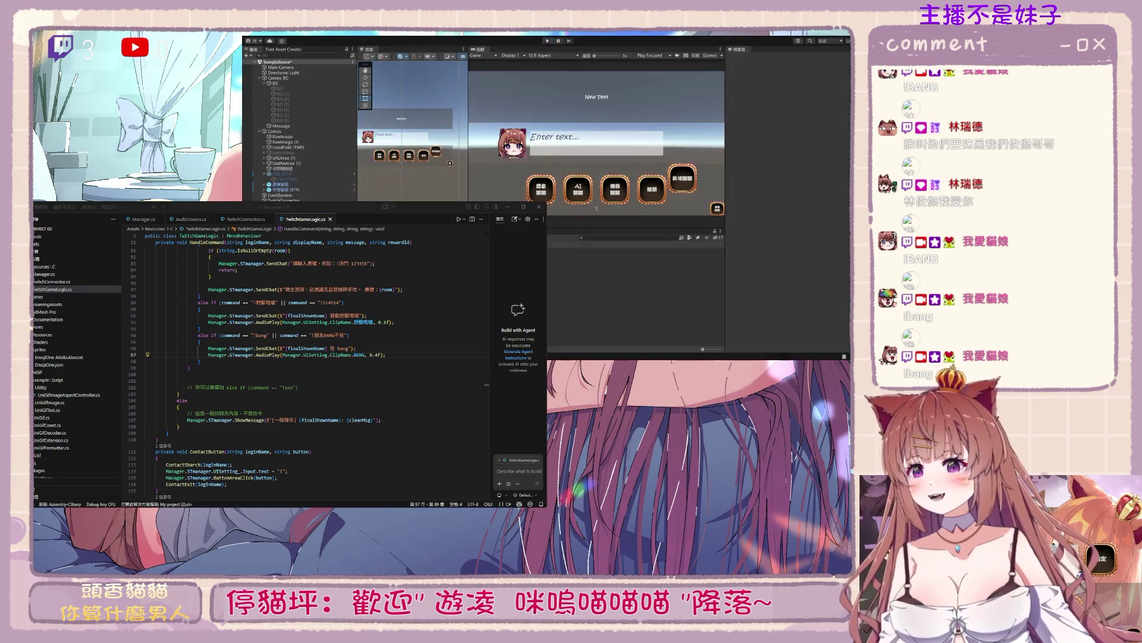
Review the AudioPlay calls in the !野獸咆哮 and bang command branches of TwitchGameLogic.cs
click(377, 355)
scroll(339, 404, up, 3)
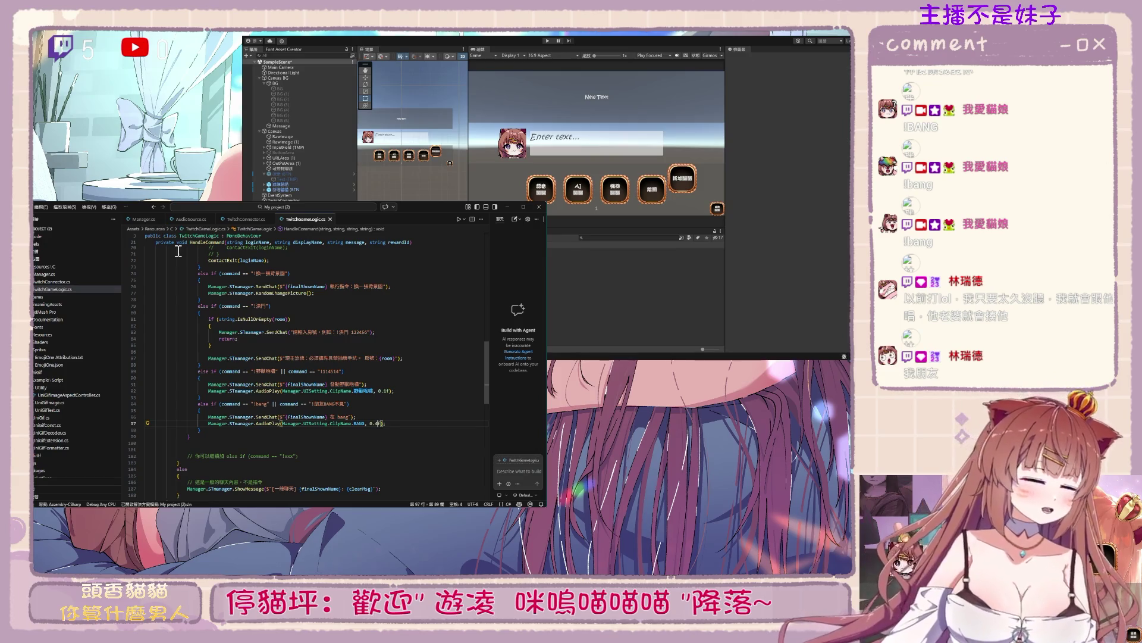
key(Left)
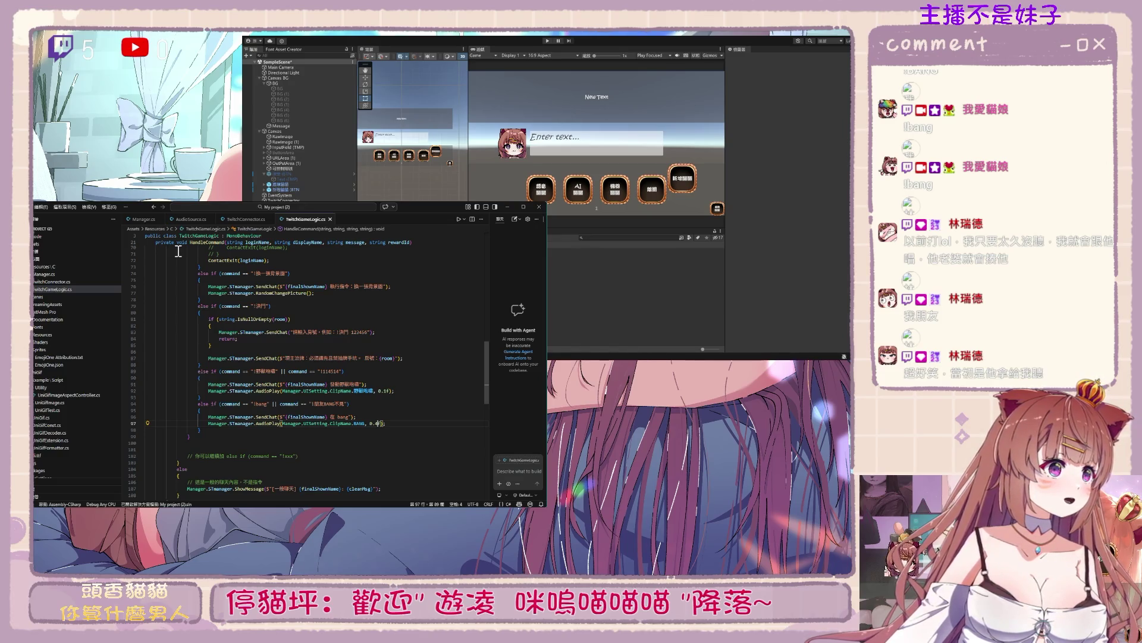
key(Left)
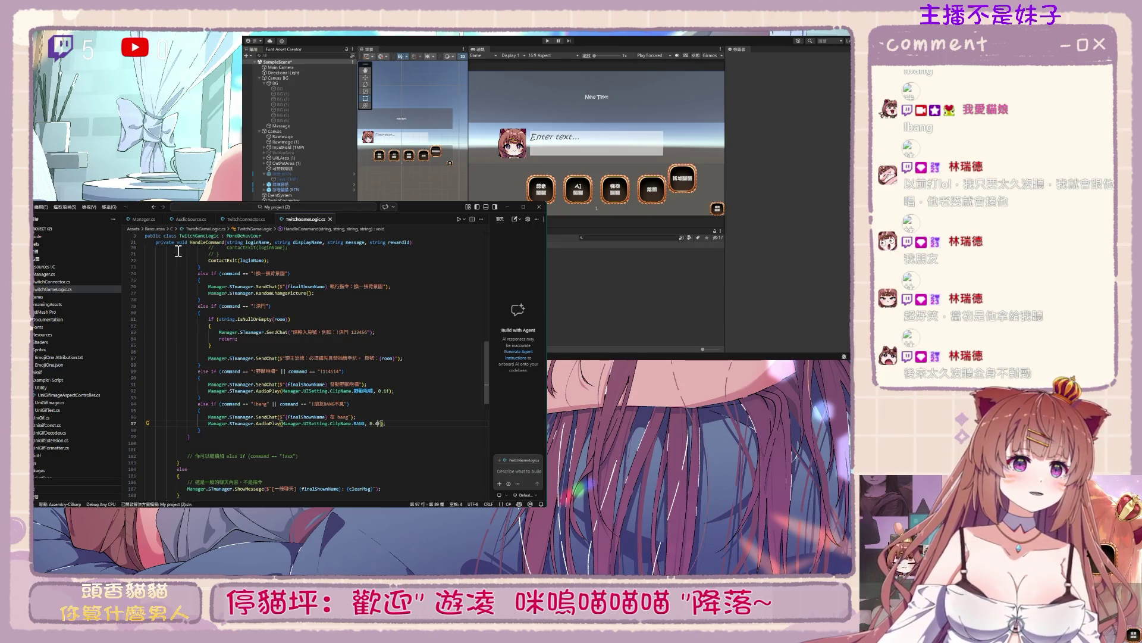
key(Left)
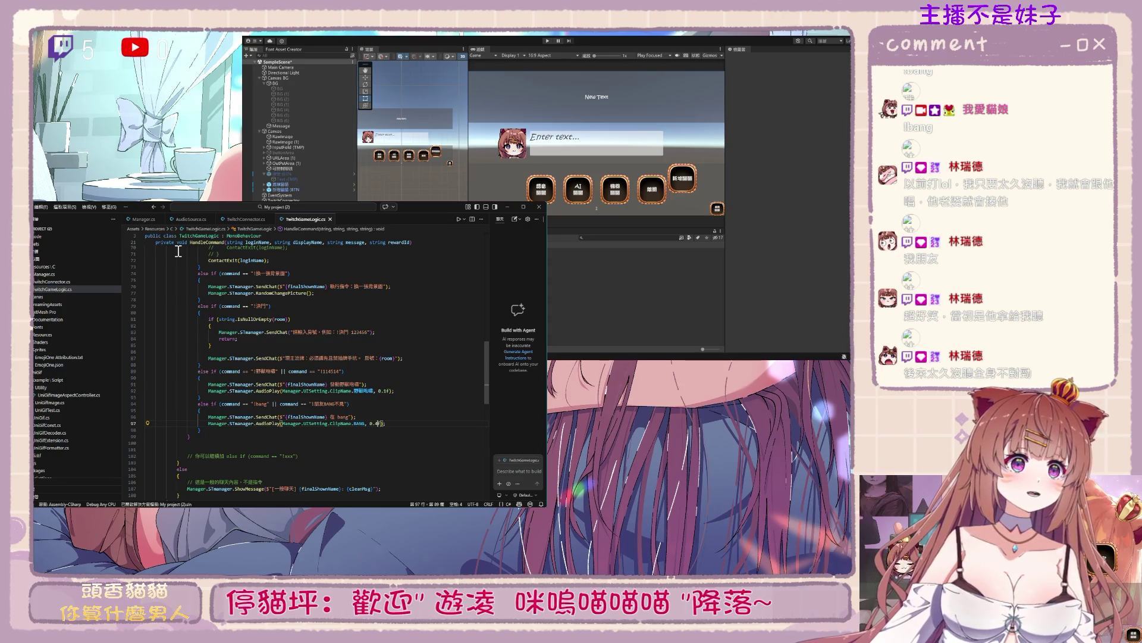
key(Left)
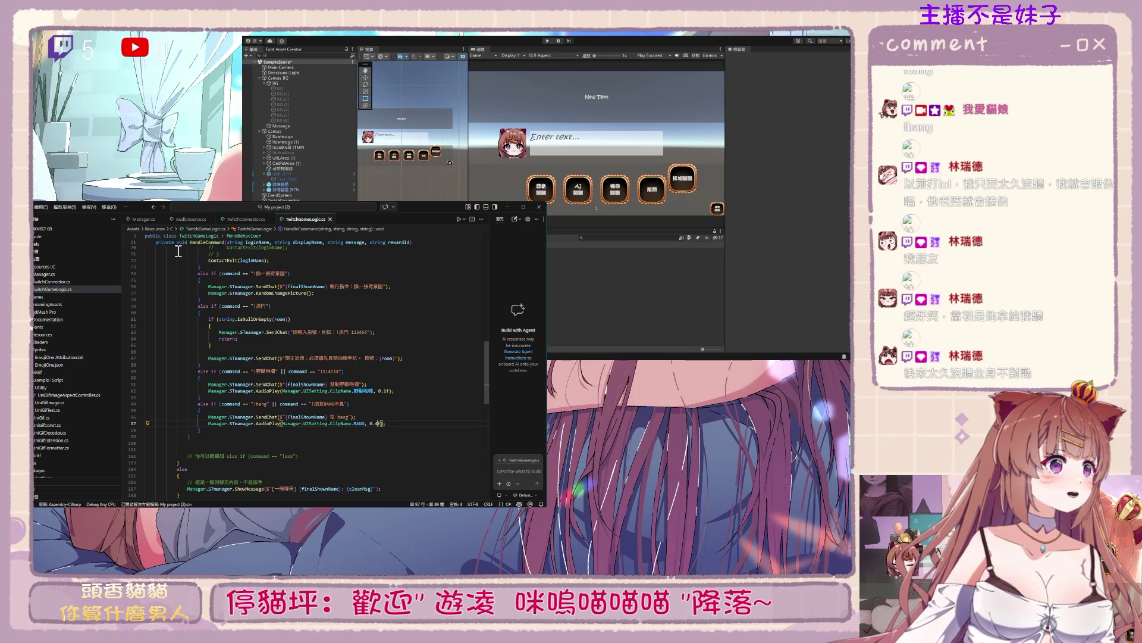
key(Left)
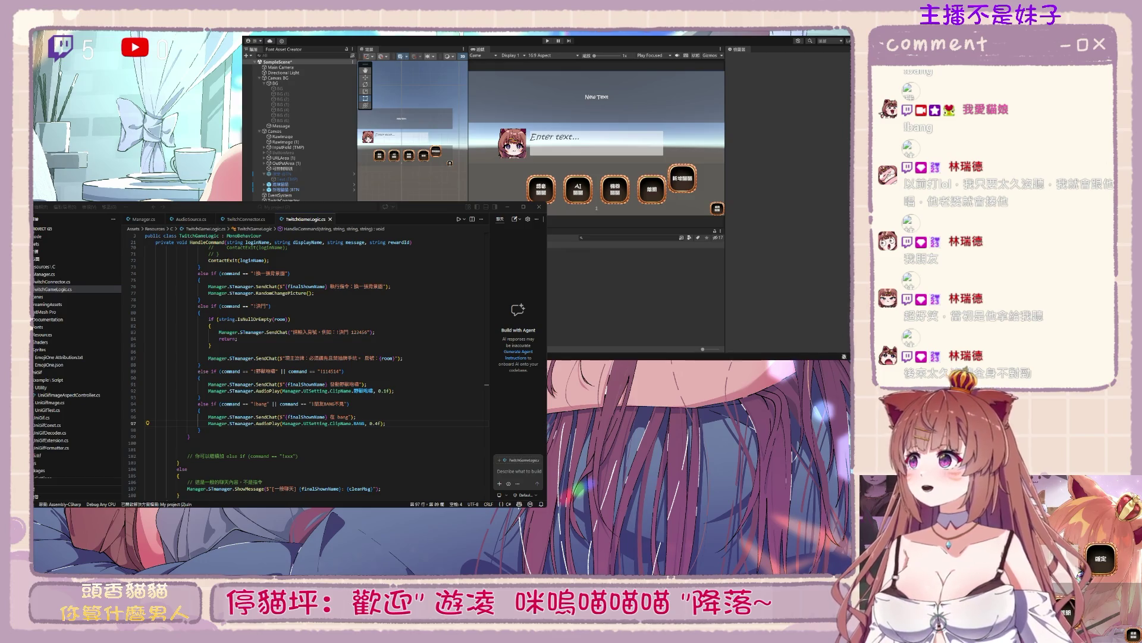
Select the "!野獸咆哮" command string on line 89, then start Play mode in Unity
click(256, 449)
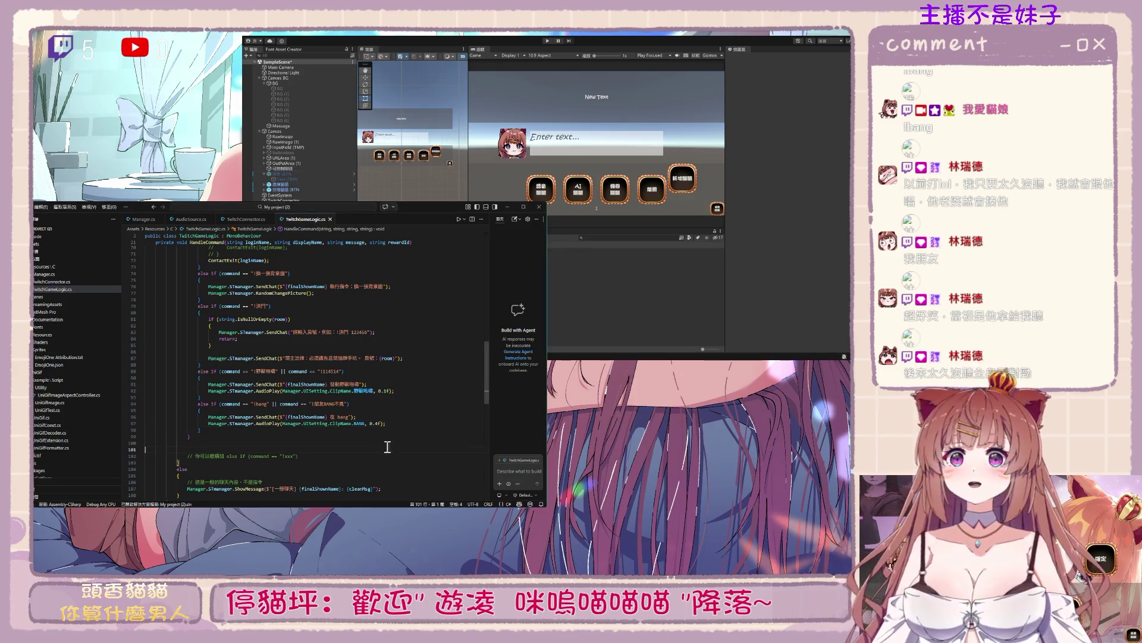
drag(255, 371, 276, 371)
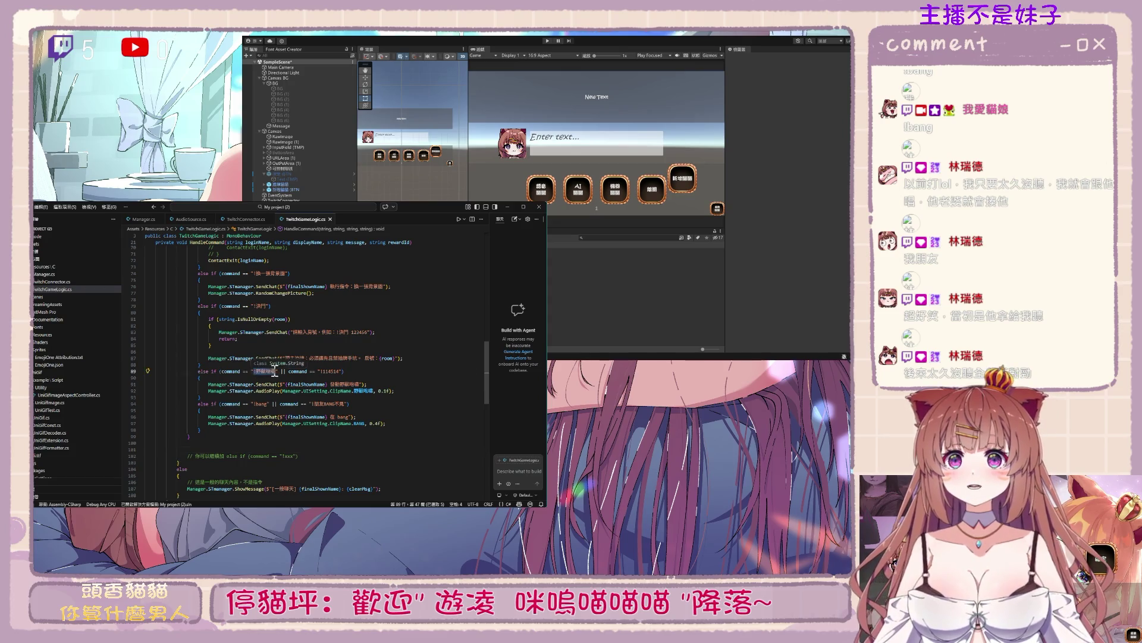
click(596, 52)
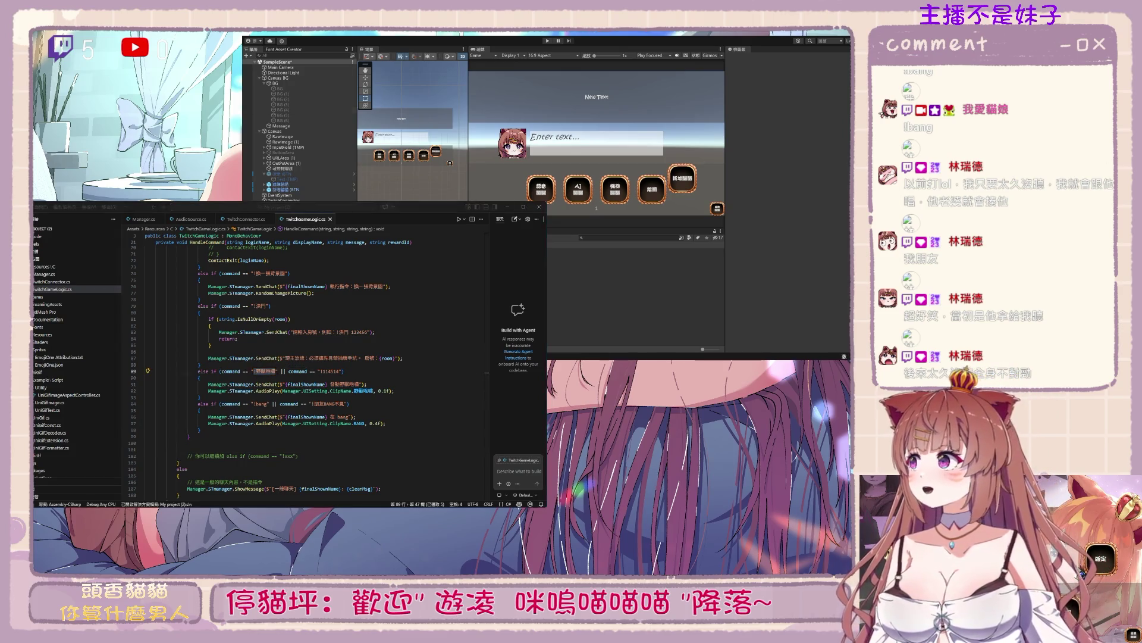
click(548, 41)
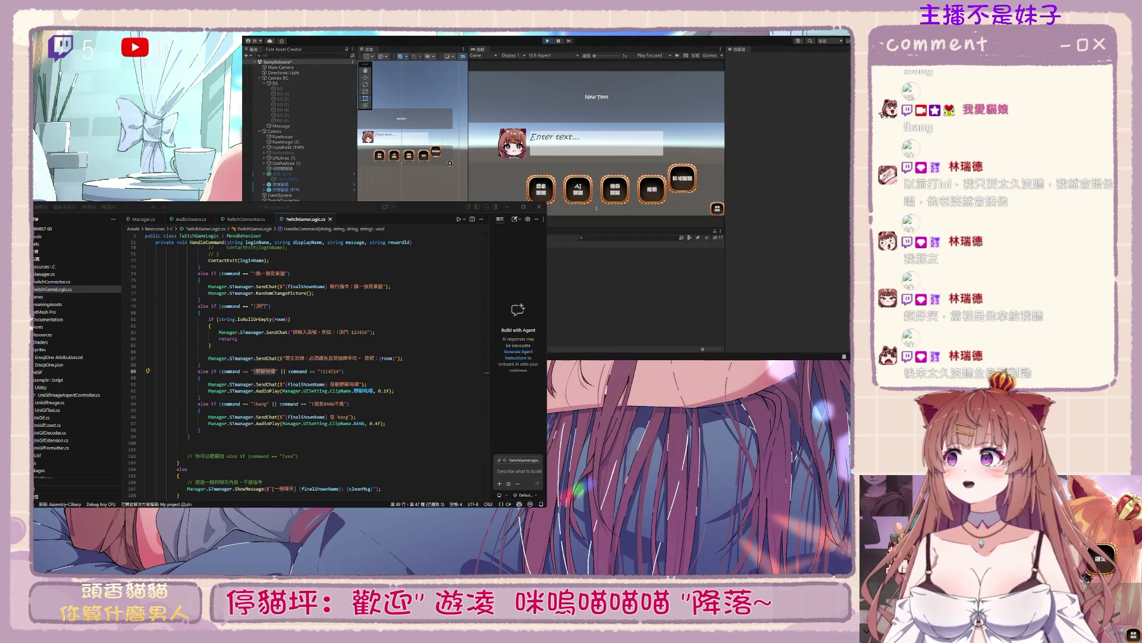
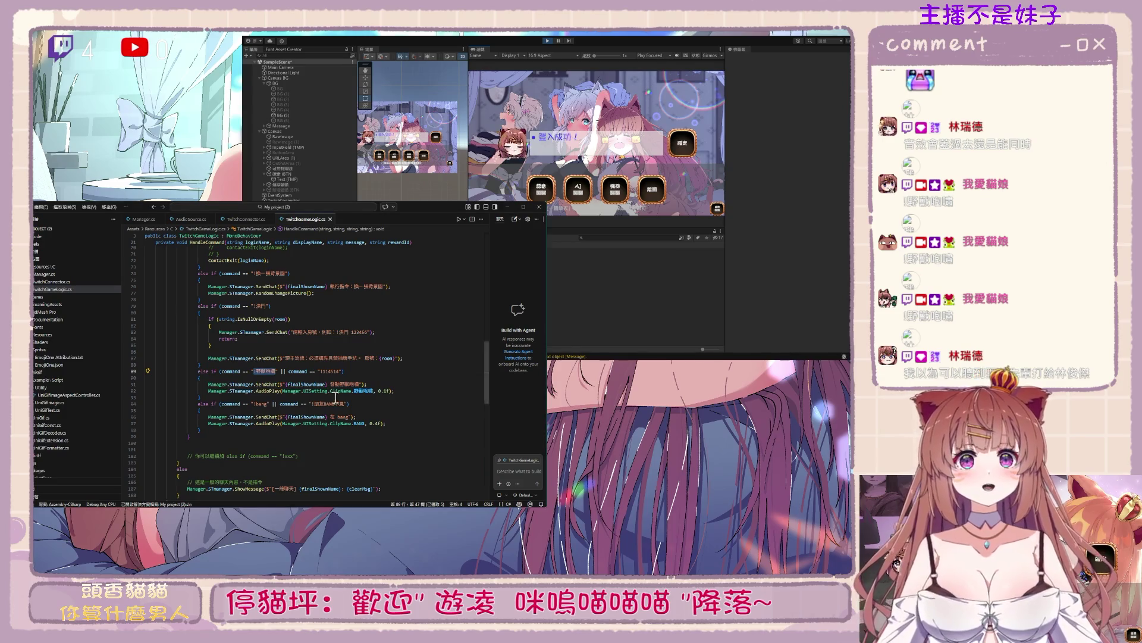
Minimize Visual Studio to show Unity, then bring TwitchGameLogic.cs back to the front
click(272, 430)
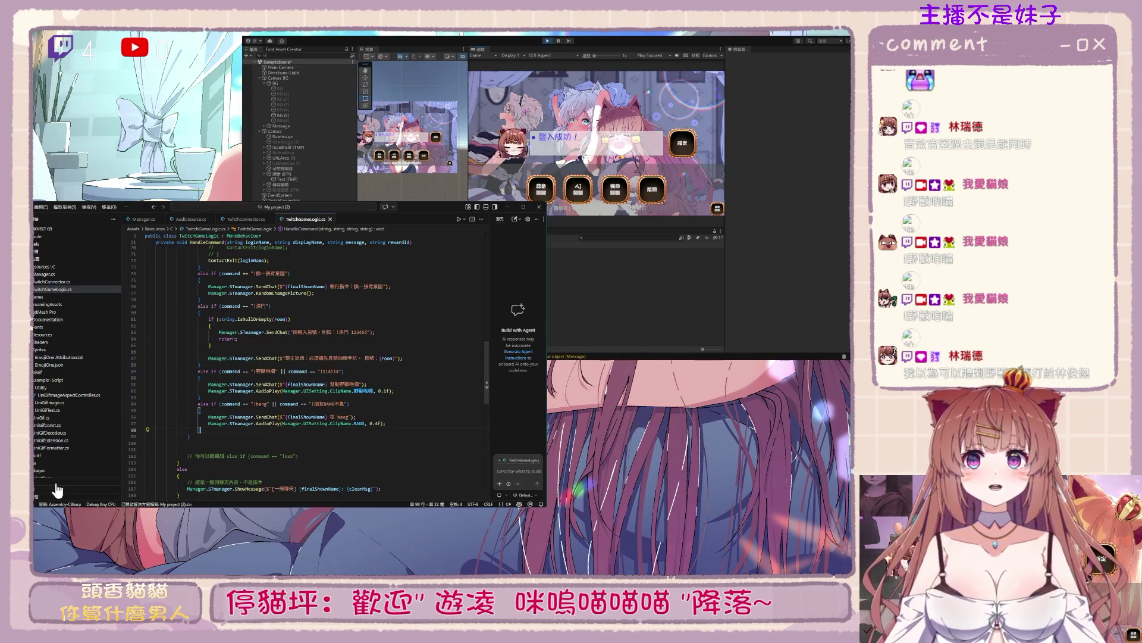
click(507, 207)
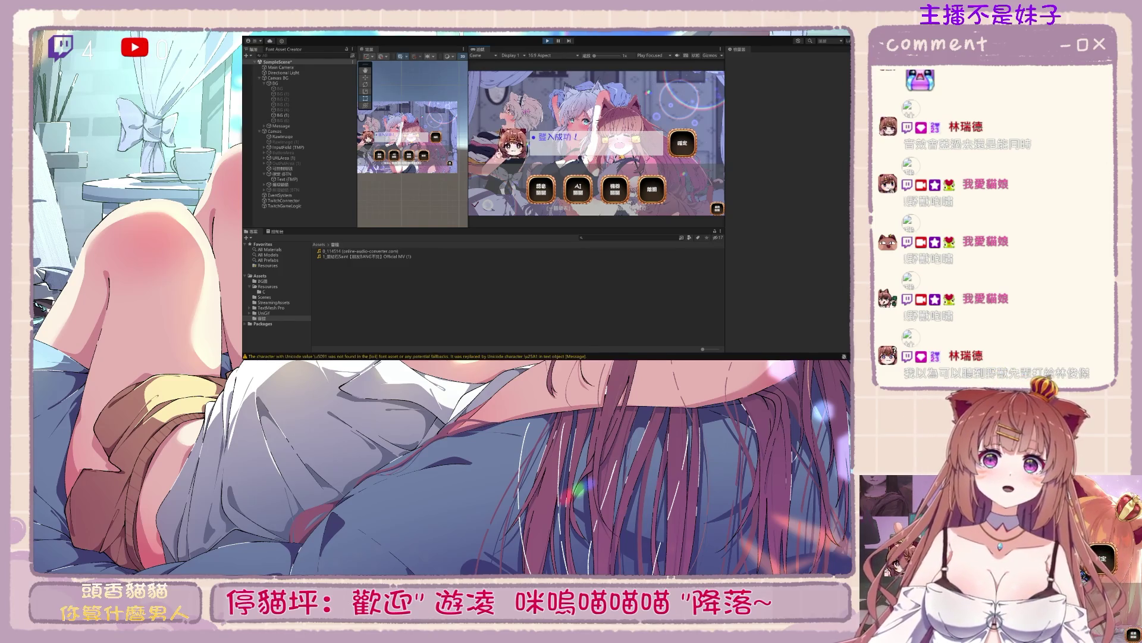
key(alt+Tab)
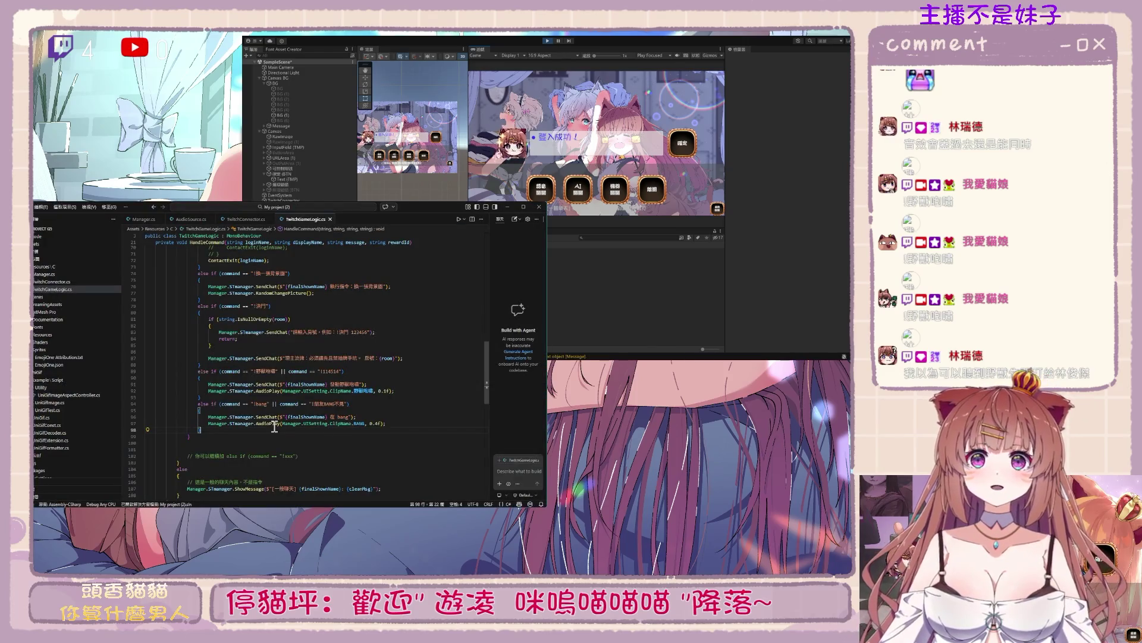
Add an else if (command == "!dc") branch holding the pasted Discord link as a comment
text(else if )
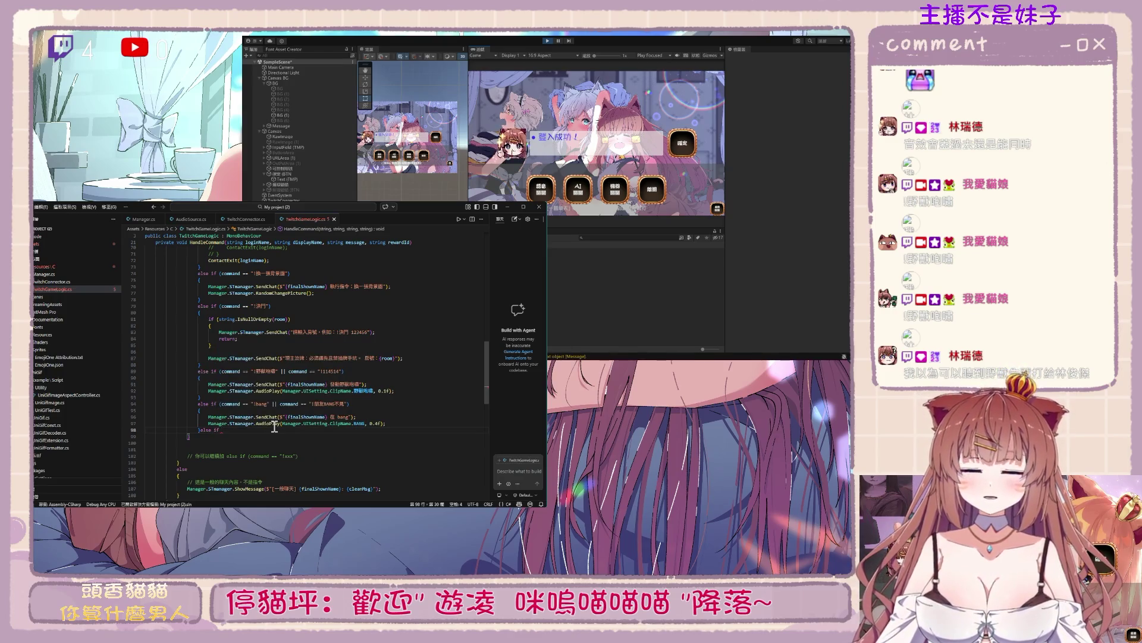
text(())
key(Return)
text({)
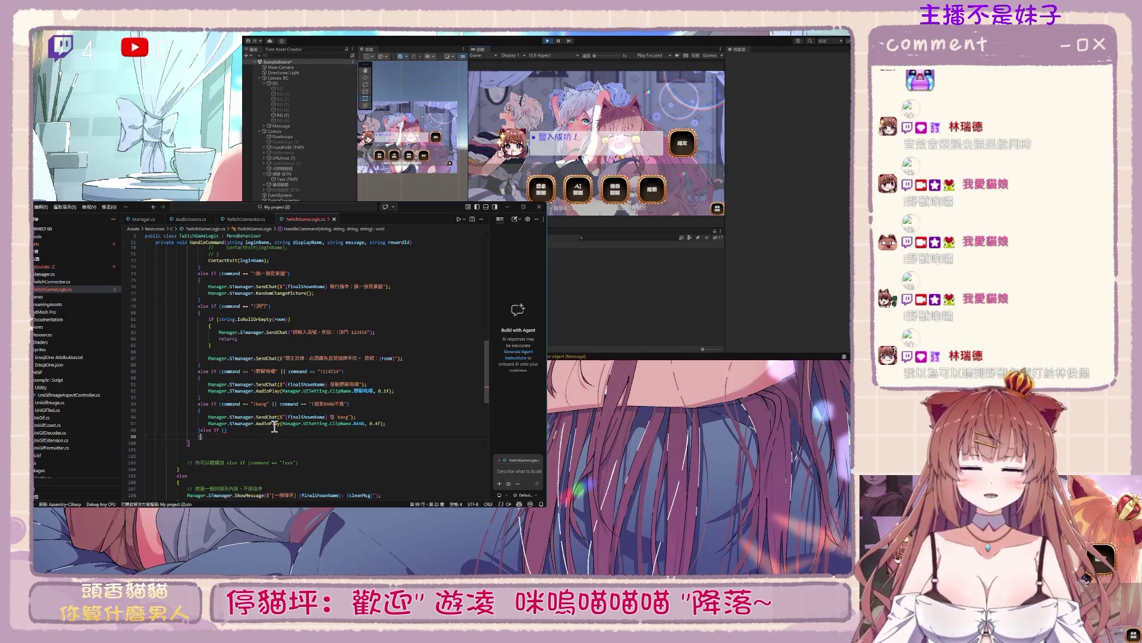
key(Return)
key(ctrl+v)
key(Home)
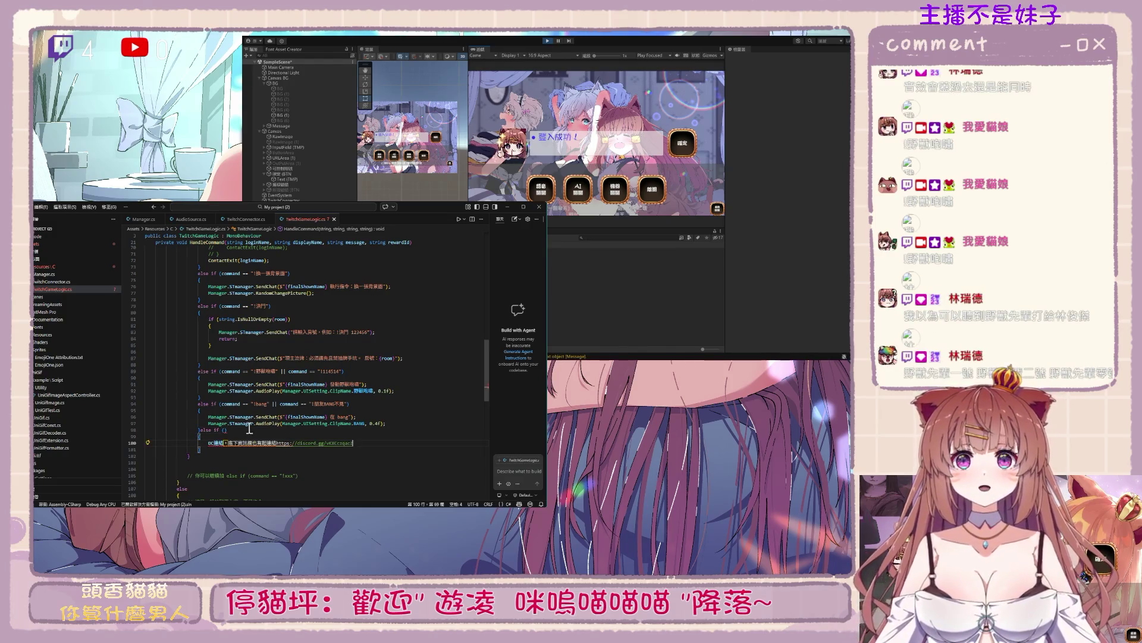
text(///)
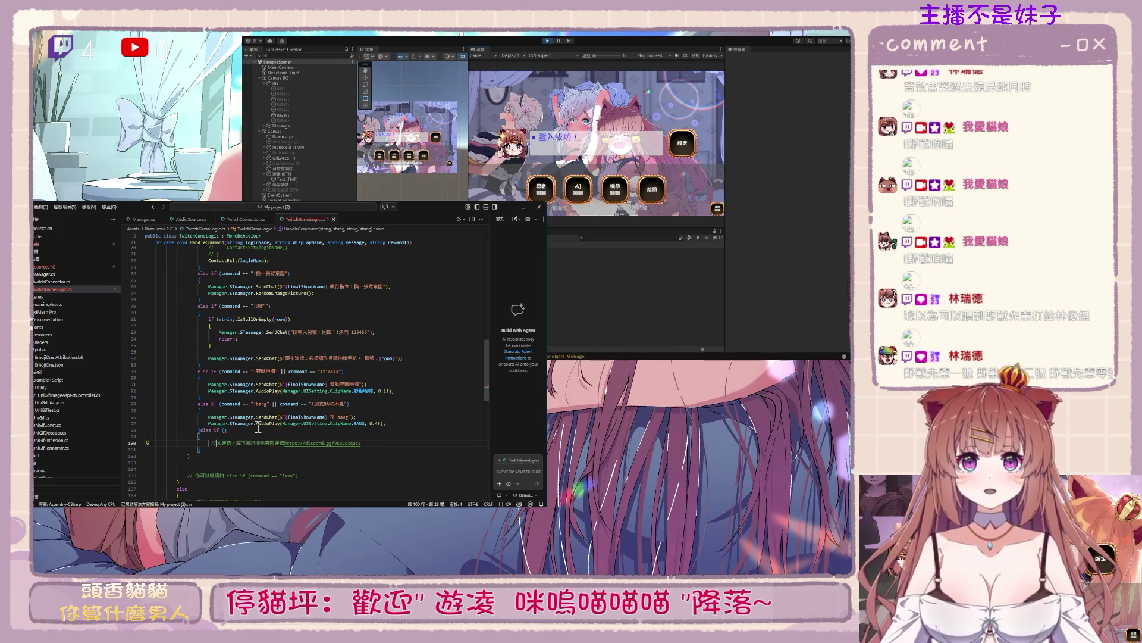
click(224, 430)
text(command)
text( == "!)
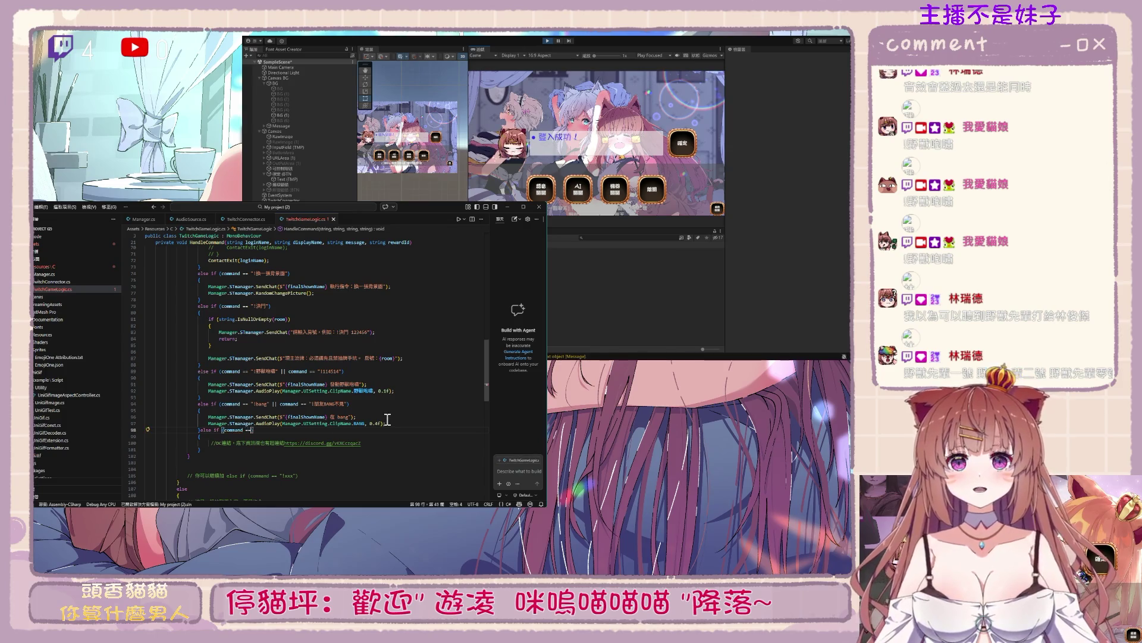
text(dc)
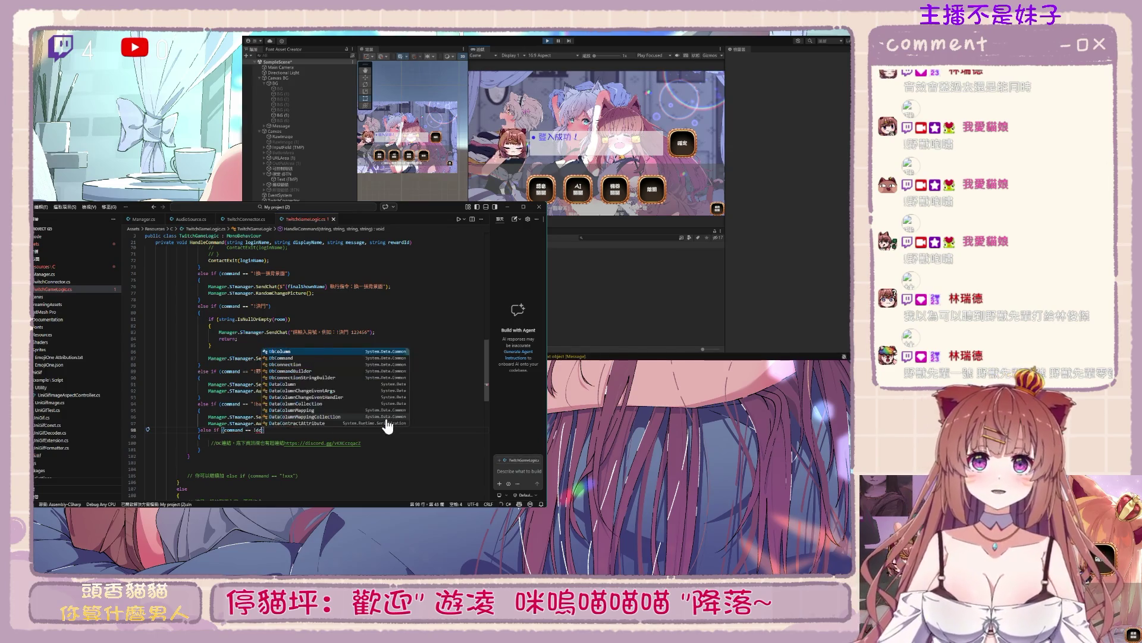
key(Left)
key(Left)
key(Left)
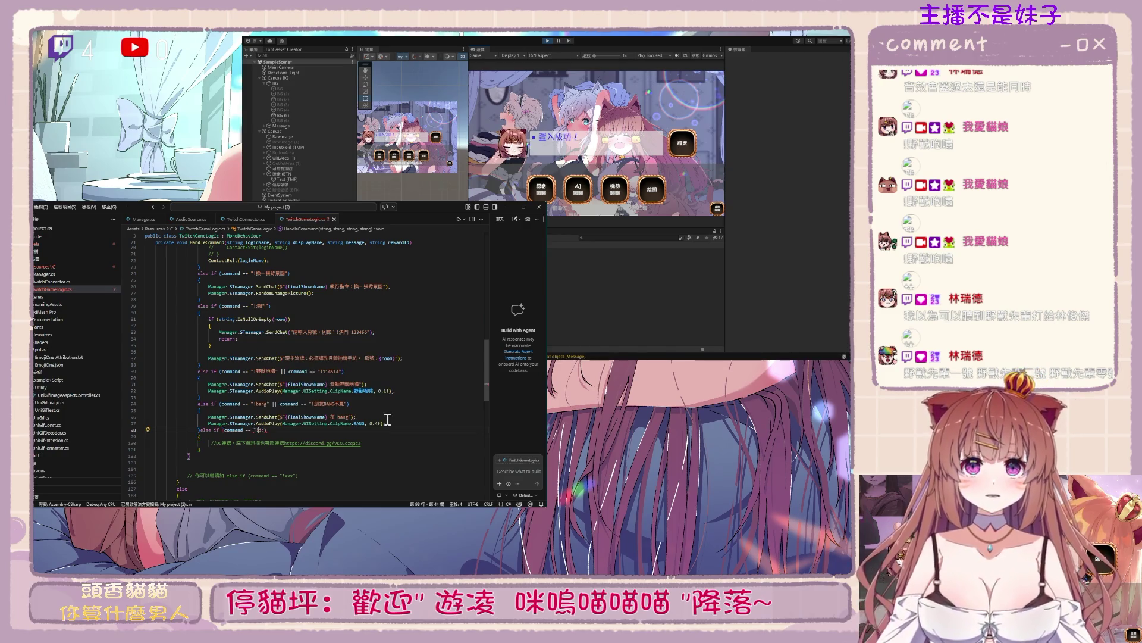
scroll(372, 405, up, 5)
scroll(372, 404, up, 5)
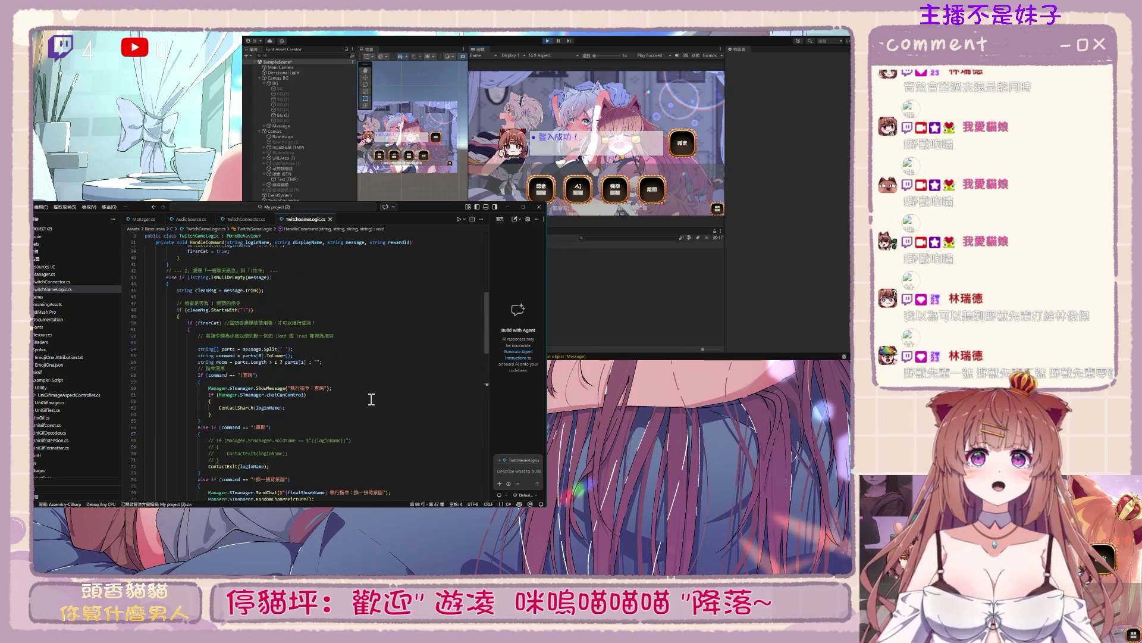
click(279, 349)
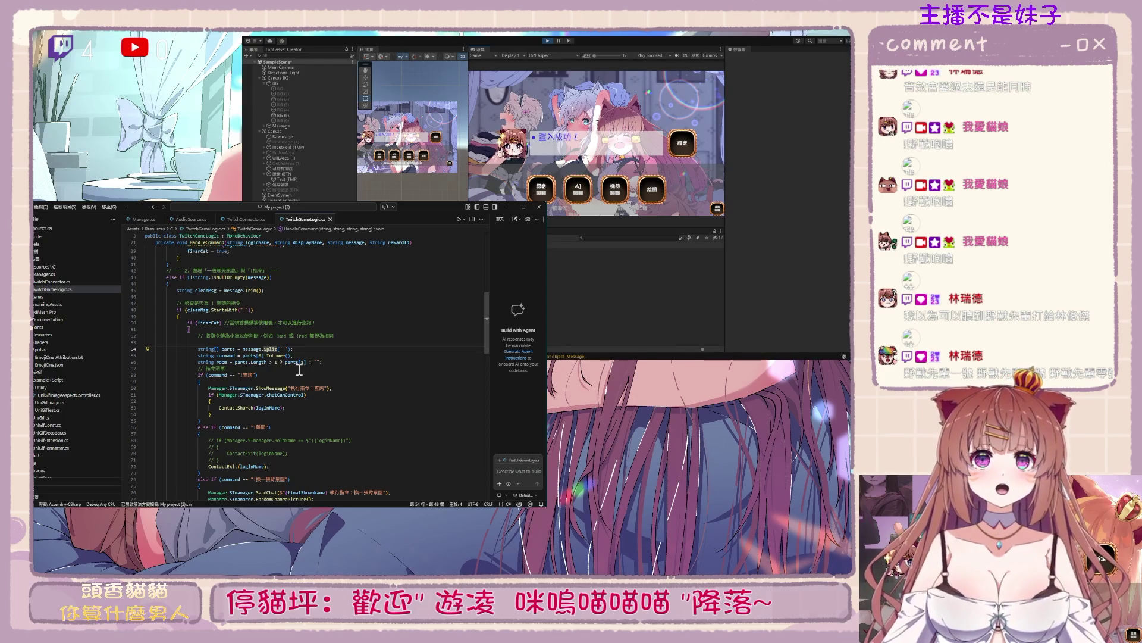
click(246, 355)
click(219, 355)
scroll(315, 387, down, 3)
key(Right)
key(Right)
key(Right)
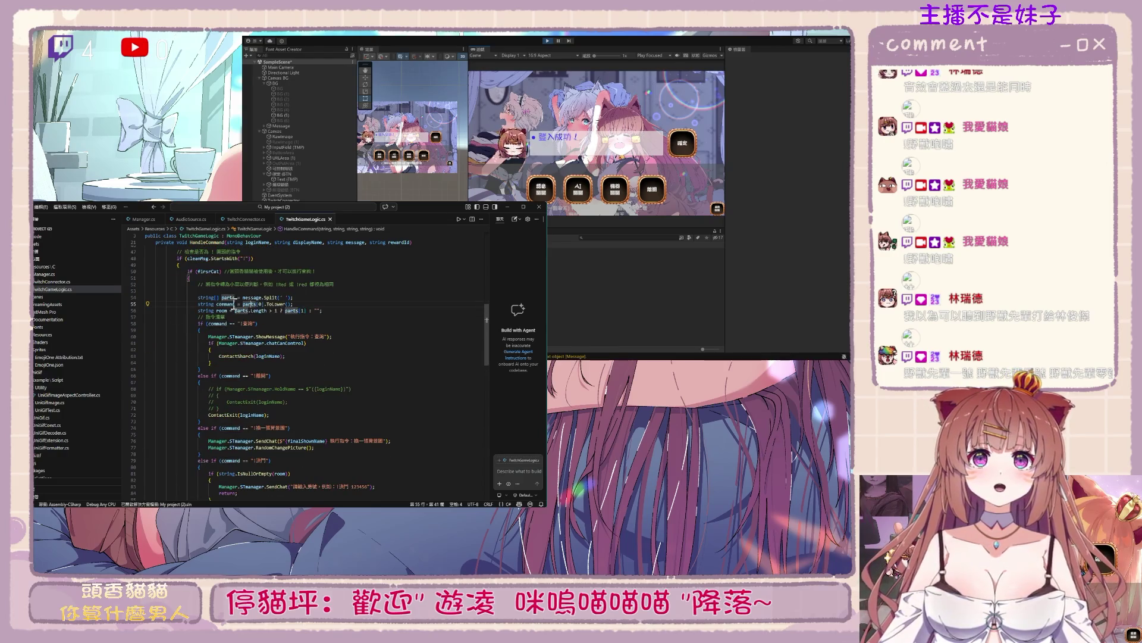
scroll(294, 419, down, 7)
drag(286, 450, 285, 442)
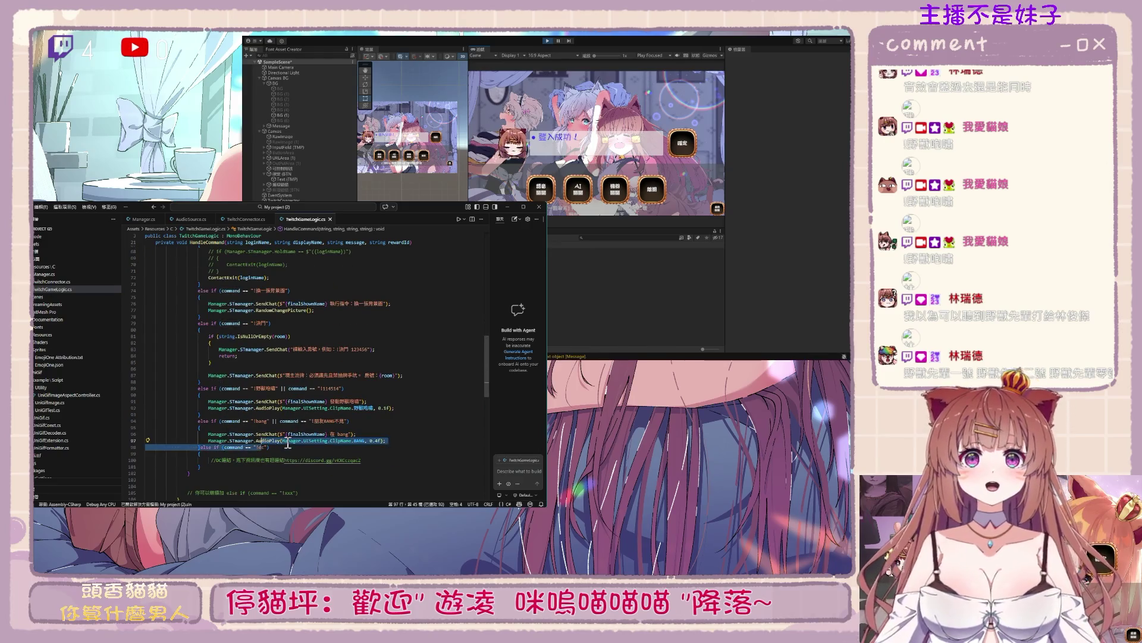
Copy the existing Manager.STmanager.SendChat call into the !dc branch body
click(286, 448)
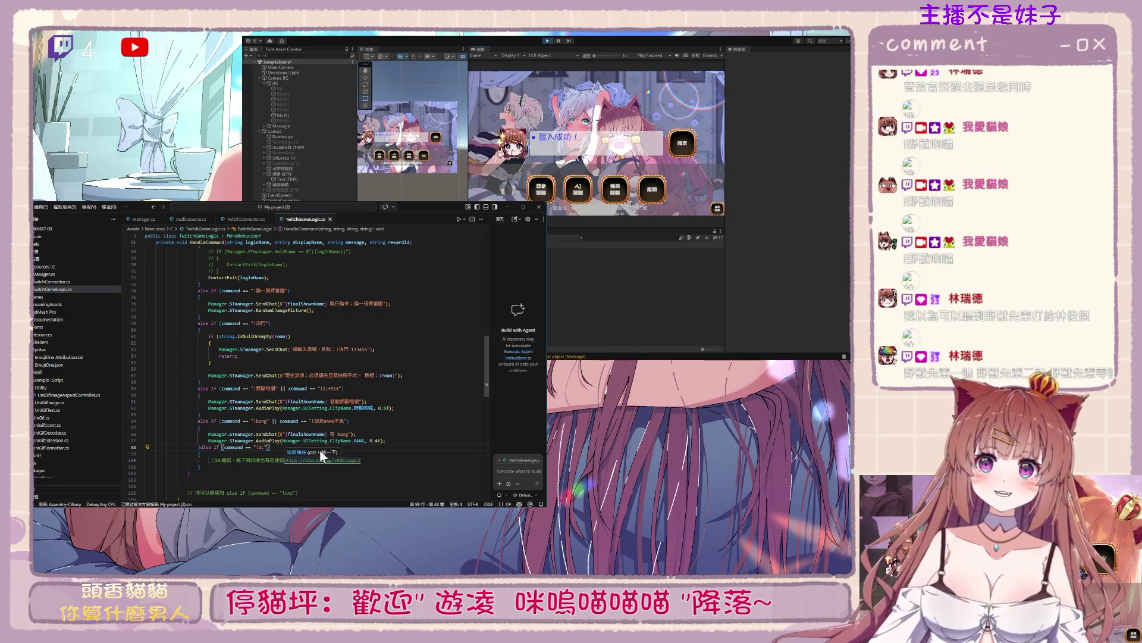
drag(207, 434, 278, 433)
key(ctrl+c)
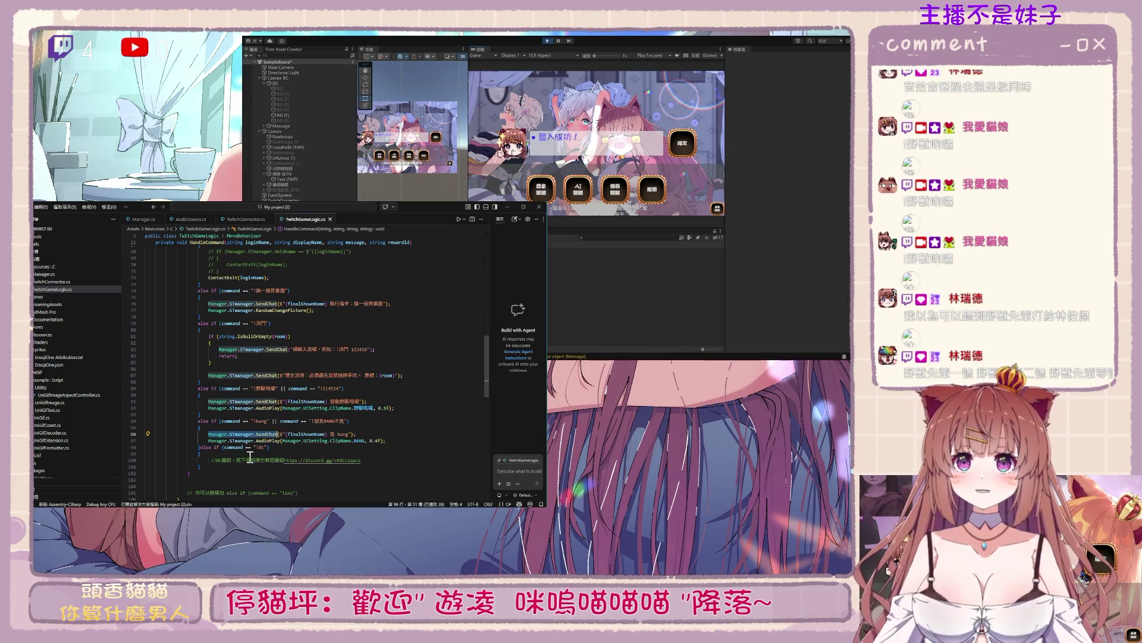
click(248, 453)
key(Return)
key(ctrl+v)
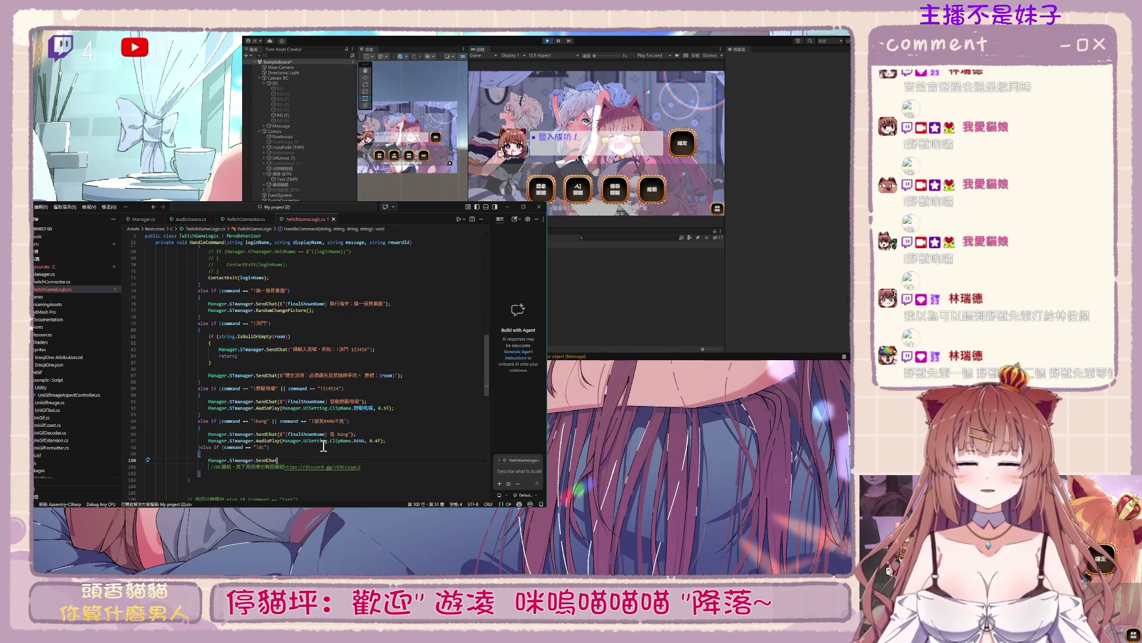
text(()
Pass the Discord link as a $"..." chat string and delete the leftover comment line
click(228, 476)
drag(212, 466, 362, 467)
click(280, 460)
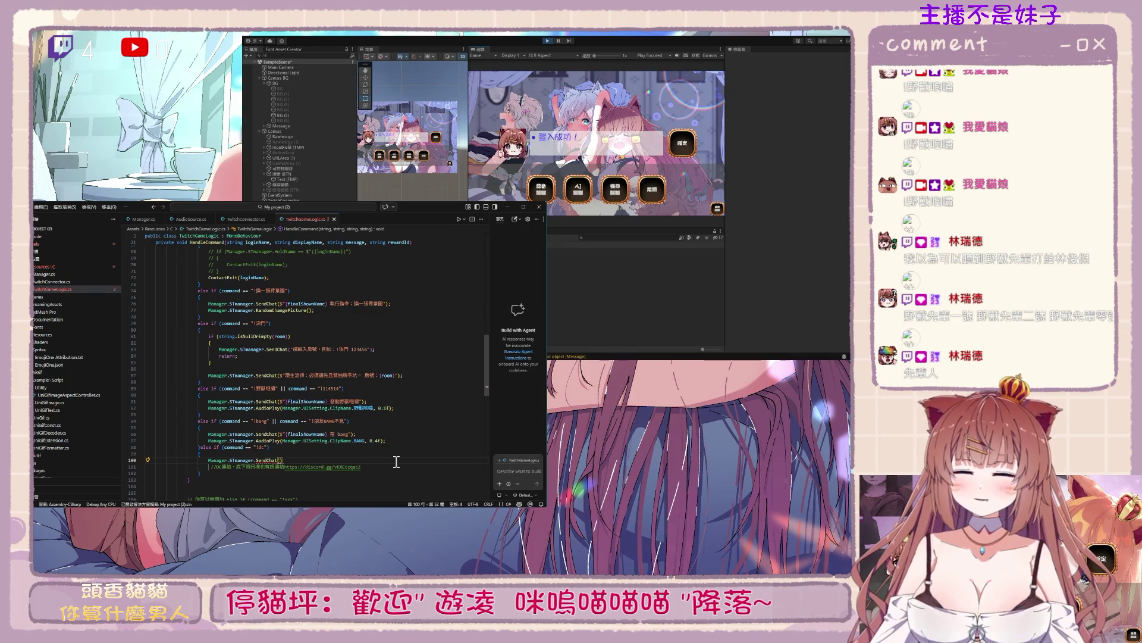
text($")
key(ctrl+v)
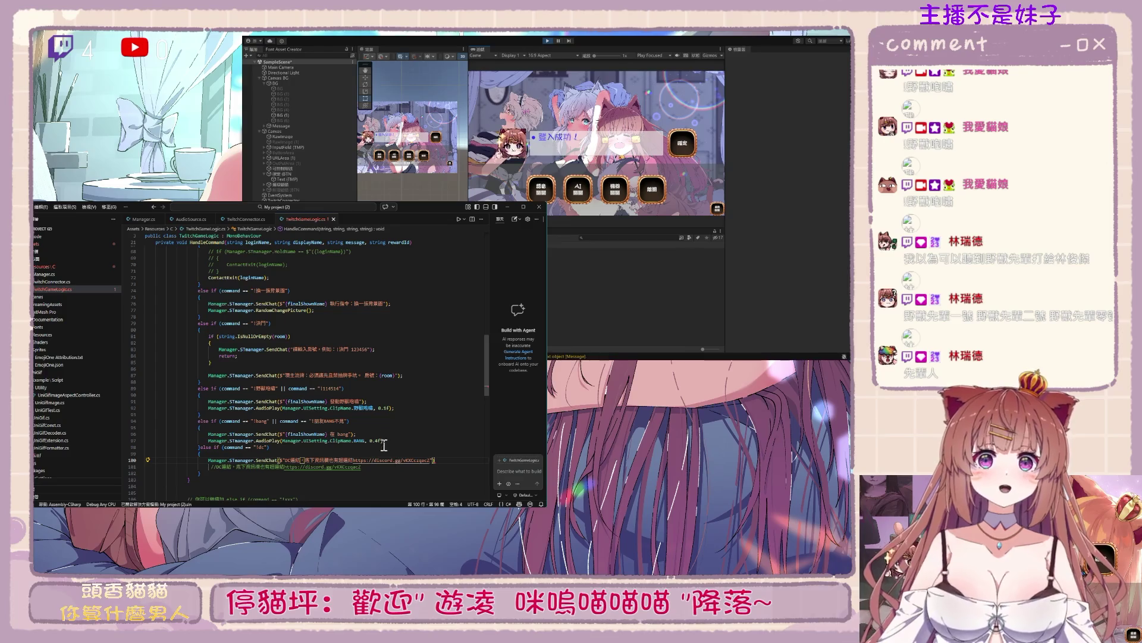
click(380, 469)
drag(380, 469, 124, 476)
key(BackSpace)
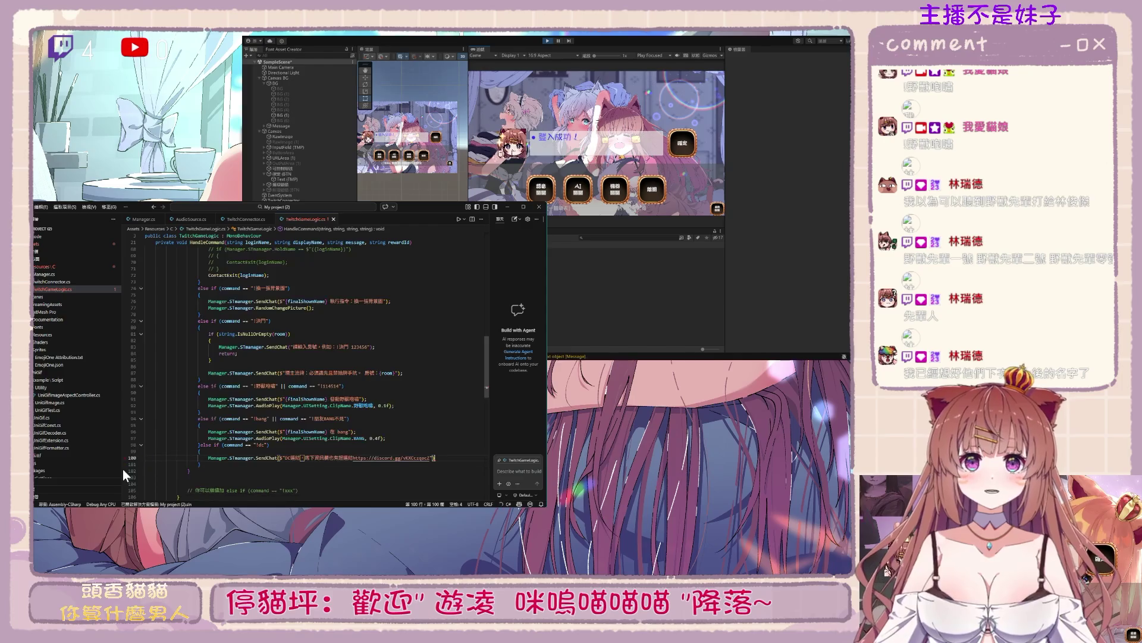
text(;)
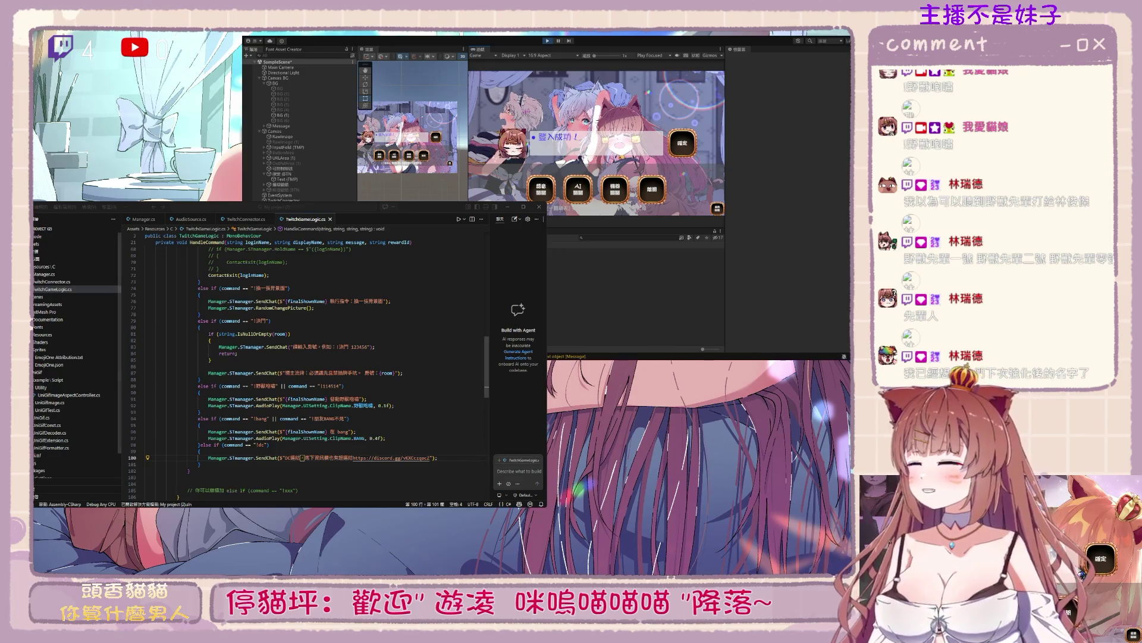
Switch from TwitchGameLogic.cs to the TwitchConnector.cs file
click(410, 471)
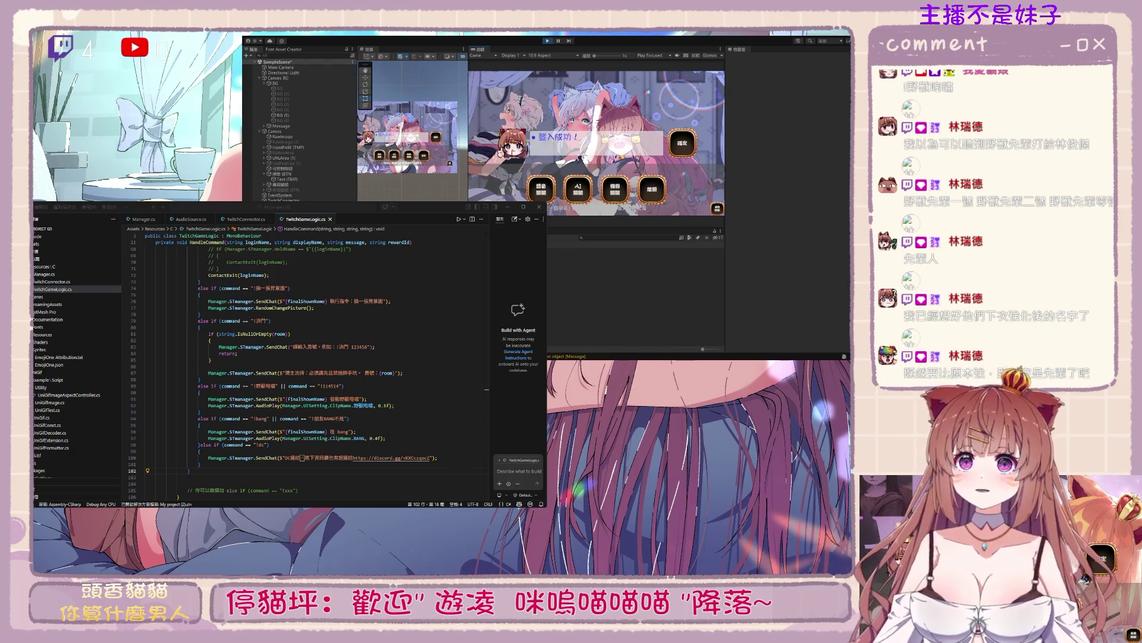
click(536, 429)
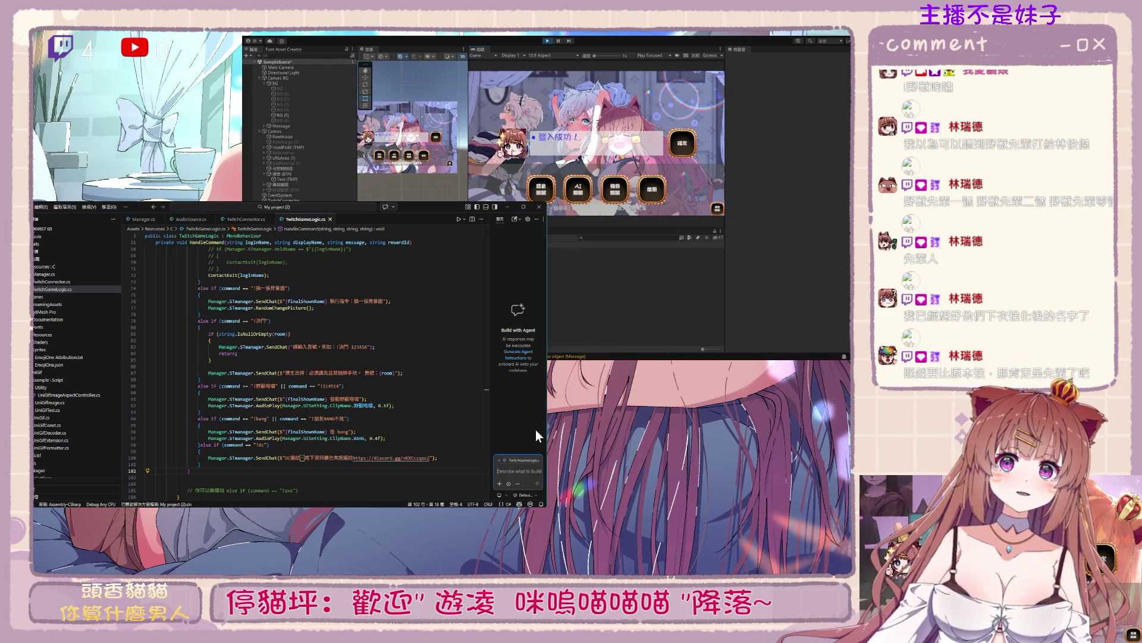
click(332, 463)
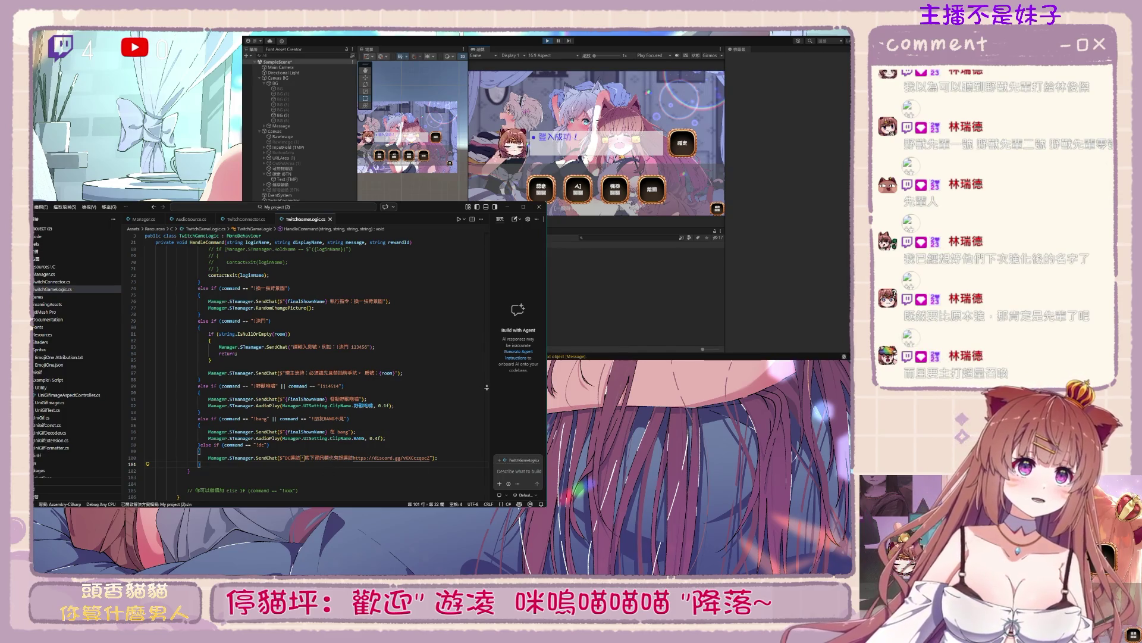
click(245, 219)
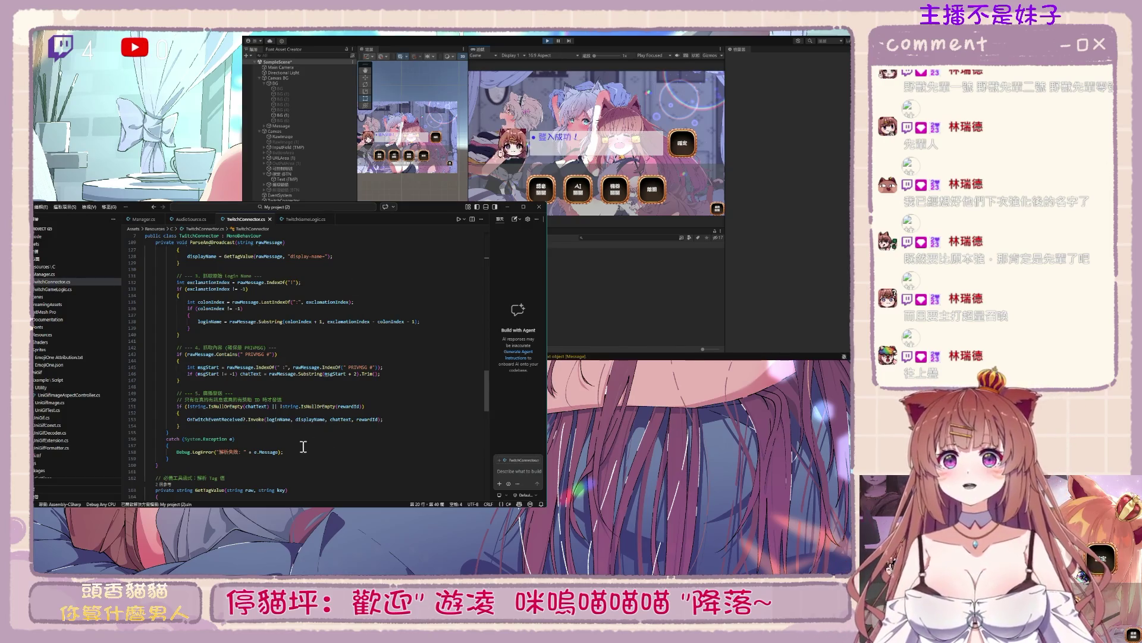
Delete the System prefix from TwitchConnector's catch clause, then switch to Manager.cs
double_click(191, 438)
key(Delete)
key(Delete)
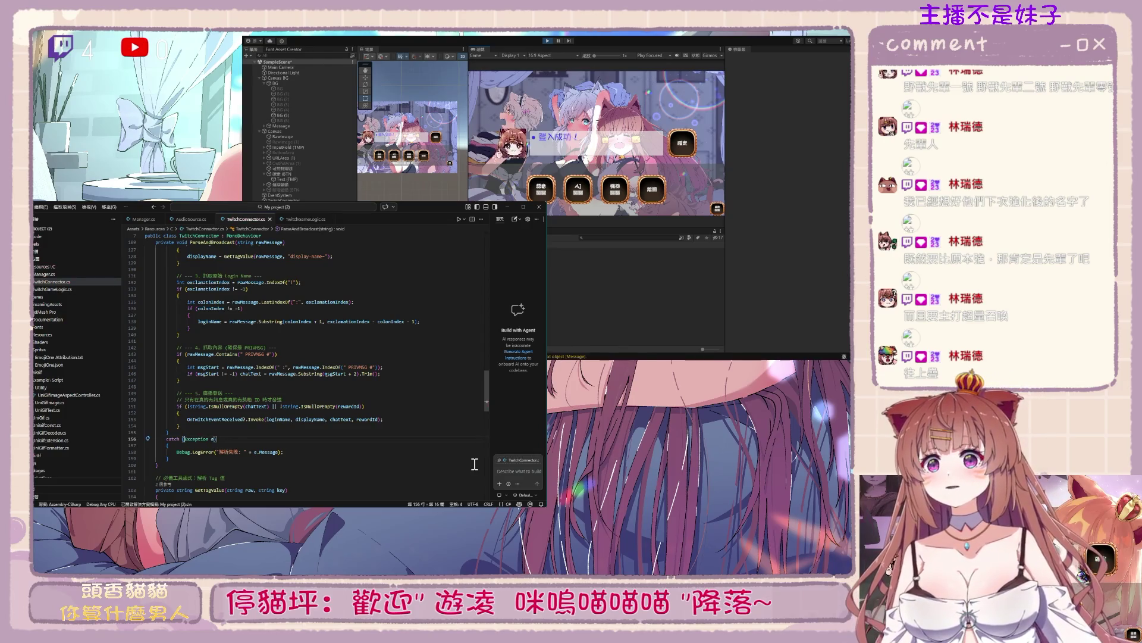
scroll(345, 453, up, 4)
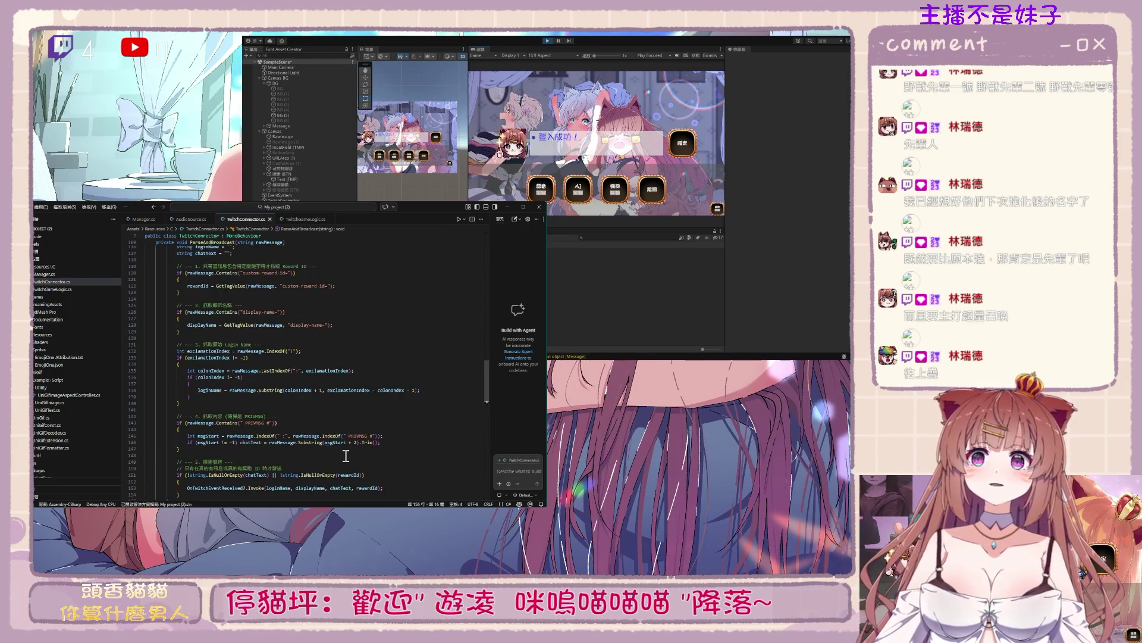
scroll(396, 400, up, 15)
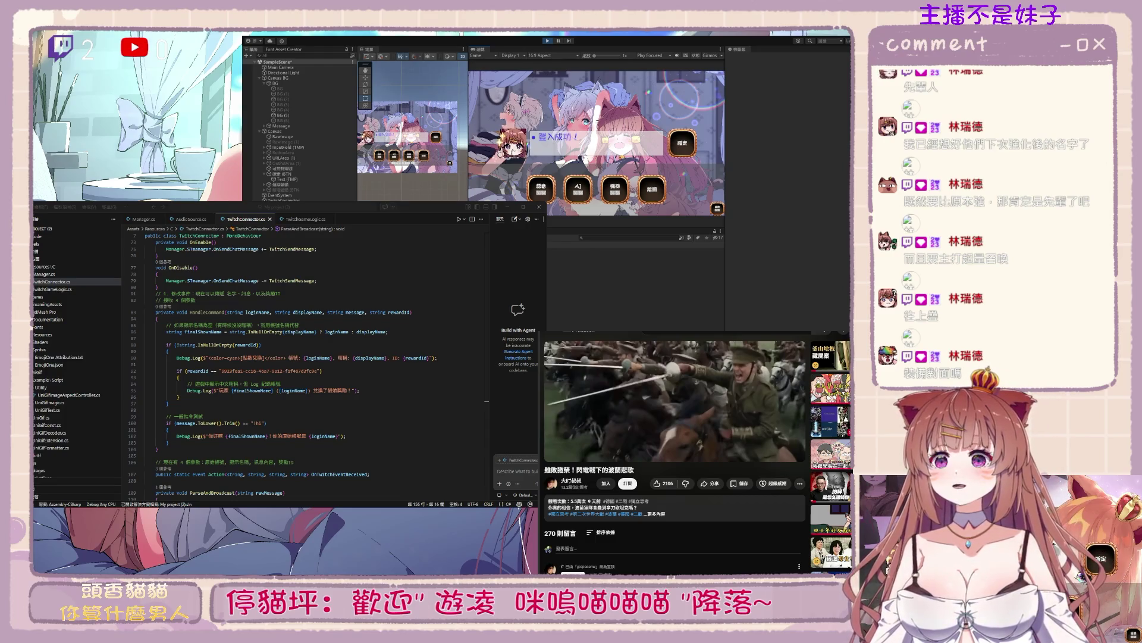
key(ctrl+p)
Start a UISetting_.mainCamera reference on line 85 at the end of Start() and select it
scroll(288, 456, down, 5)
scroll(288, 456, up, 7)
click(210, 370)
text(UISetting_.mainCamera.)
double_click(210, 369)
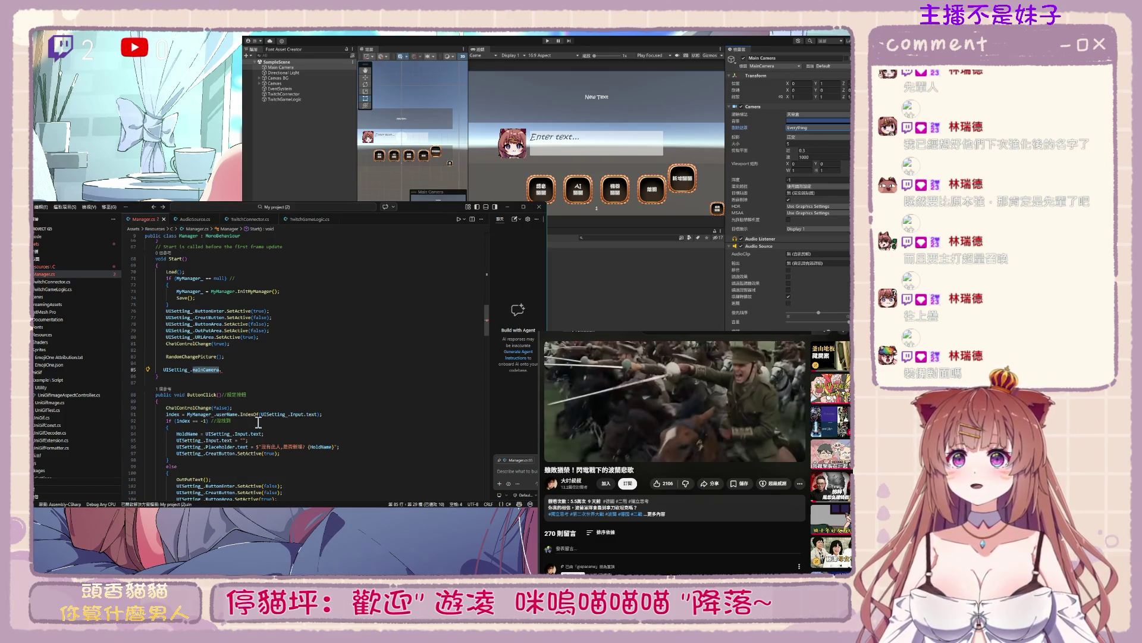
drag(238, 369, 169, 370)
Replace it with Camera.main.cullingMask &= ~(1 << LayerMask.NameToLayer("Enemy"));
key(ctrl+v)
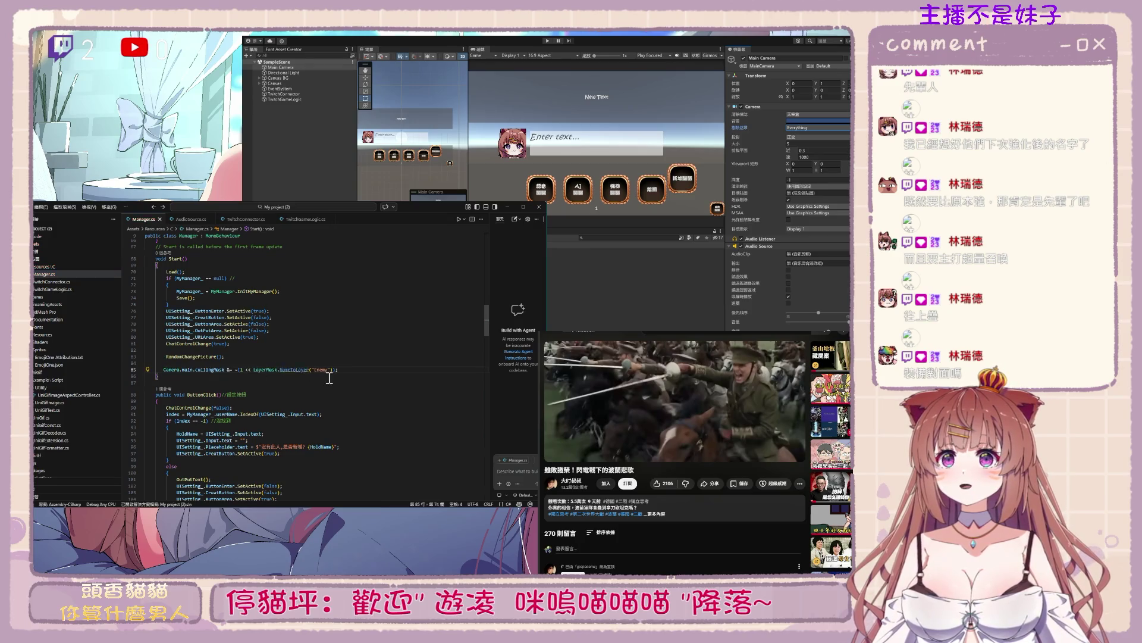
click(220, 371)
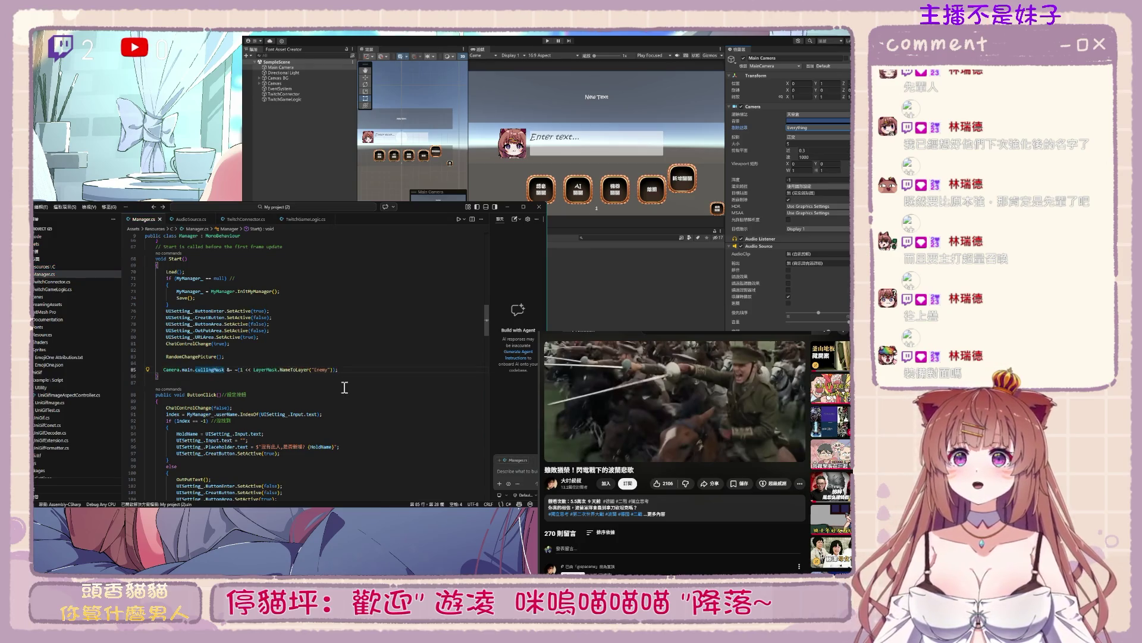
scroll(333, 418, down, 4)
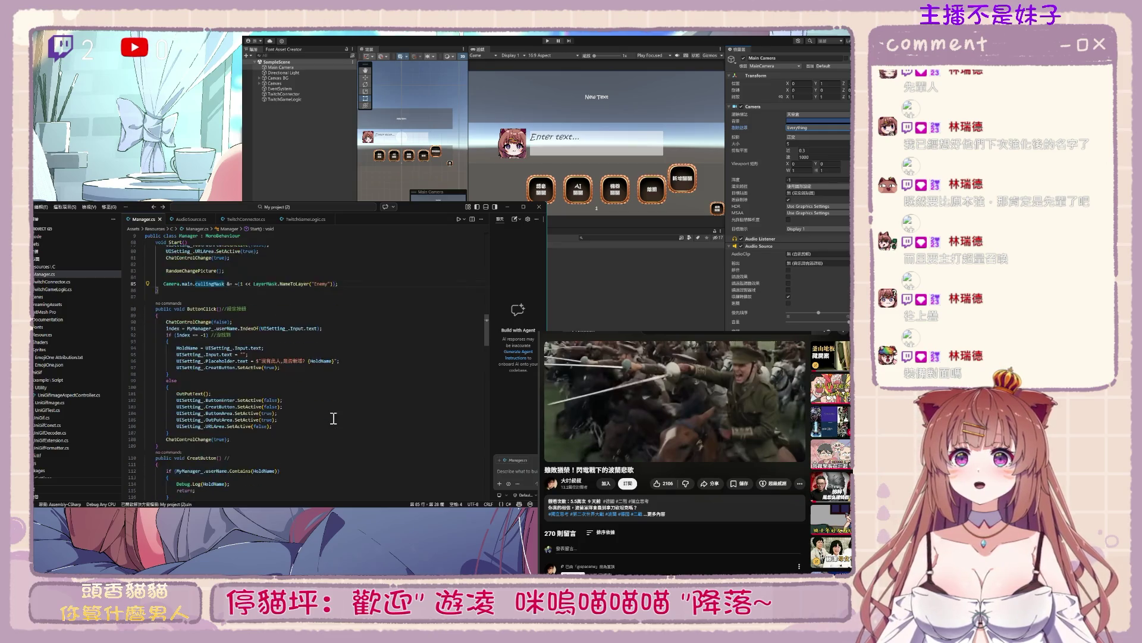
scroll(334, 419, down, 2)
scroll(331, 421, up, 2)
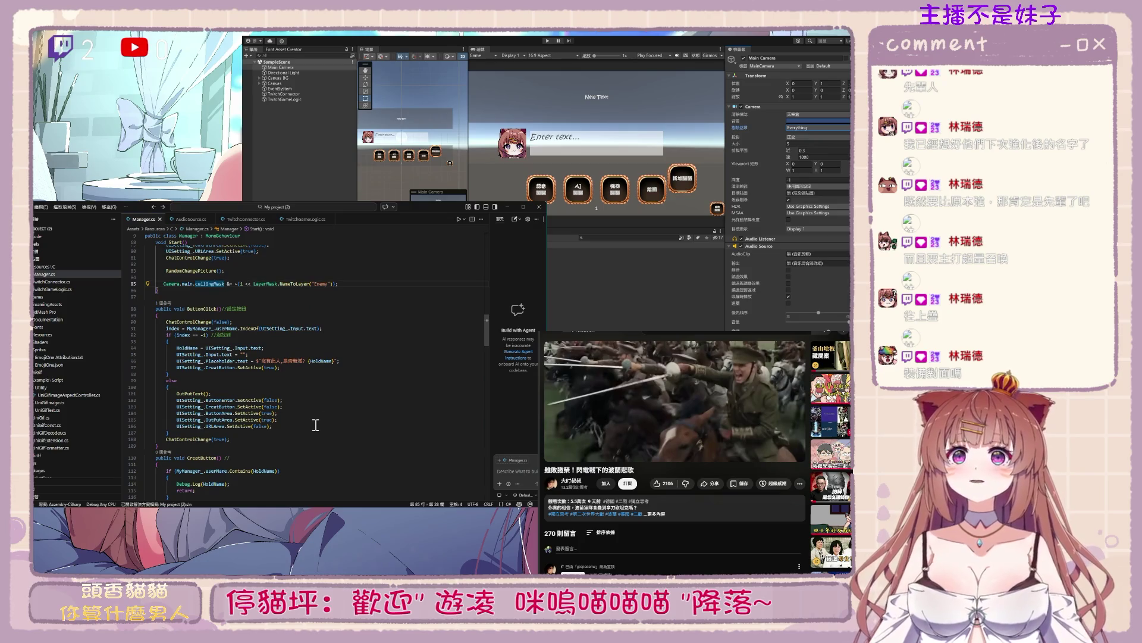
click(221, 445)
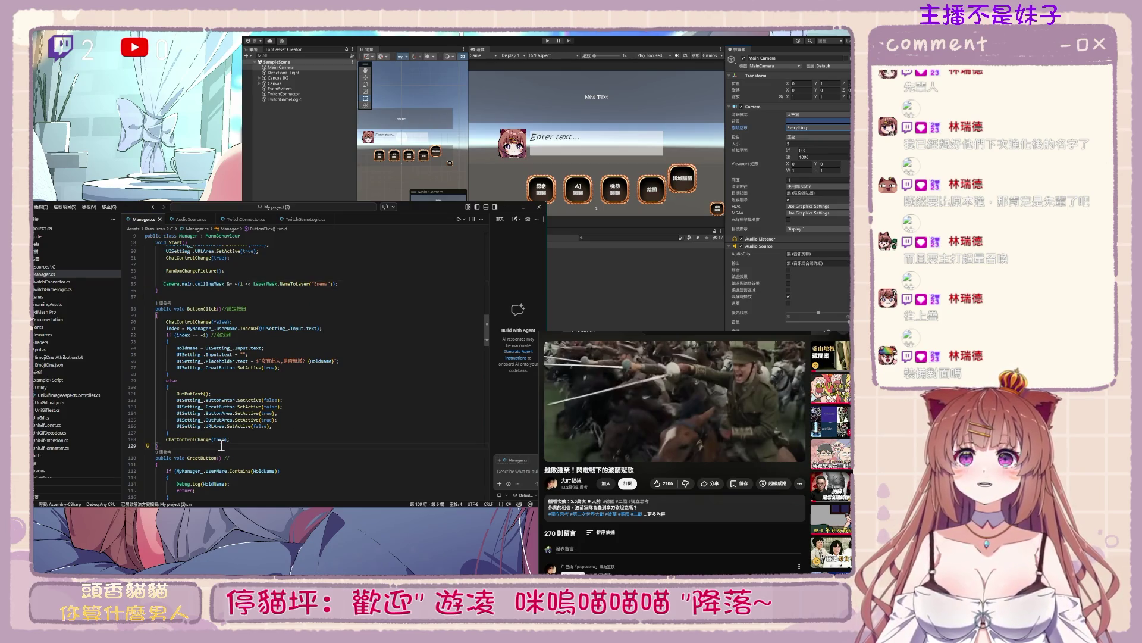
Try a commented //public void Button stub after Start(), then delete it
click(217, 294)
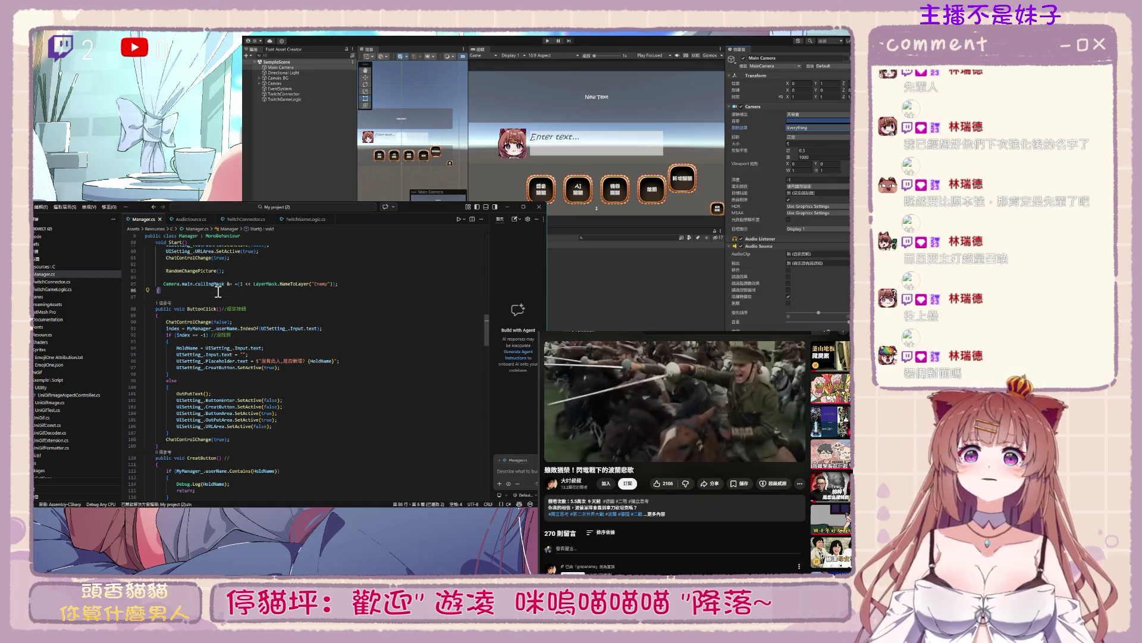
text(//)
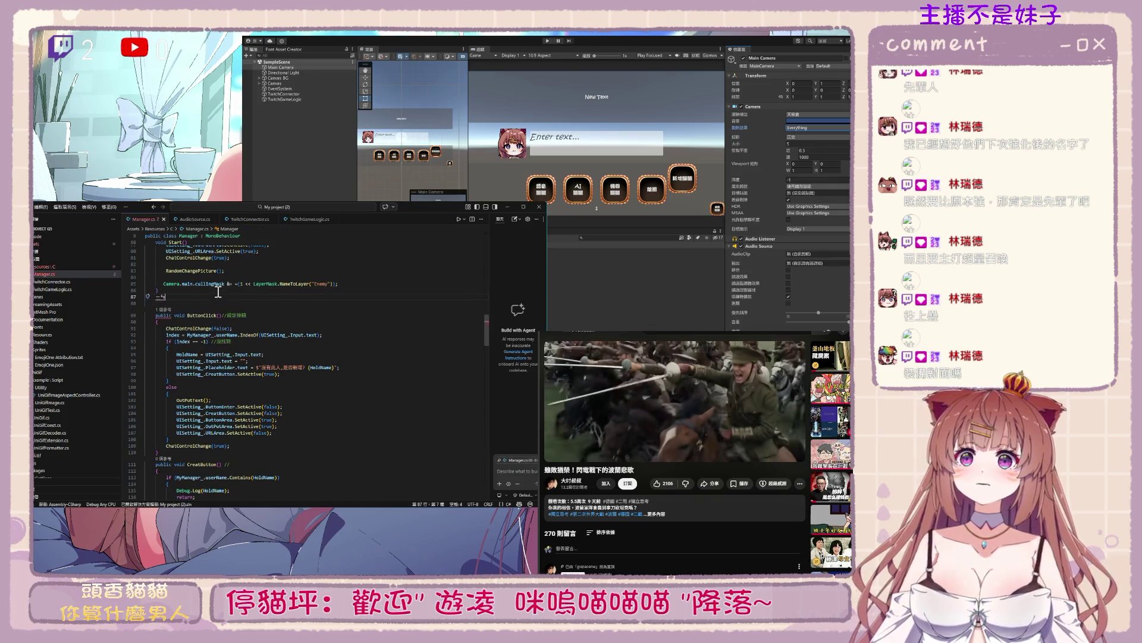
text(pub)
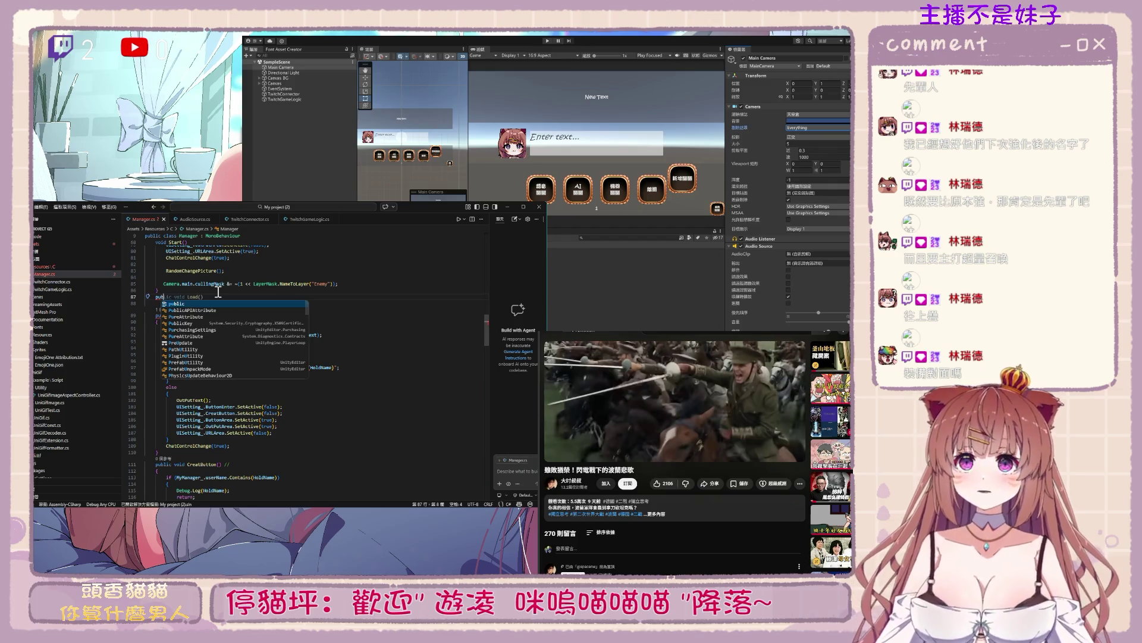
text(lic void B)
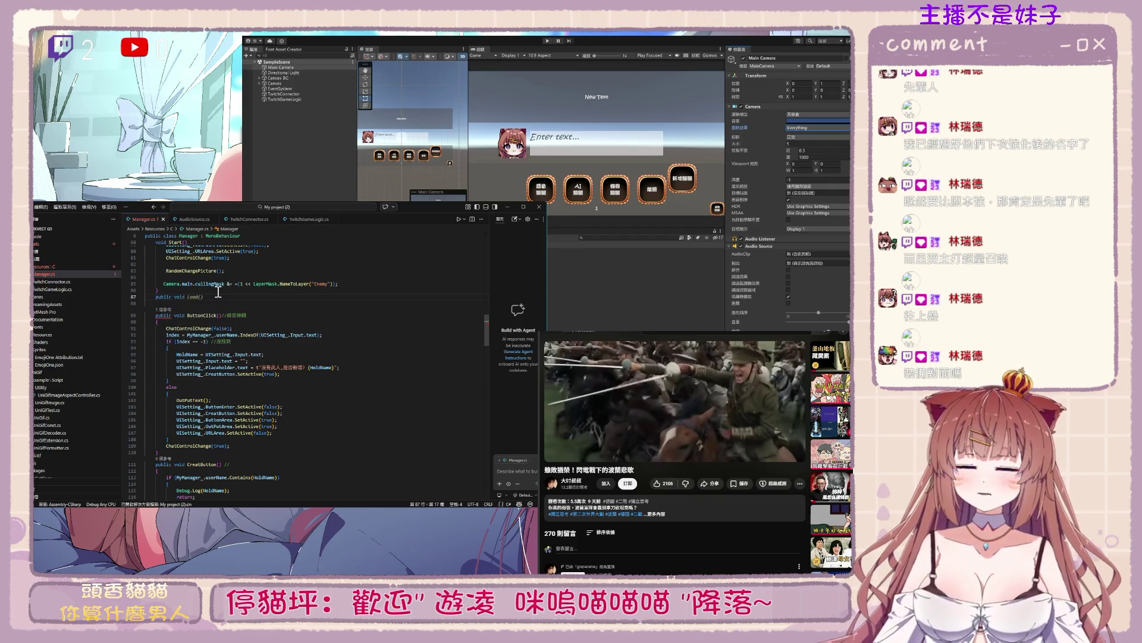
key(Escape)
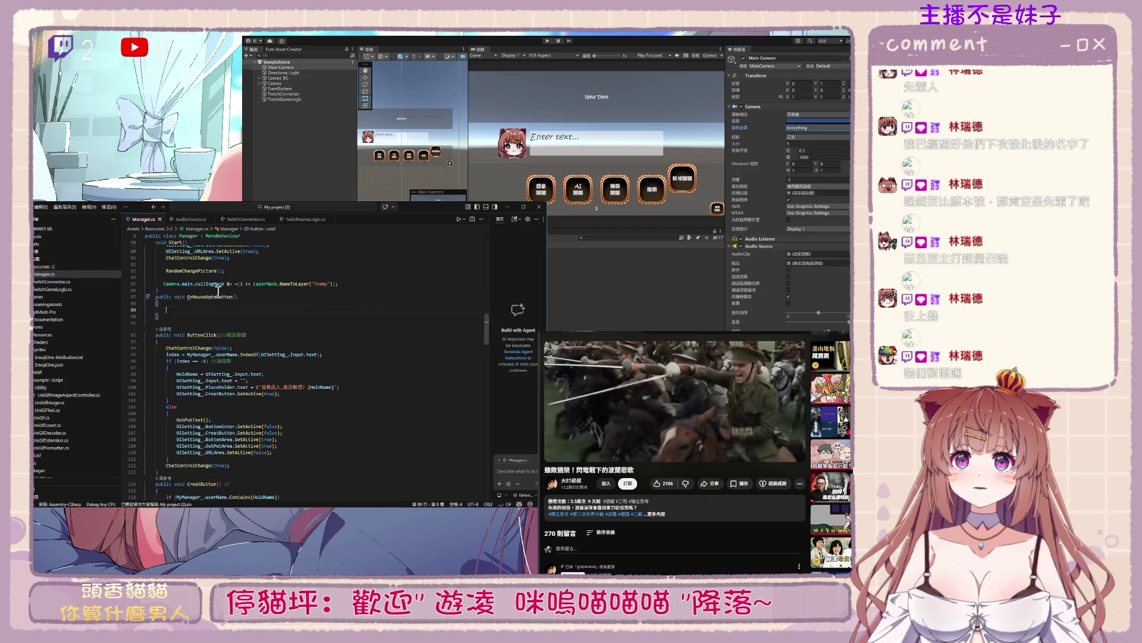
text(utton)
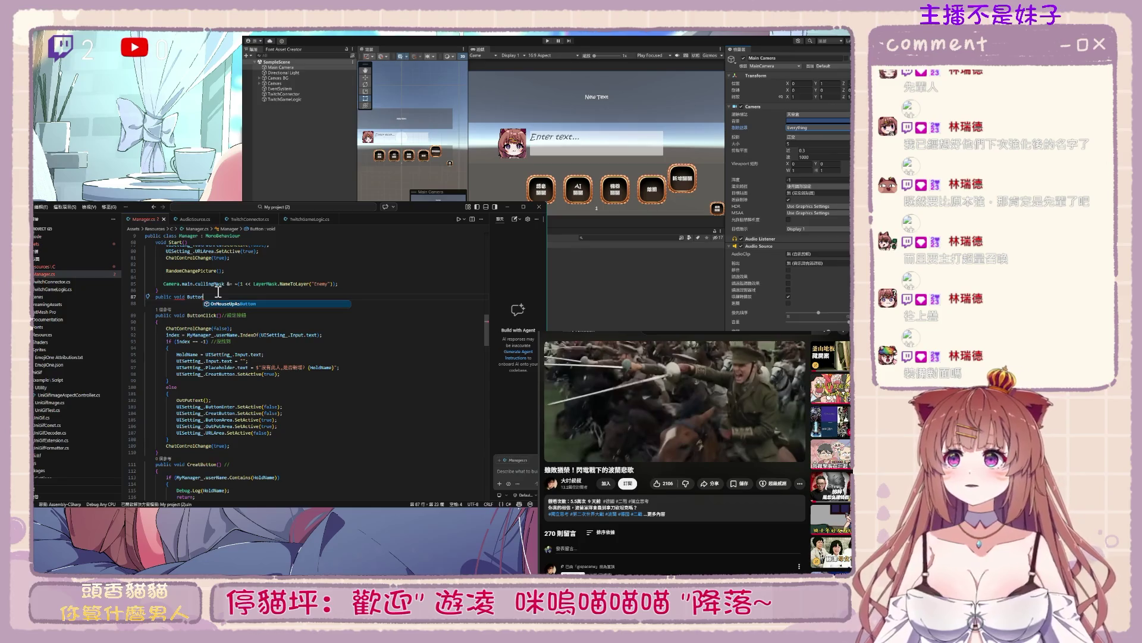
key(Escape)
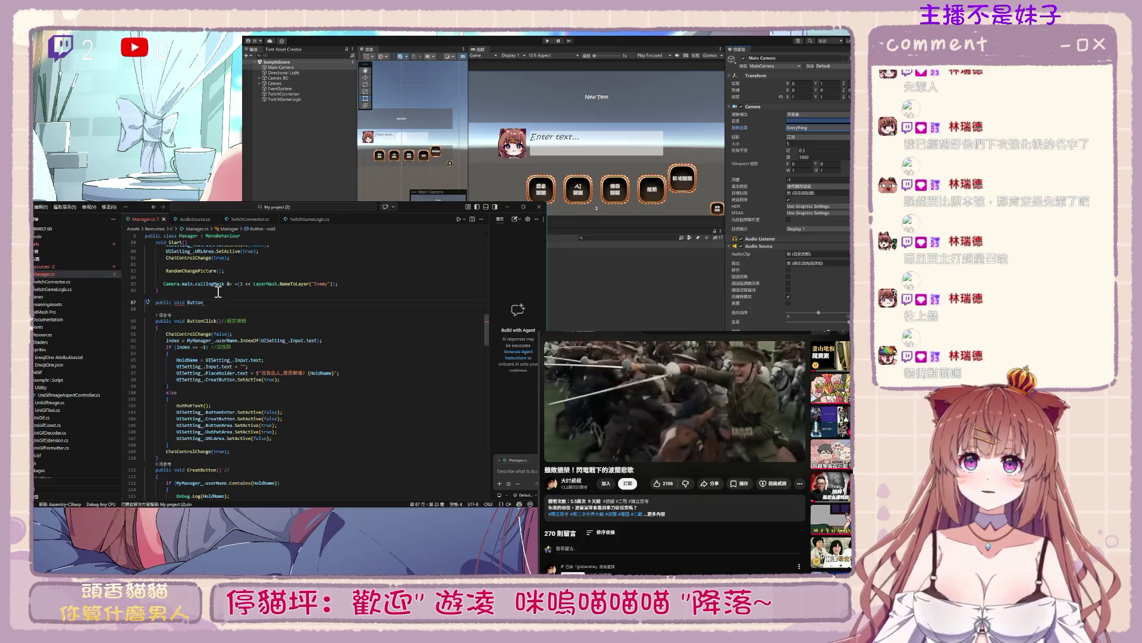
key(BackSpace)
key(BackSpace)
key(BackSpace)
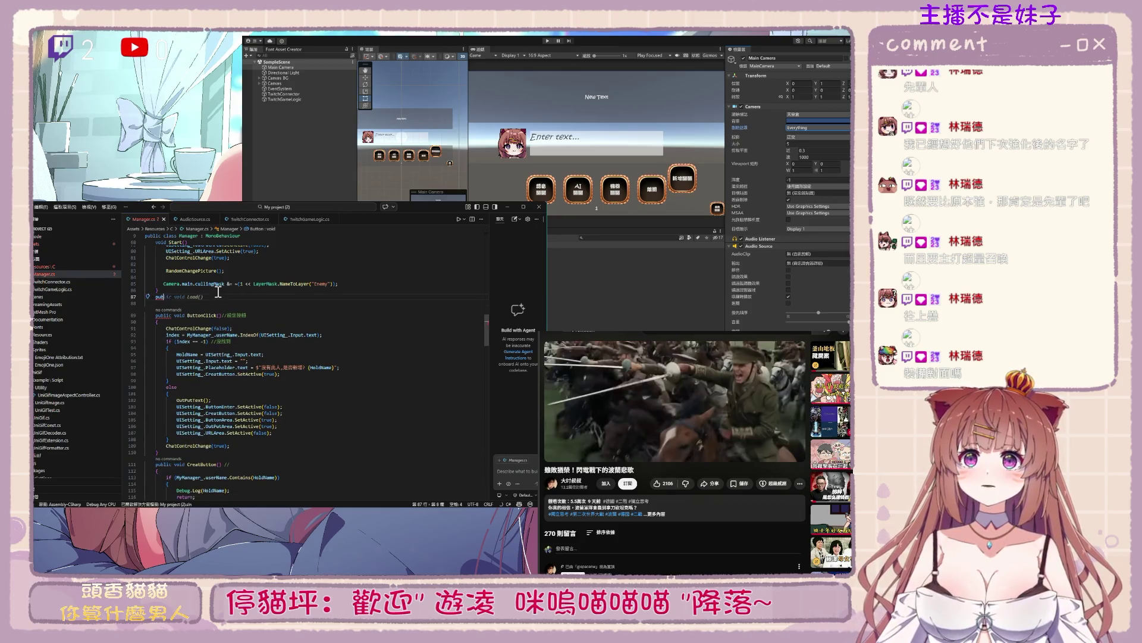
text(lic void Load())
click(262, 360)
scroll(384, 396, down, 14)
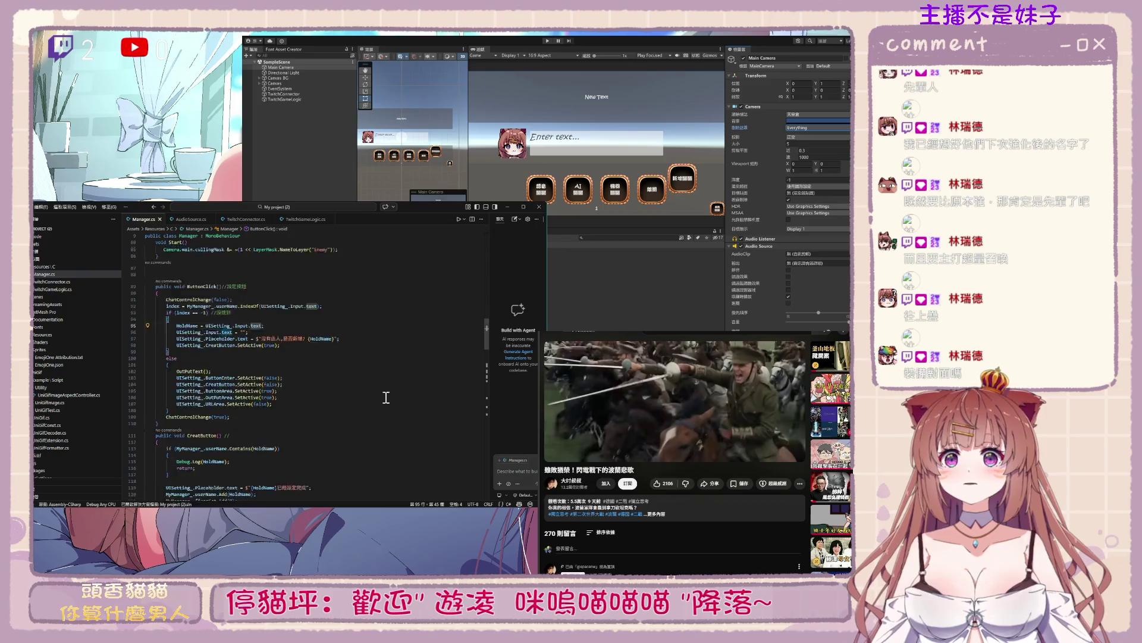
Declare a public void IsShowUI method with an empty body below Start()
scroll(386, 402, down, 17)
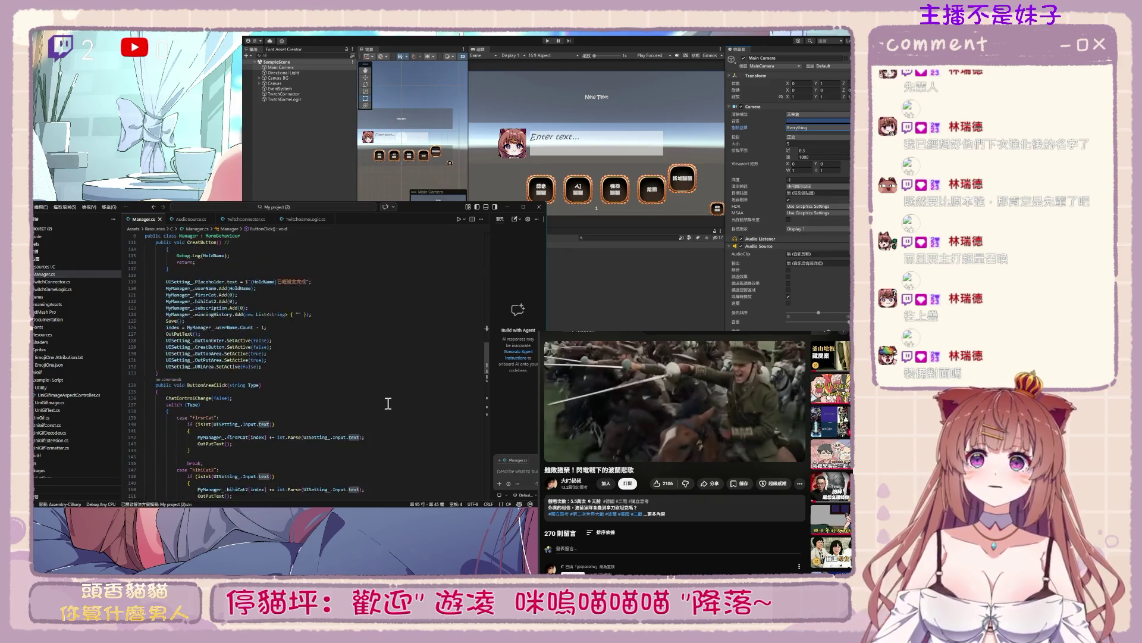
scroll(382, 371, up, 20)
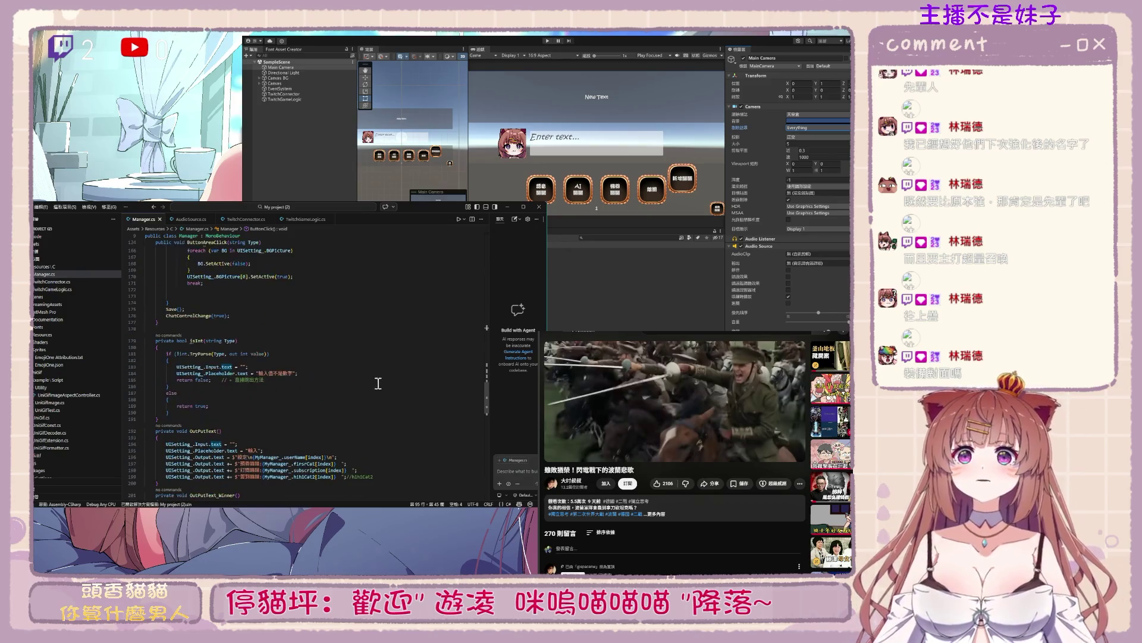
scroll(375, 406, up, 14)
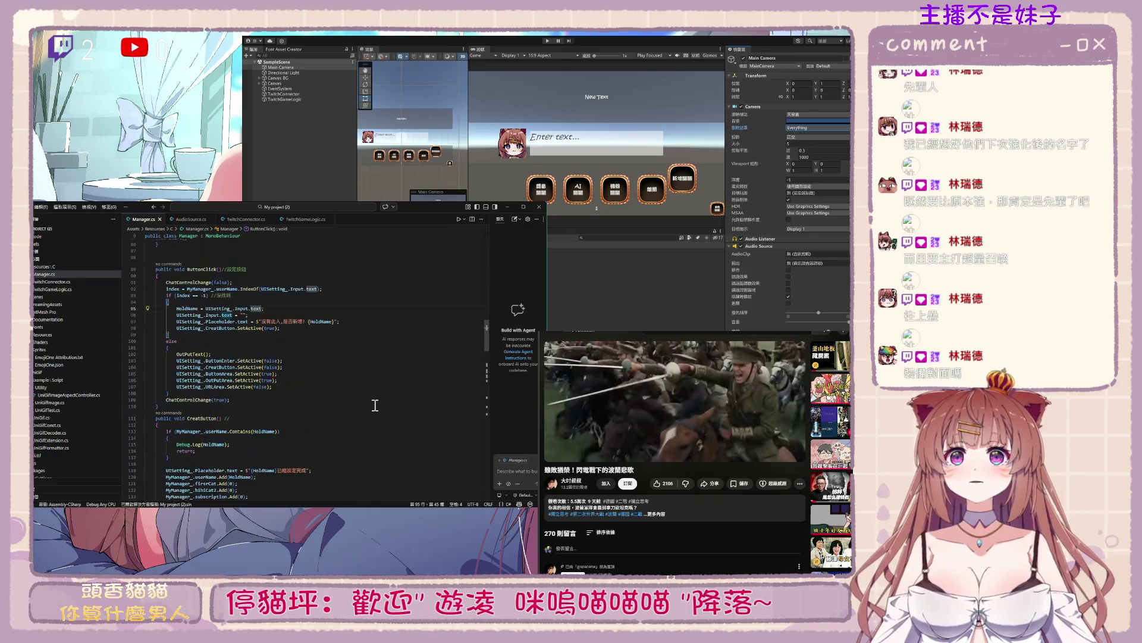
click(253, 371)
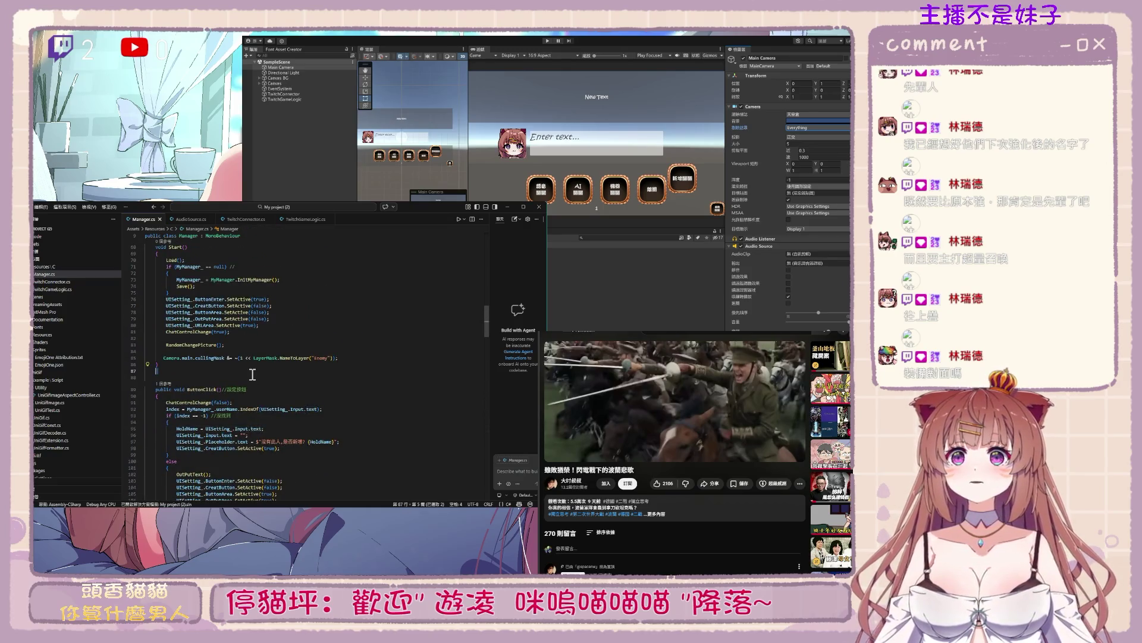
text(public)
key(Return)
key(BackSpace)
key(BackSpace)
key(BackSpace)
text(AudioVelocityUpdateMo)
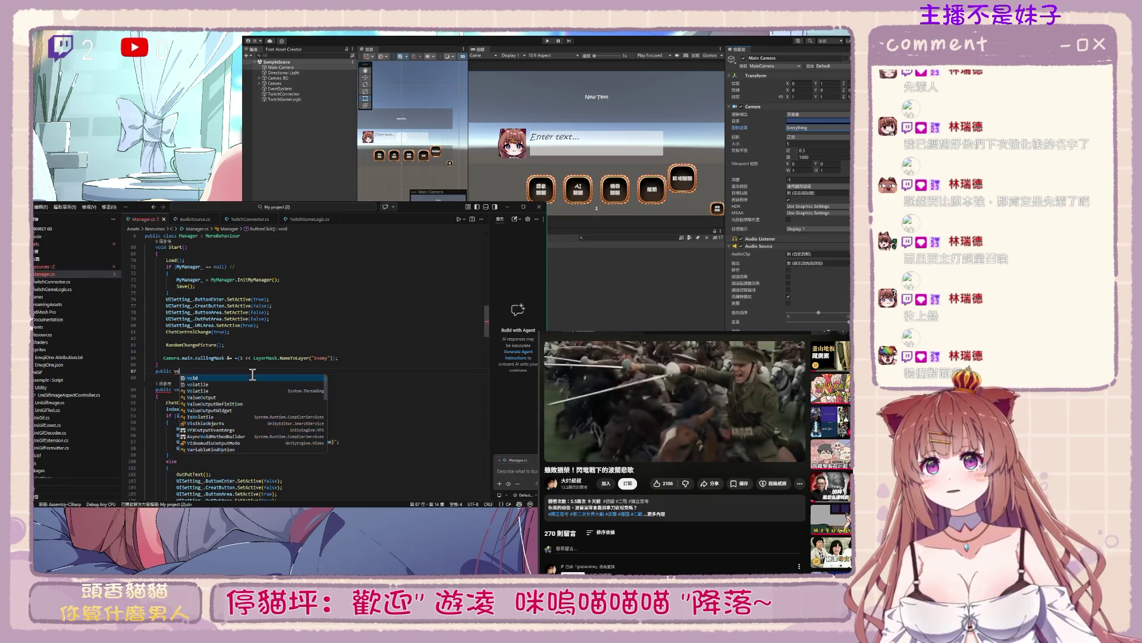
key(BackSpace)
key(BackSpace)
key(BackSpace)
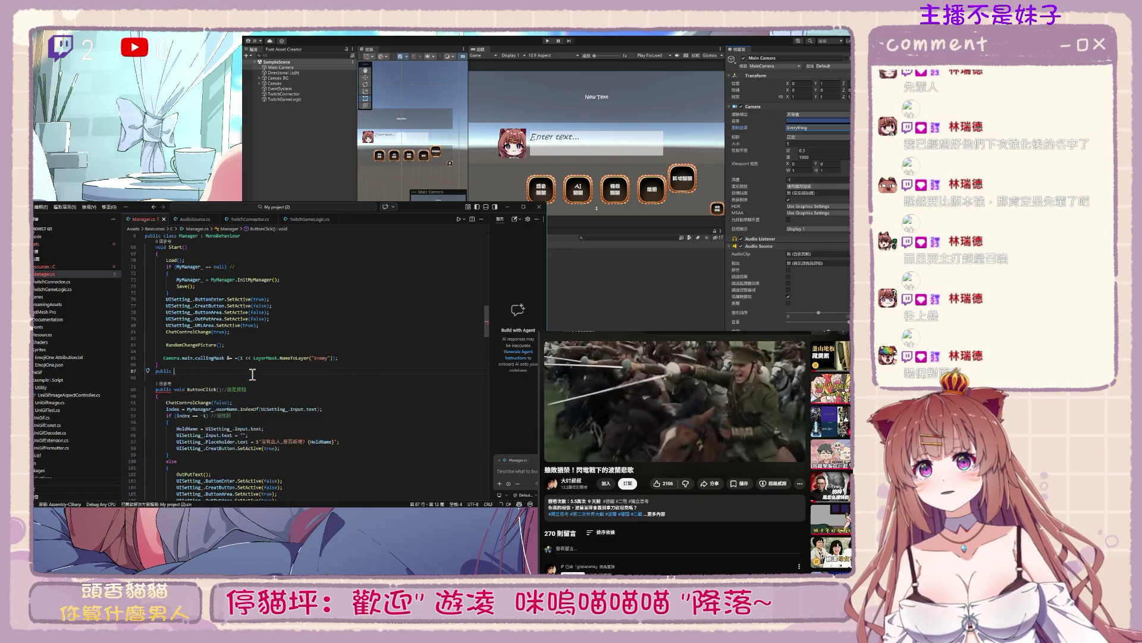
text(void )
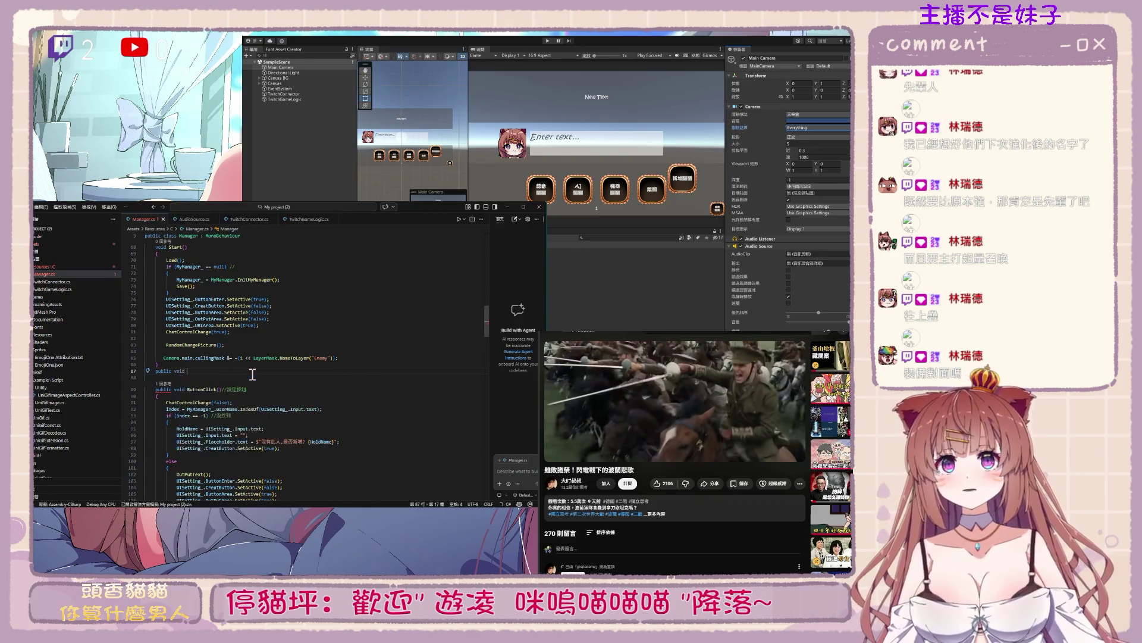
text(No)
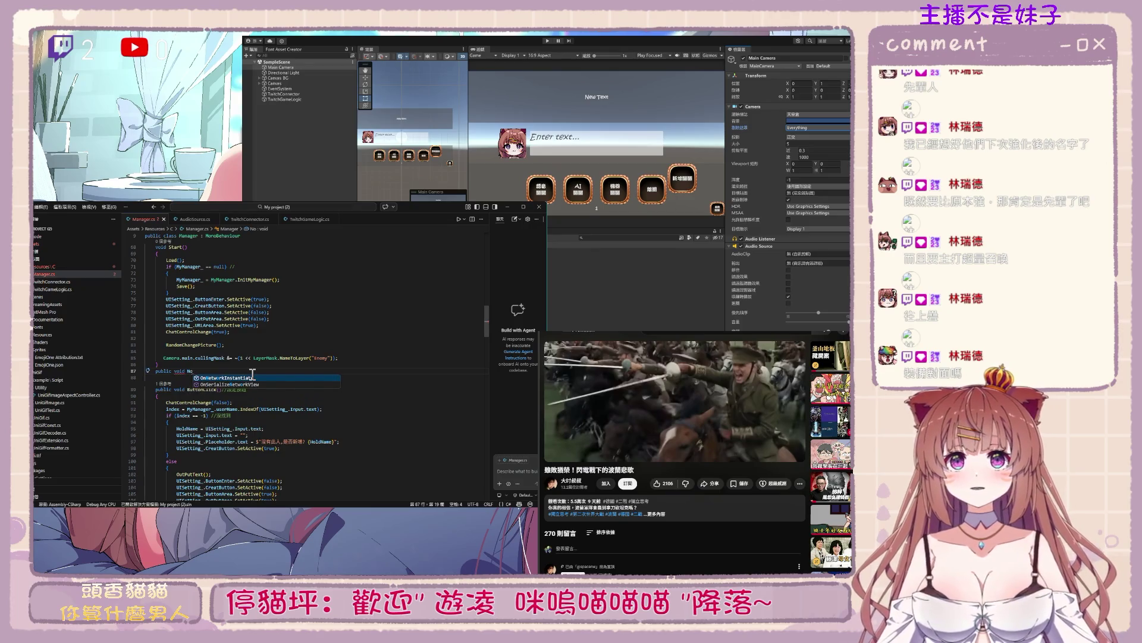
key(BackSpace)
key(BackSpace)
text(S)
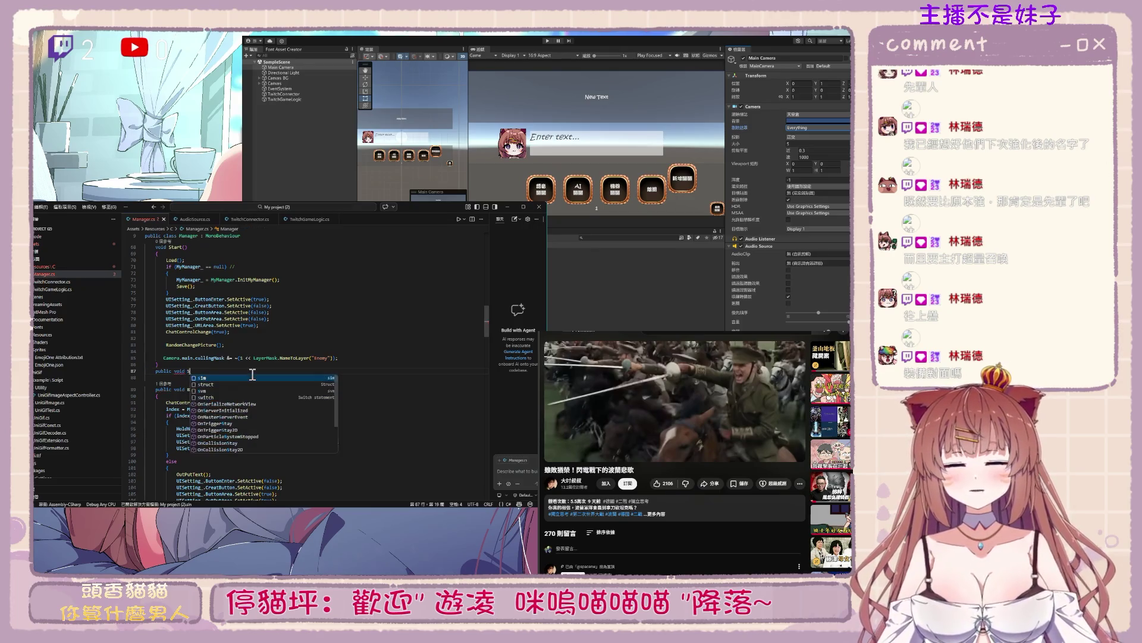
key(BackSpace)
key(BackSpace)
key(BackSpace)
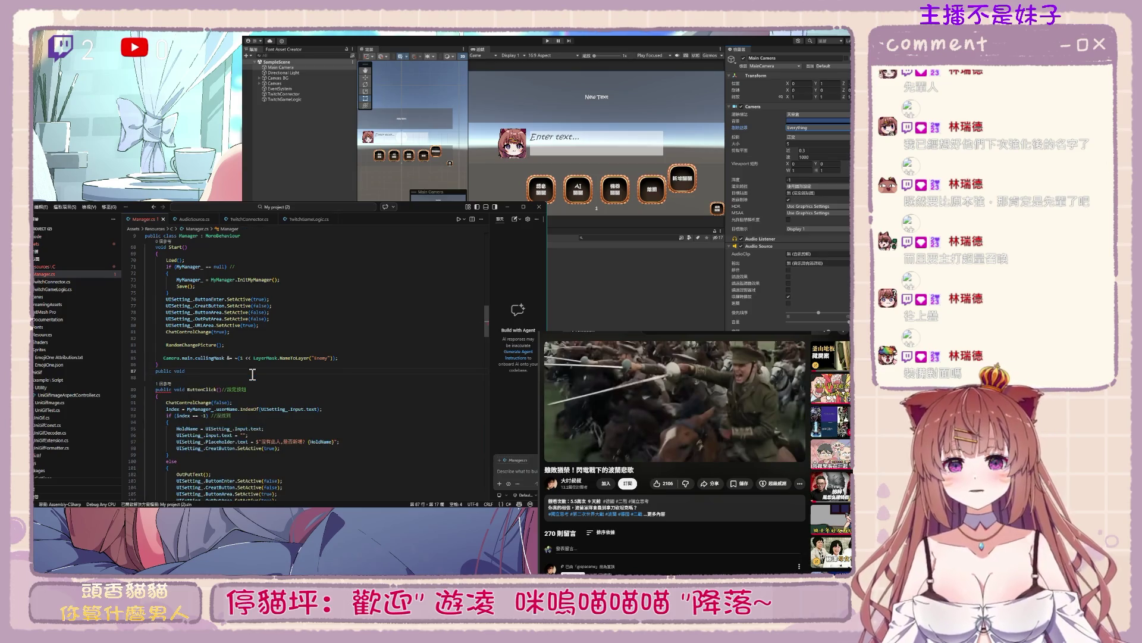
text(ㄧㄒ)
key(BackSpace)
key(BackSpace)
text(I)
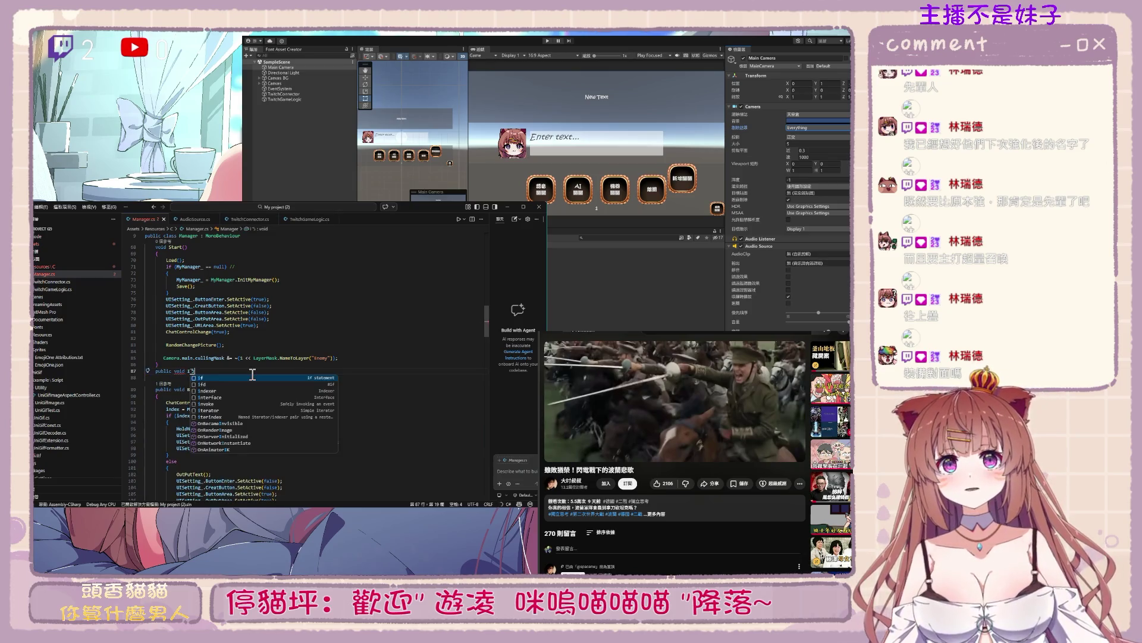
text(s)
text(S与)
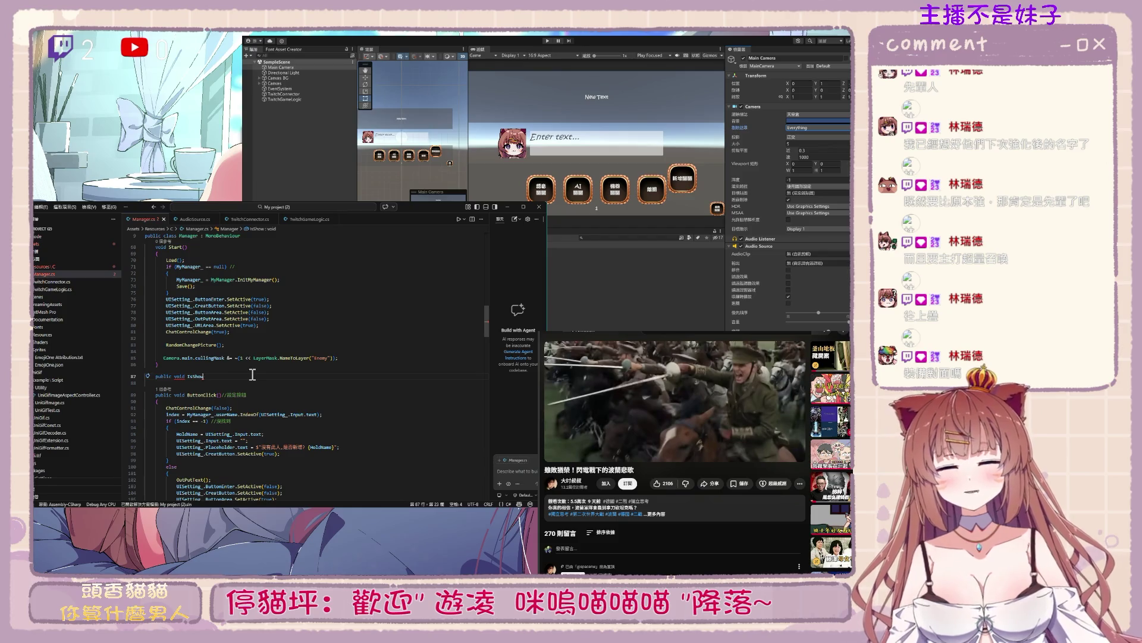
key(End)
key(Return)
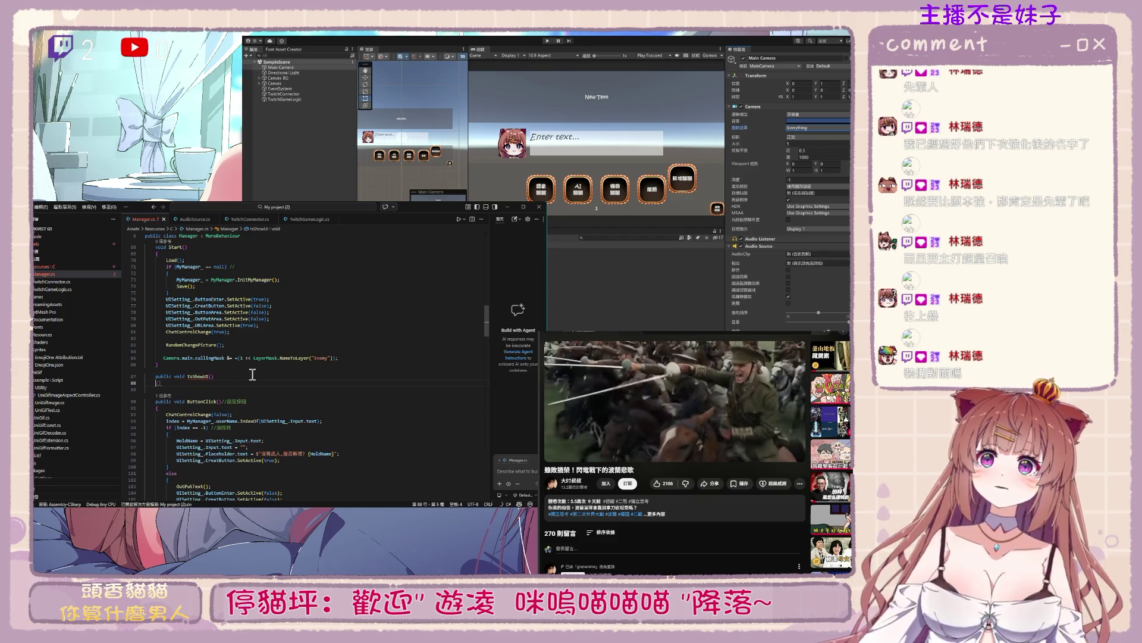
text({)
key(Return)
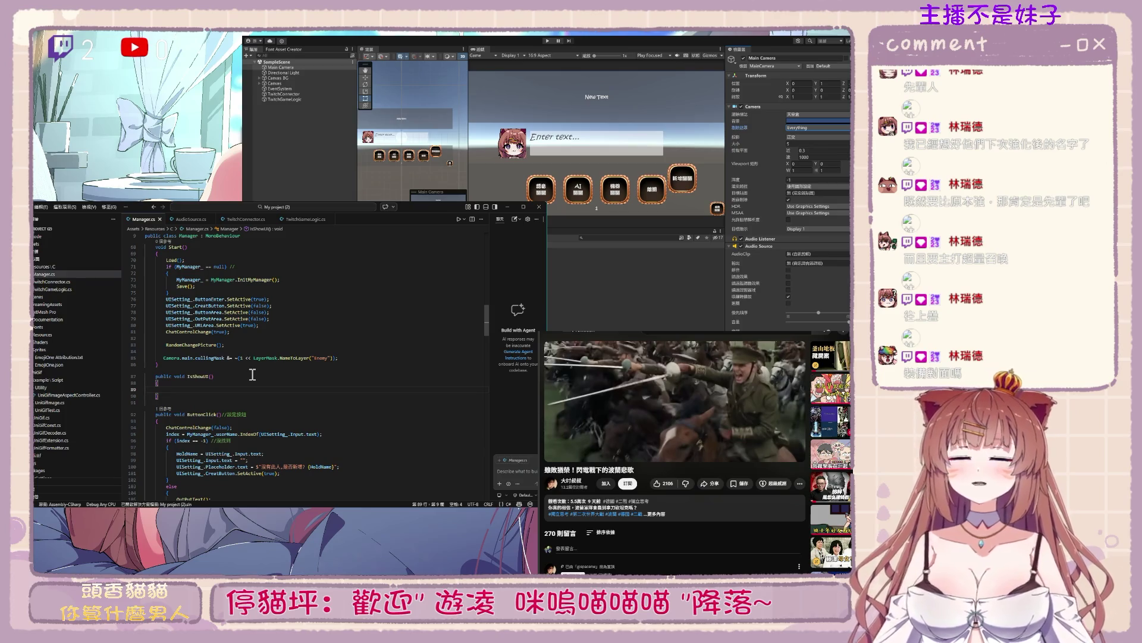
Paste the Enemy culling-mask line into IsShowUI with an if above it
text(Camera.main.cullingMask &= ~(1 << LayerMask.NameToLayer("Enemy"));)
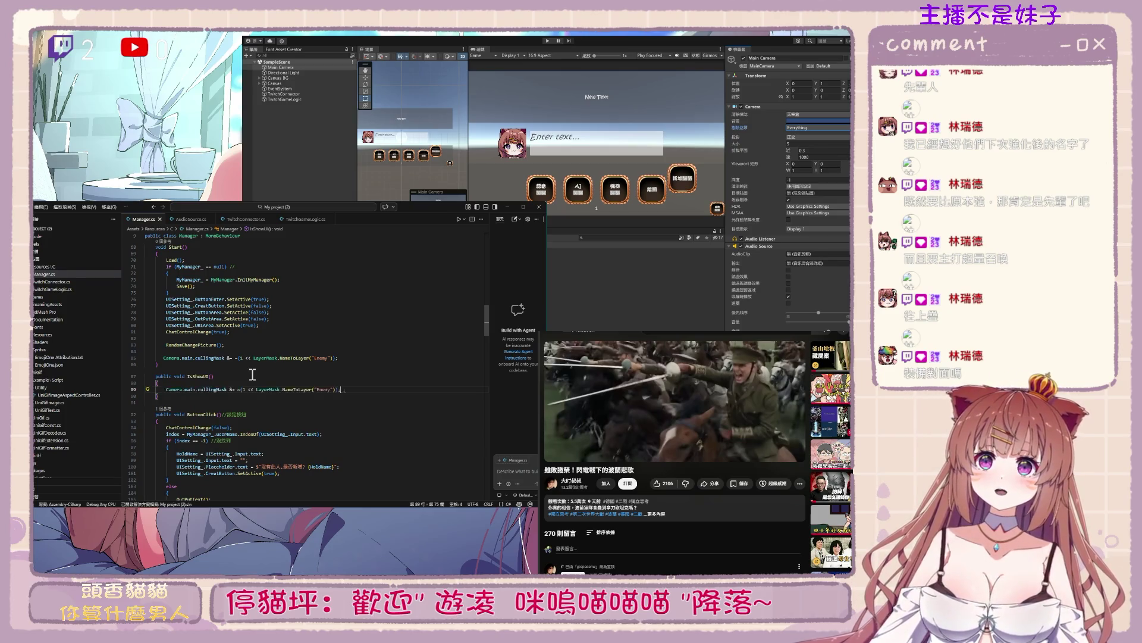
key(Home)
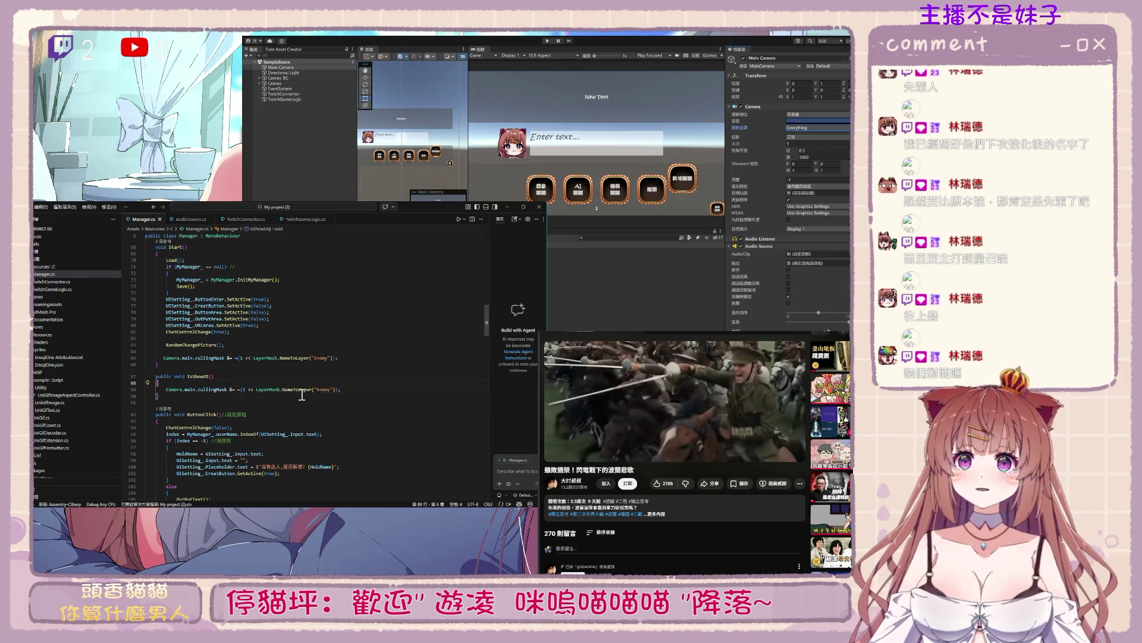
key(Return)
key(Up)
text(if)
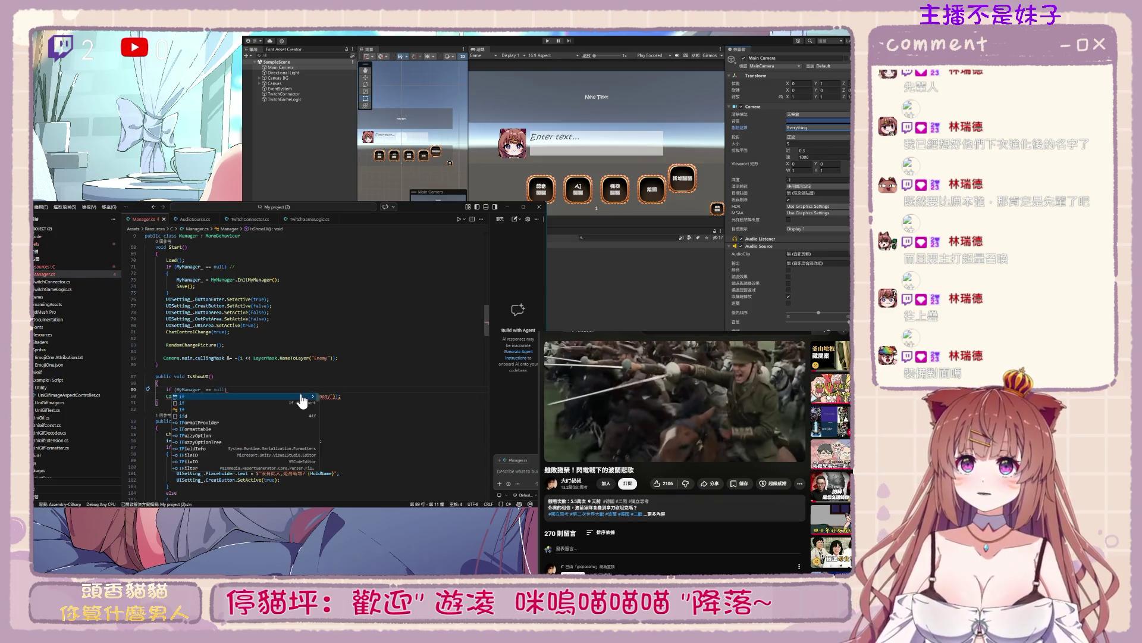
Add a bool isShow parameter to IsShowUI
click(294, 376)
key(Left)
text(bool)
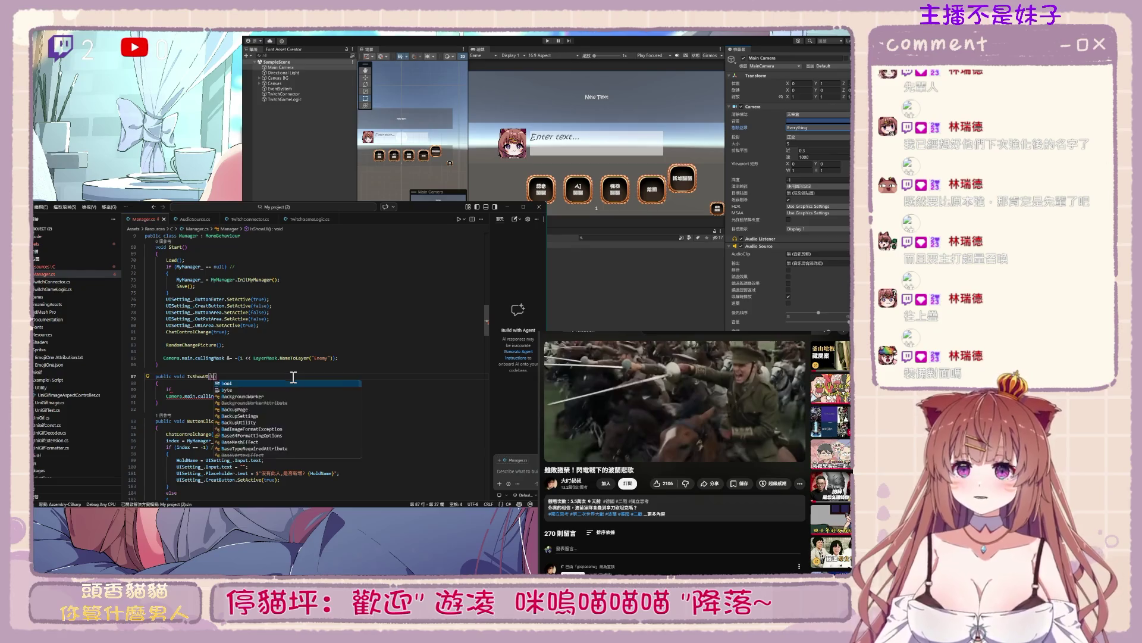
key(BackSpace)
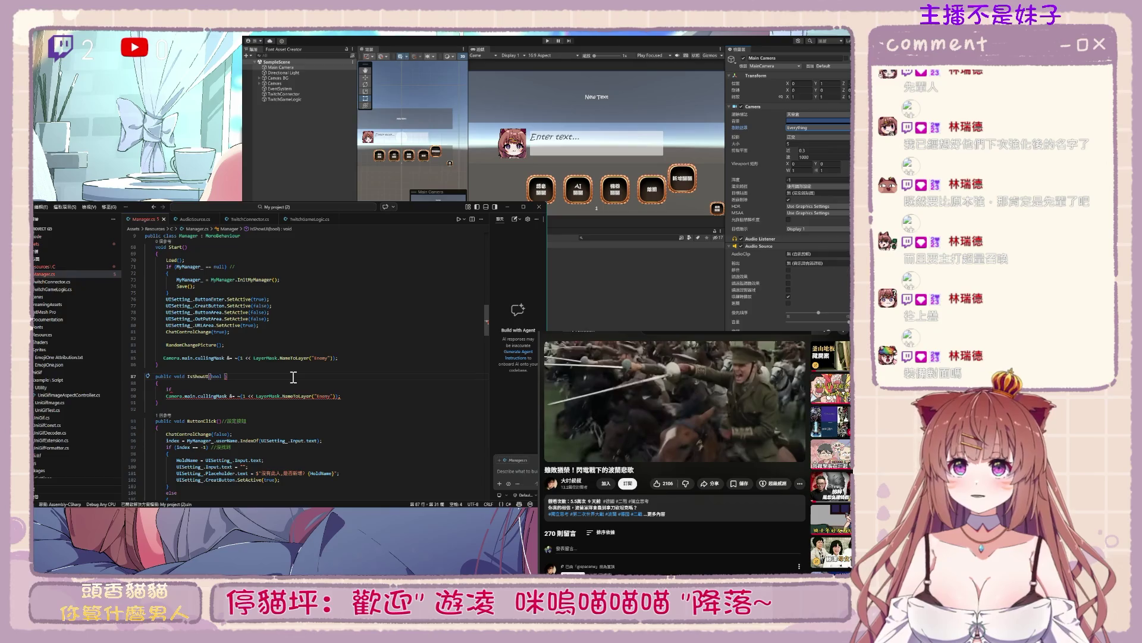
text(isShowUI)
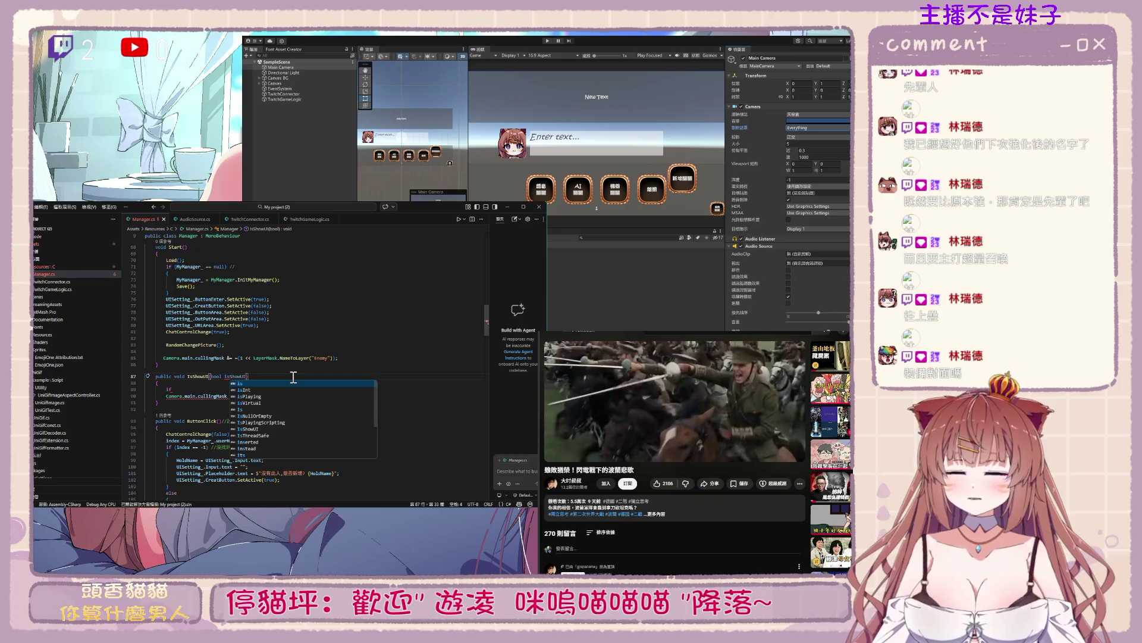
text())
Complete the condition as if (isShow) and indent the culling line beneath it
click(240, 387)
text((isShow)
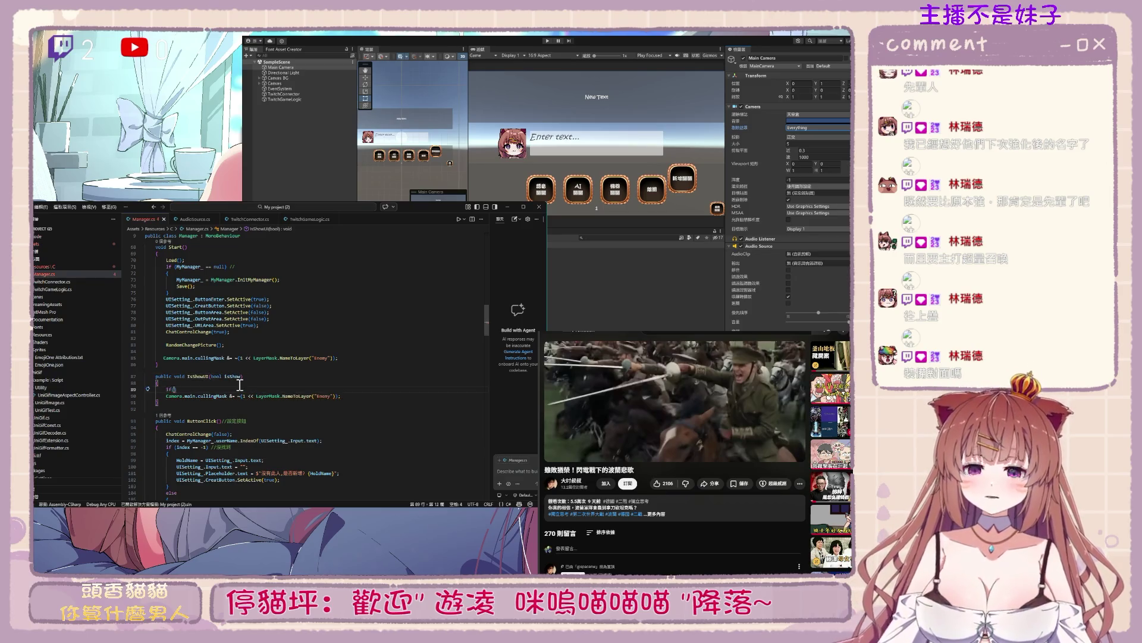
text())
key(Down)
key(Home)
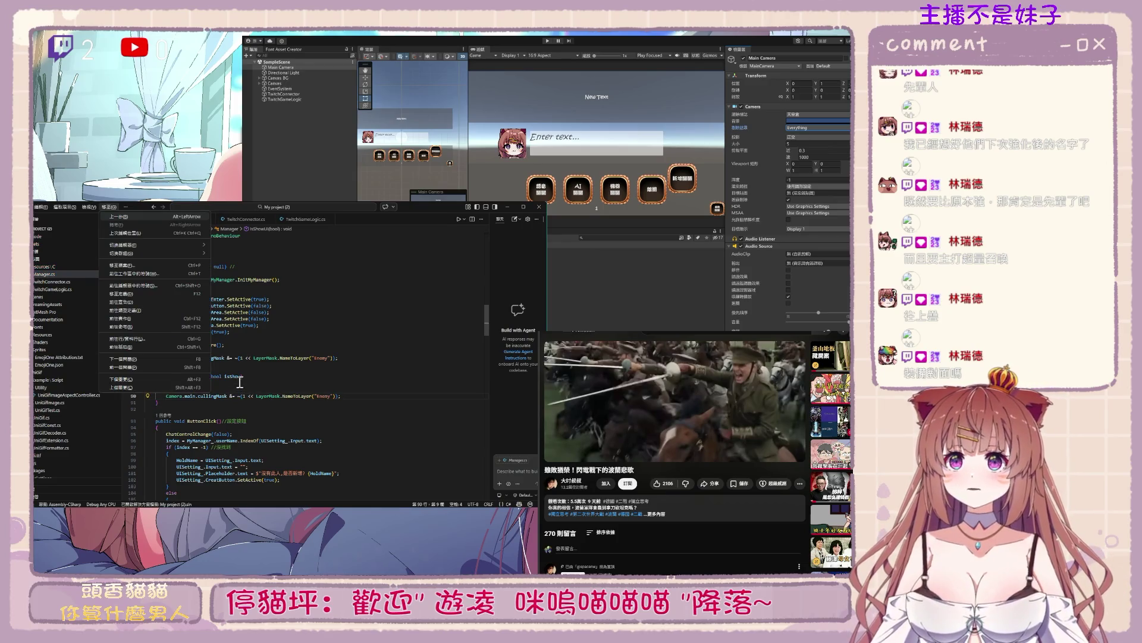
key(Tab)
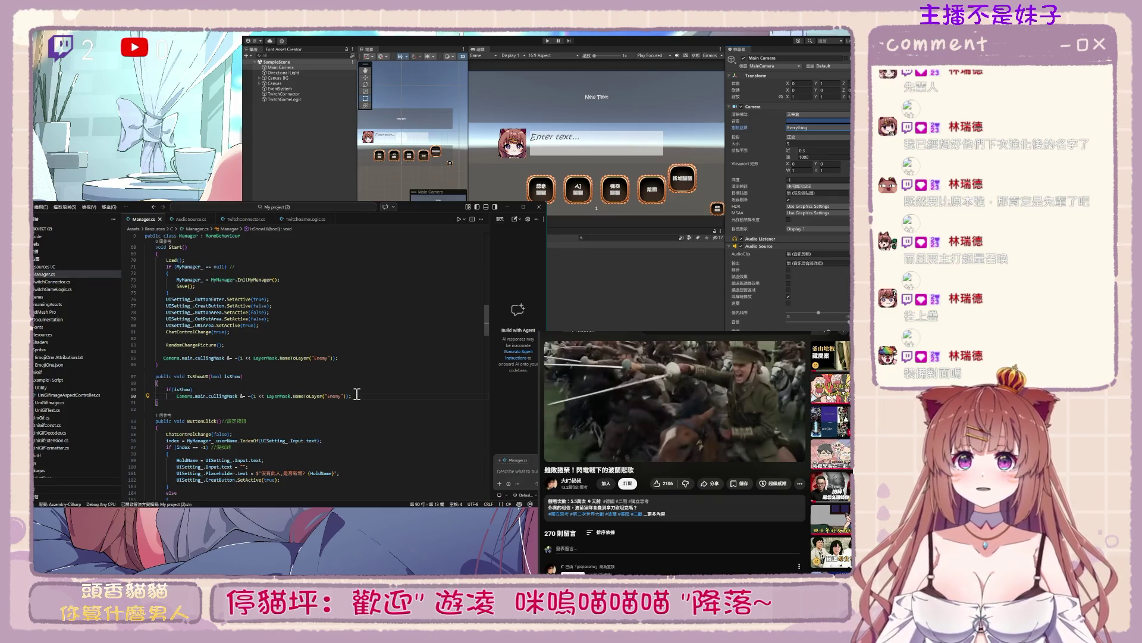
click(265, 395)
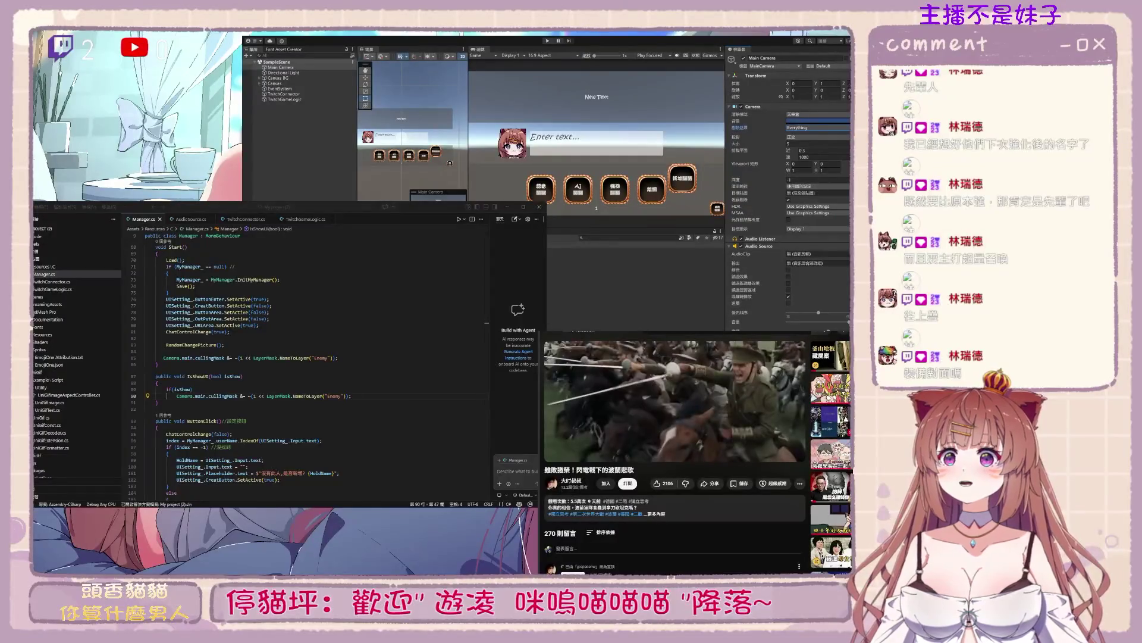
click(333, 365)
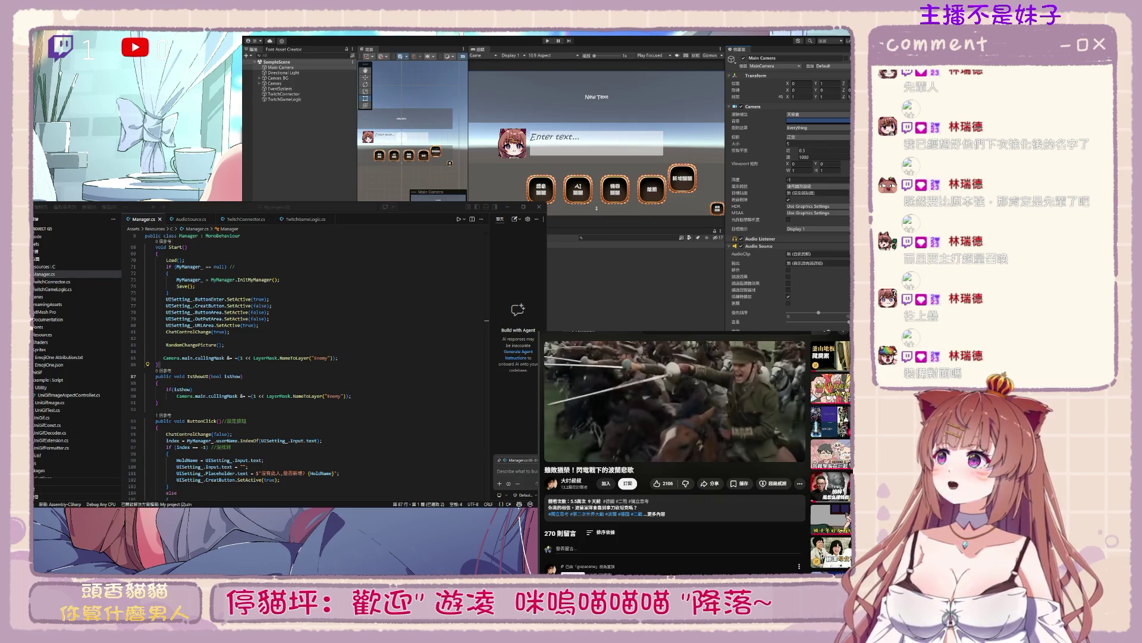
click(159, 364)
scroll(258, 428, down, 5)
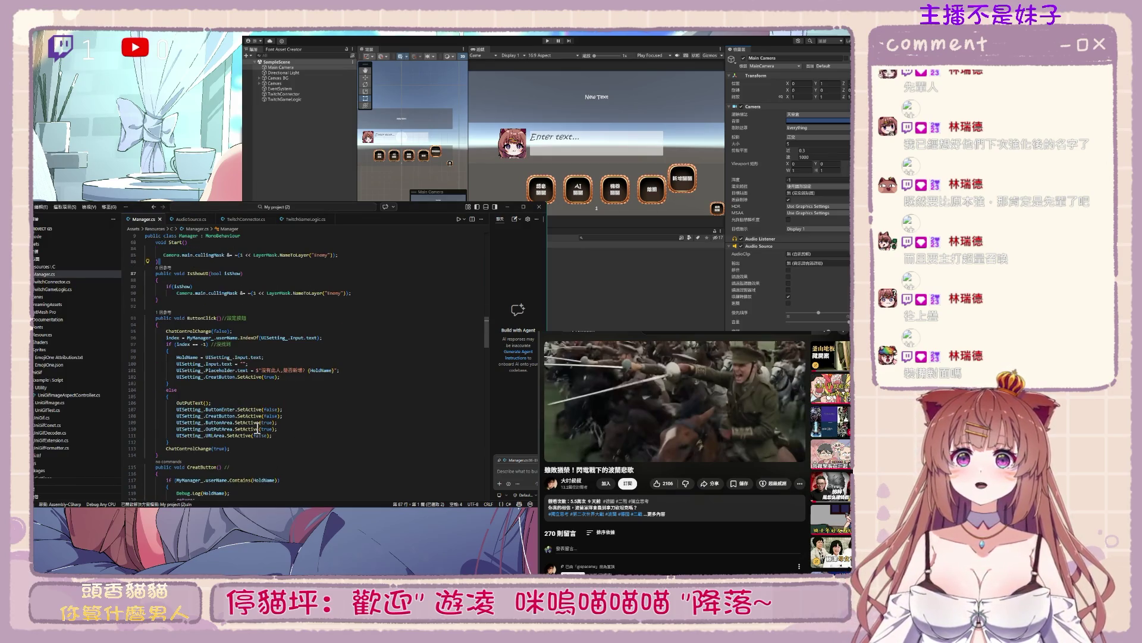
scroll(258, 428, up, 5)
scroll(257, 424, up, 3)
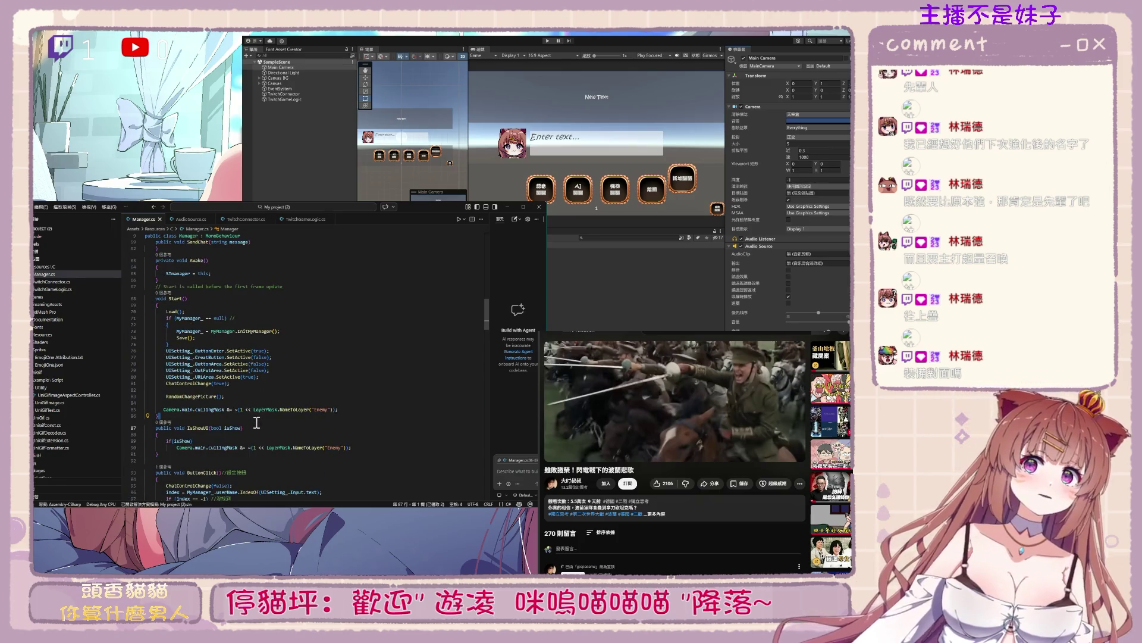
click(355, 409)
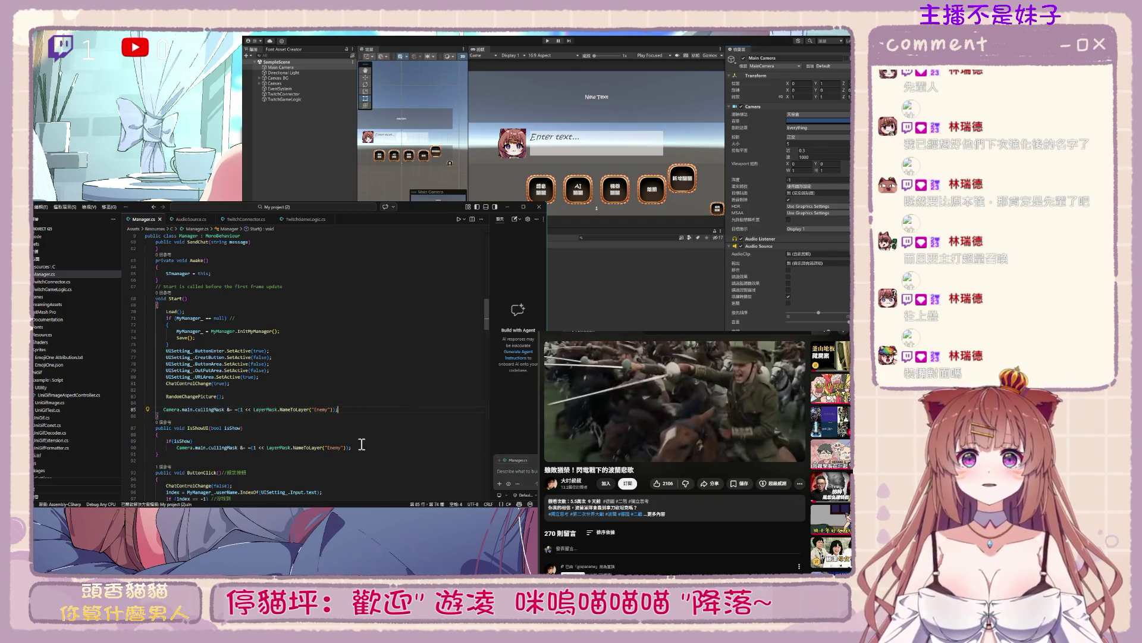
double_click(234, 427)
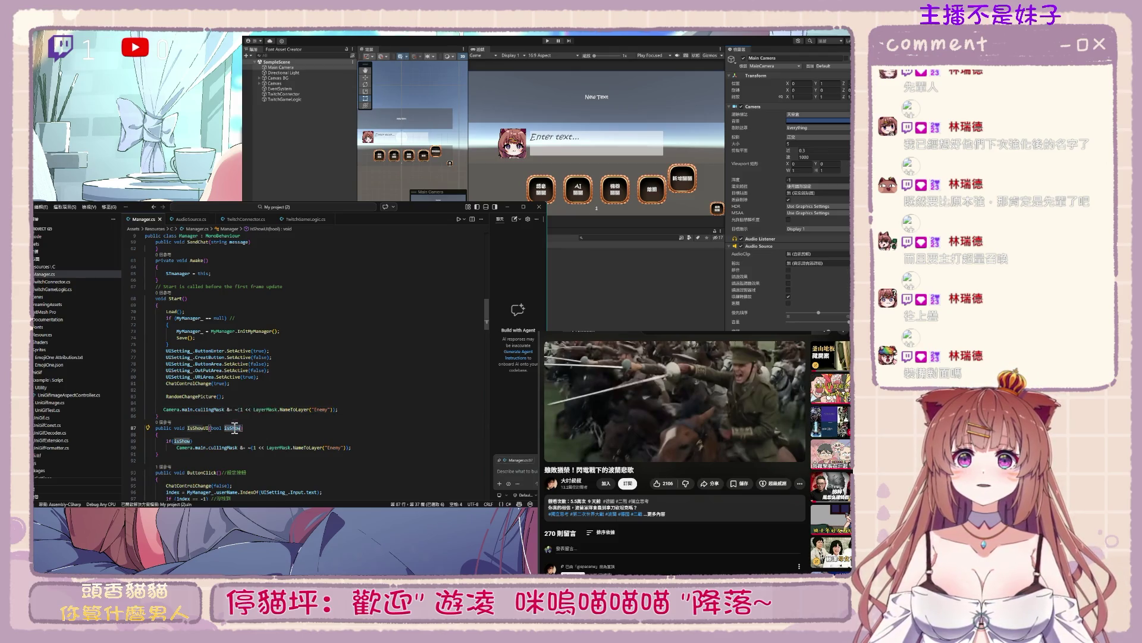
click(352, 409)
key(Return)
text(Camera.main.cullingMask |= (1 << LayerMask.NameToLayer("Enemy"));)
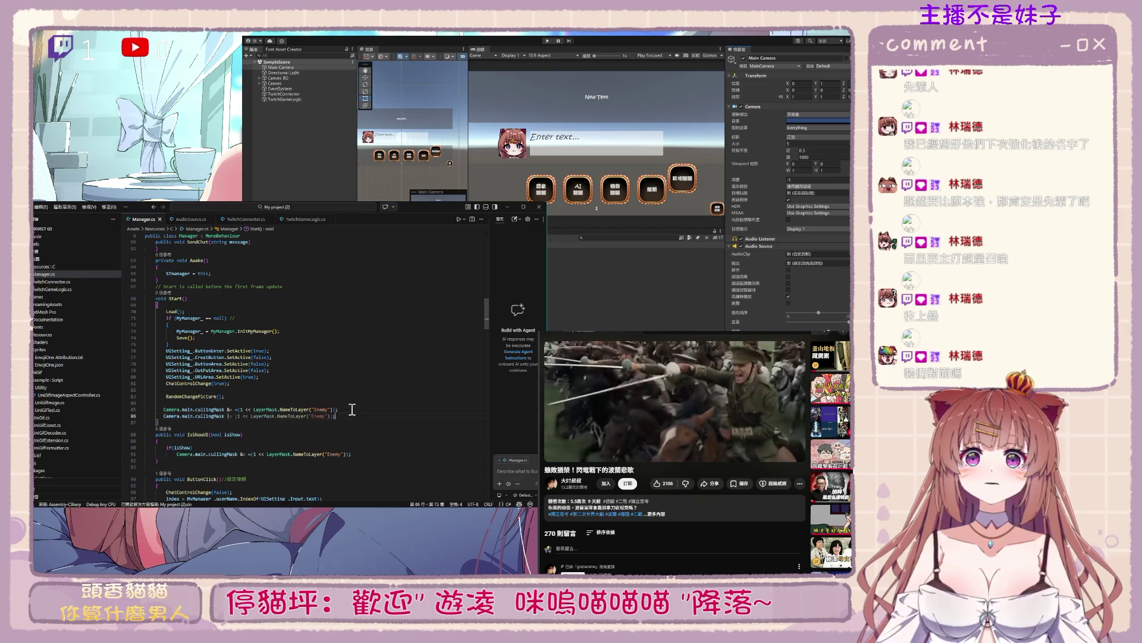
text(IsShow)
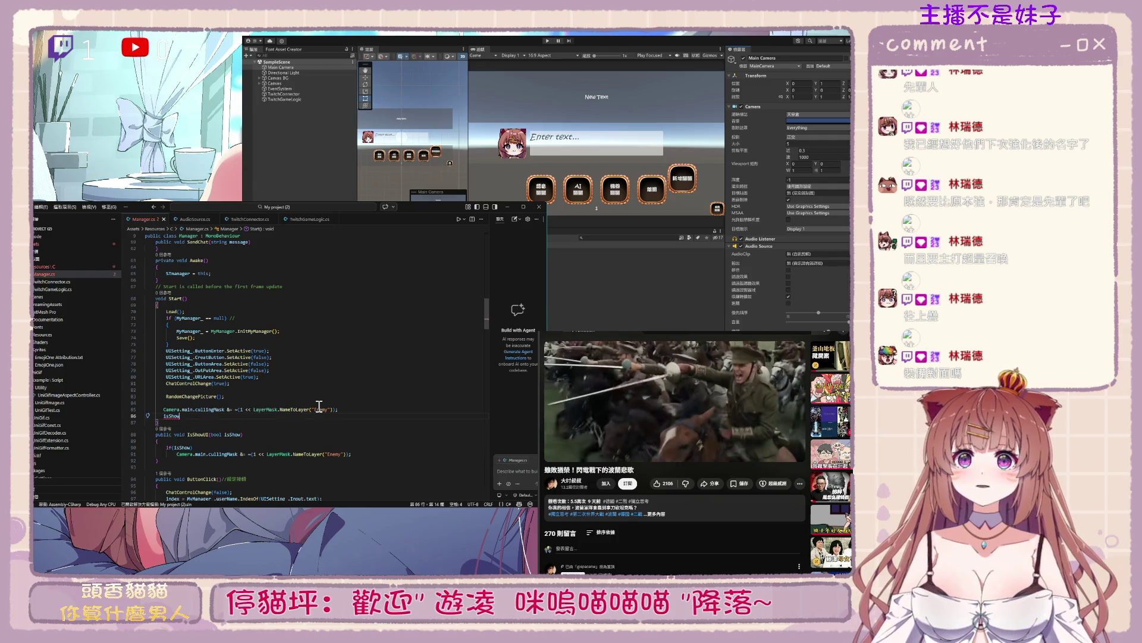
text( = false;)
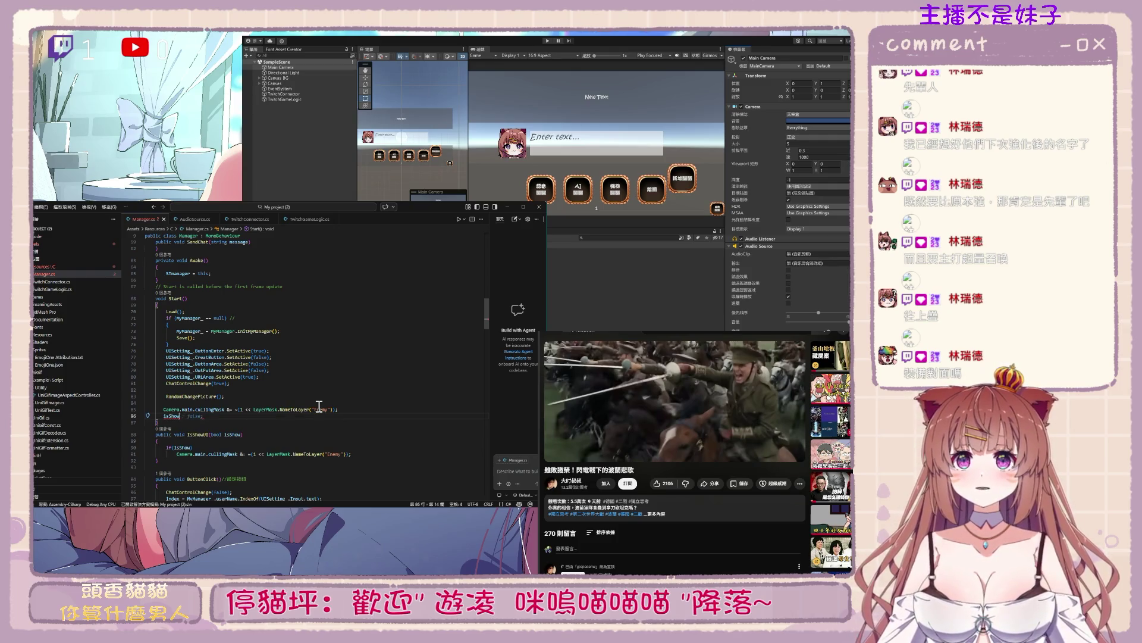
key(Down)
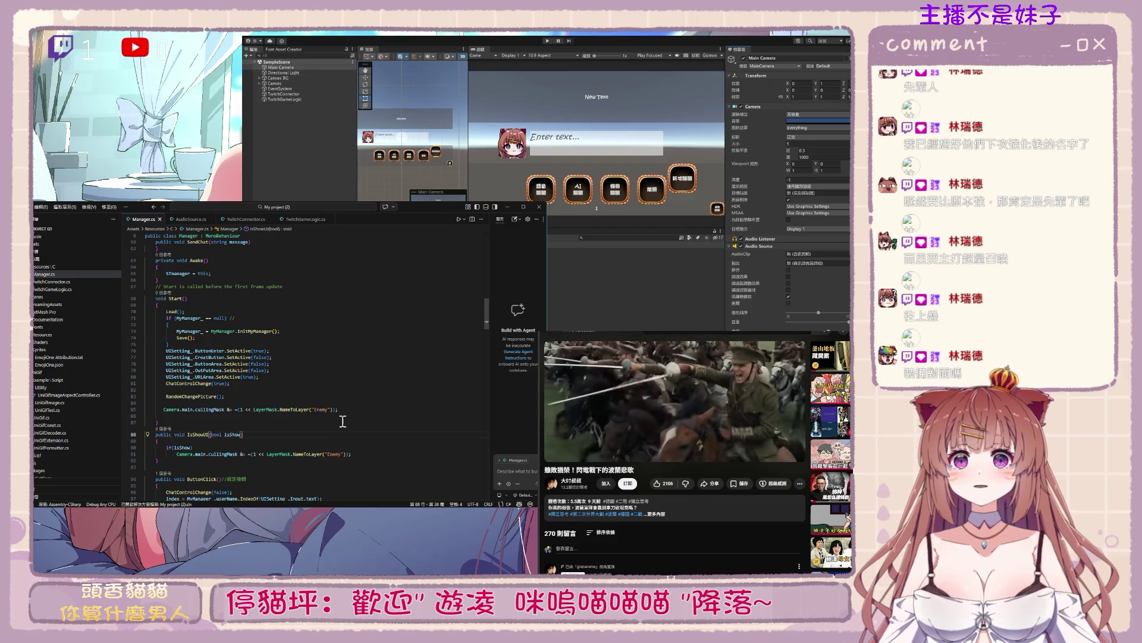
click(331, 440)
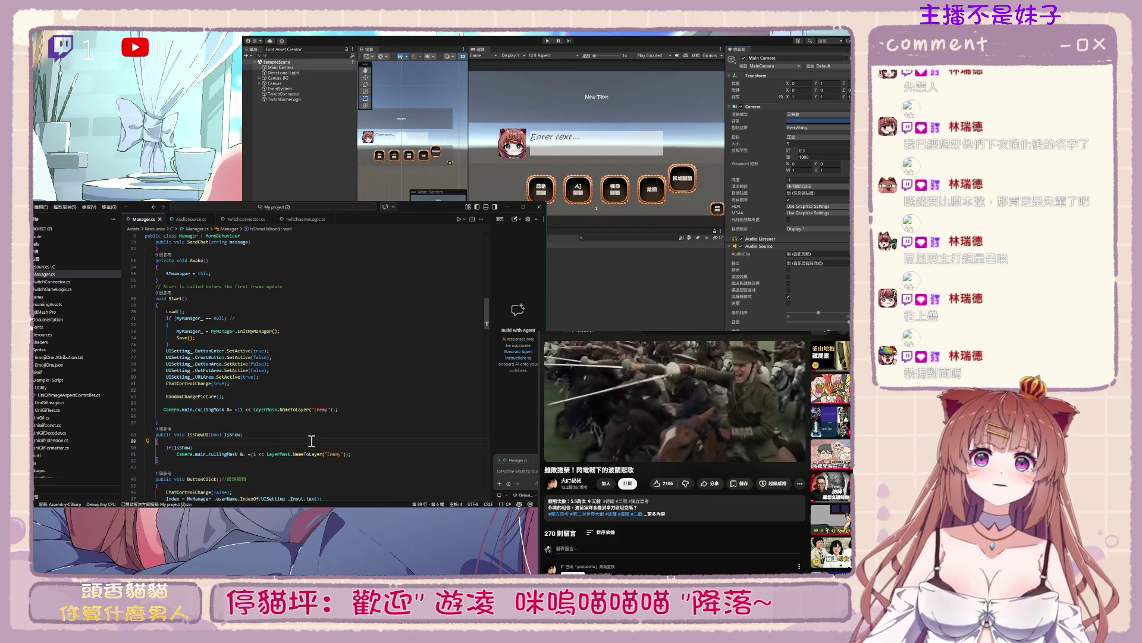
click(373, 455)
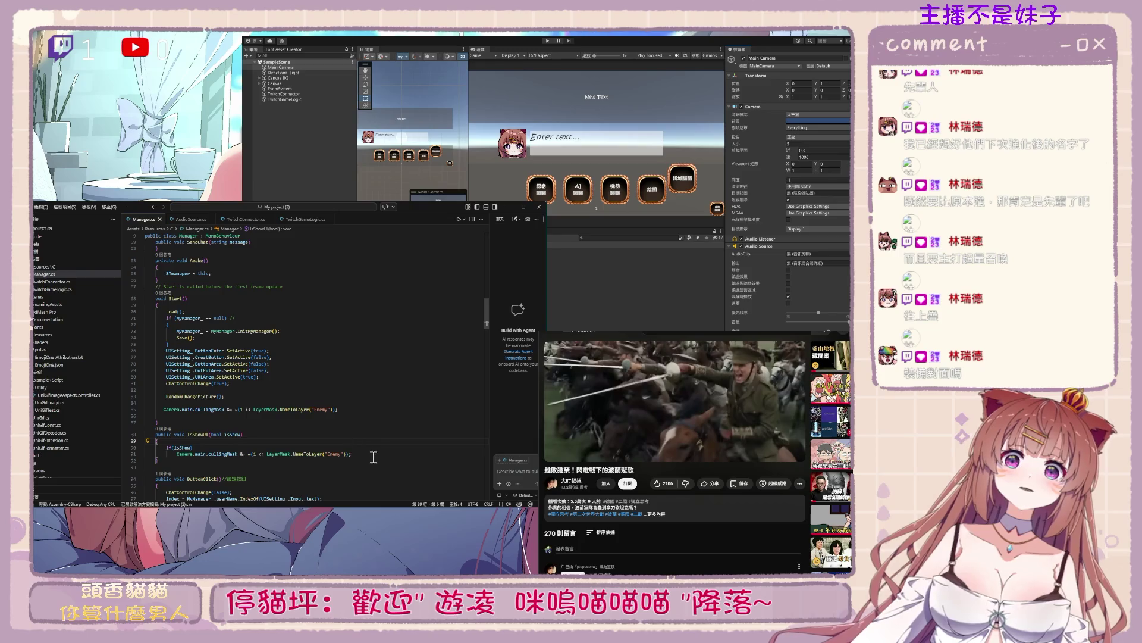
key(alt+Tab)
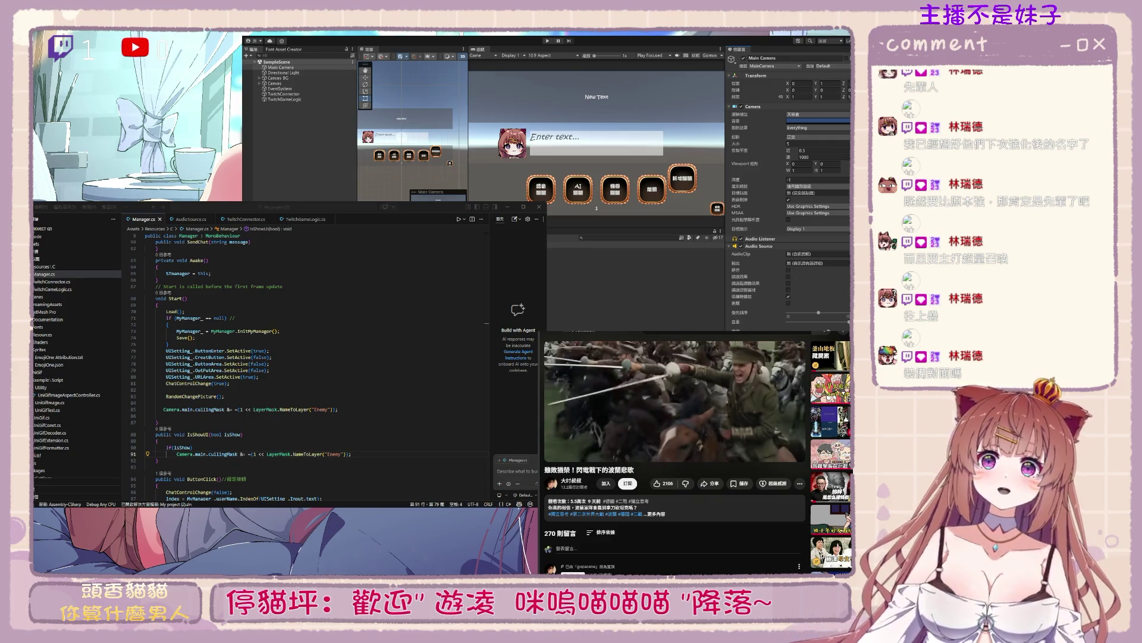
Add & to the IsShowUI culling operator and start an else branch below it
click(415, 212)
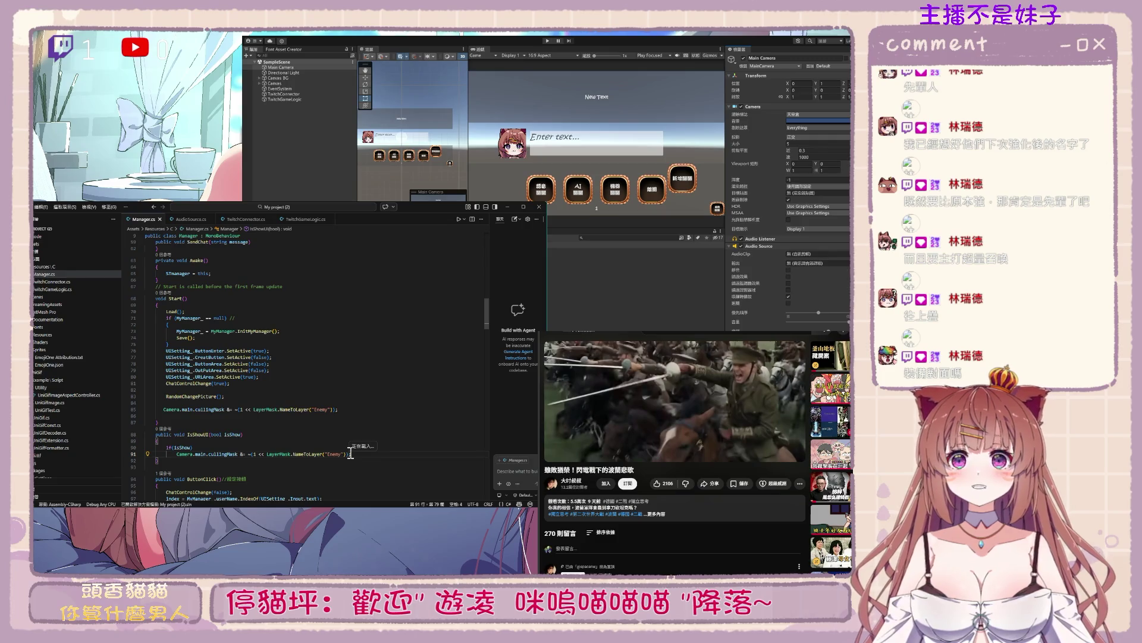
click(192, 447)
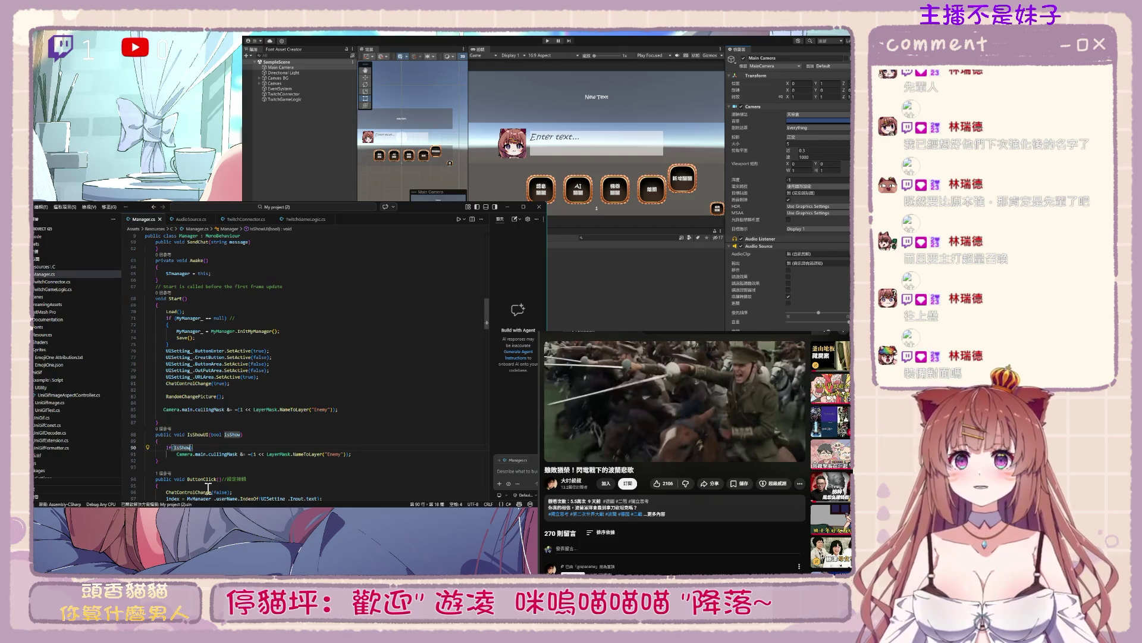
click(240, 454)
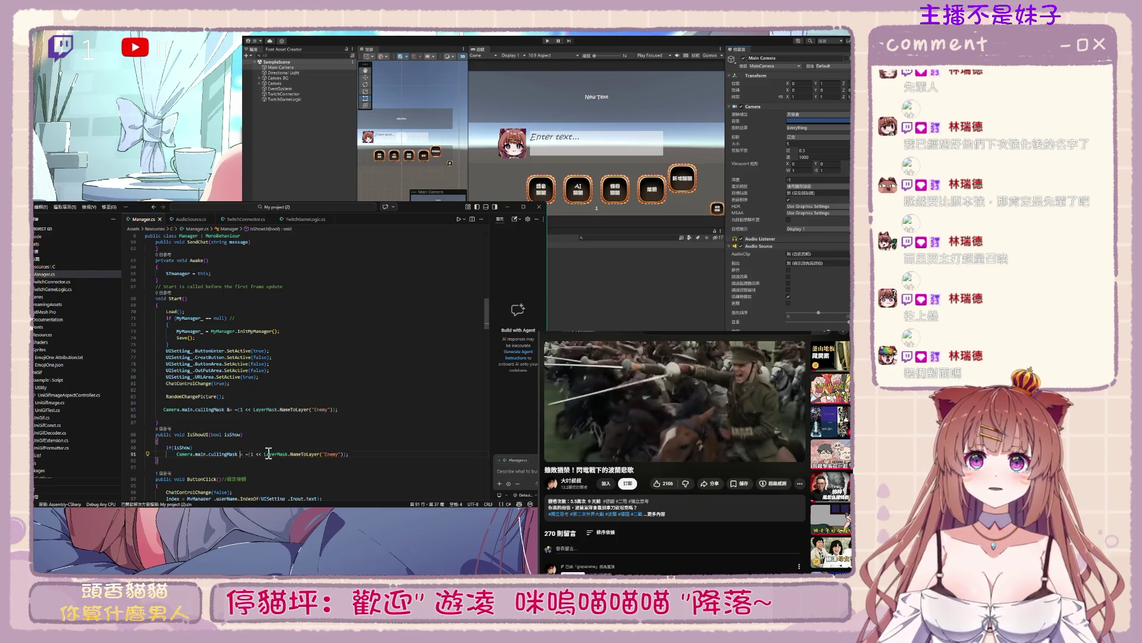
text(&)
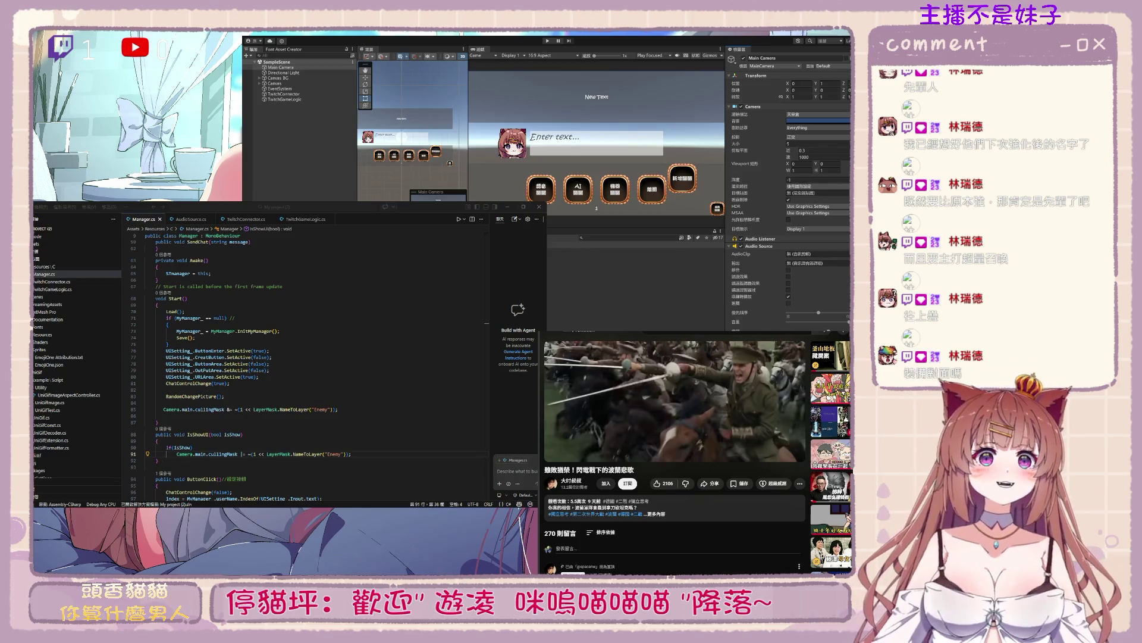
click(361, 448)
click(370, 454)
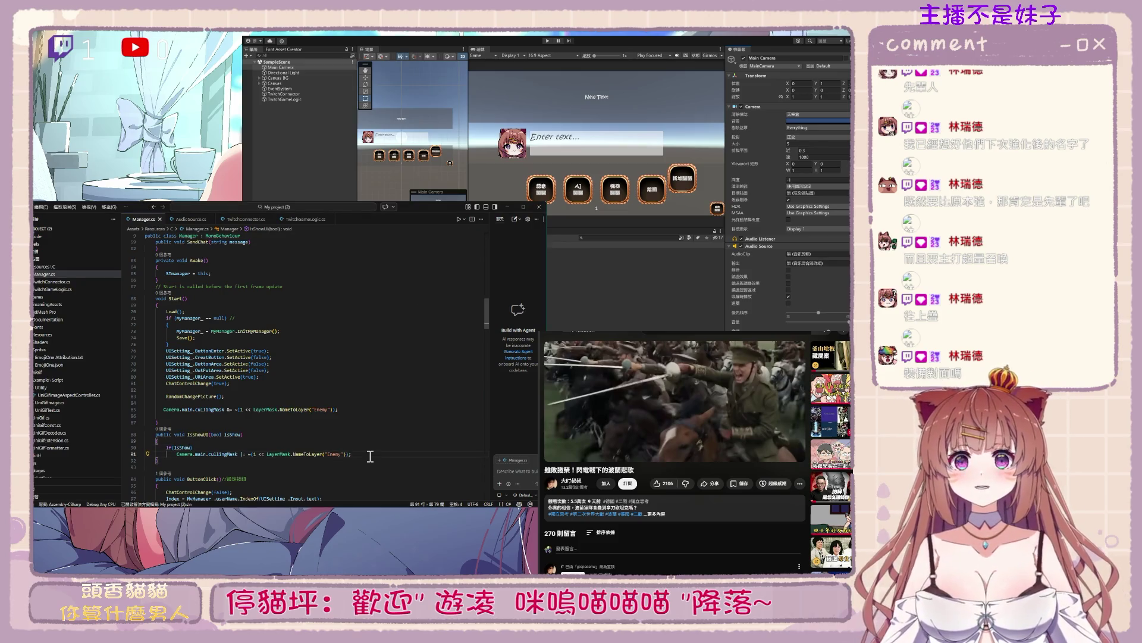
key(Return)
text(else)
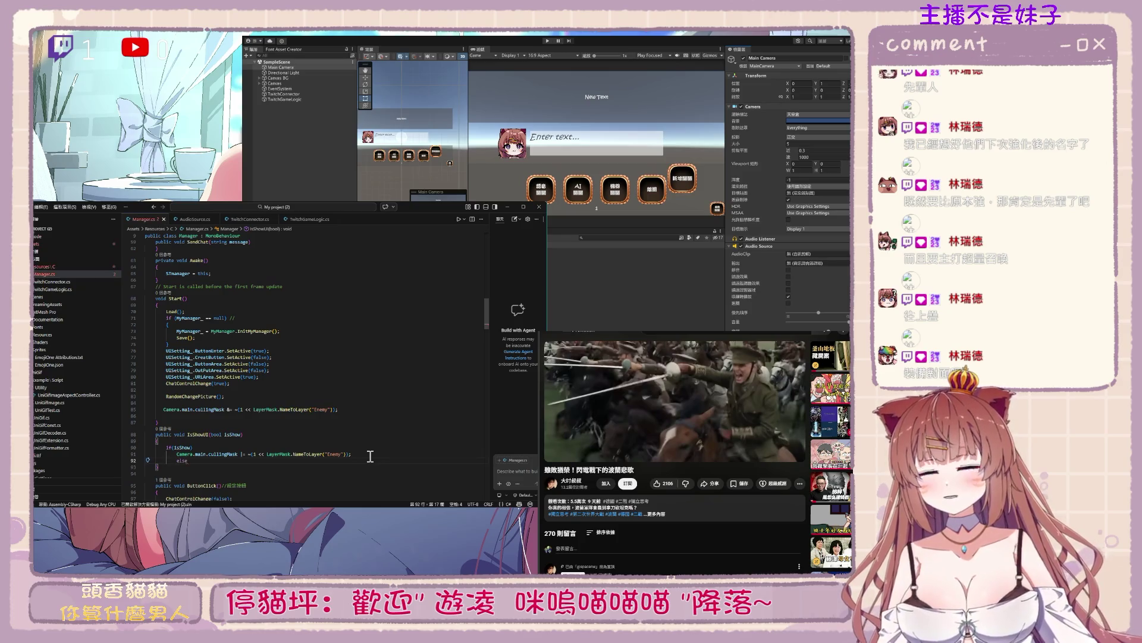
Copy the Start() Enemy culling statement into the else branch of IsShowUI
double_click(190, 410)
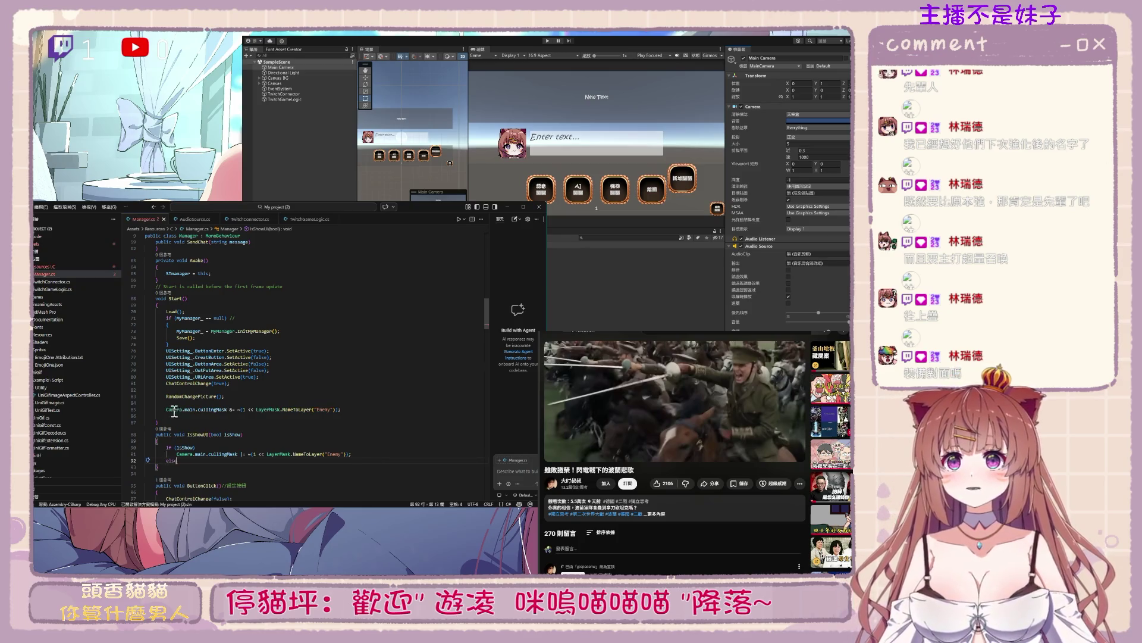
drag(169, 409, 340, 409)
key(ctrl+c)
click(202, 458)
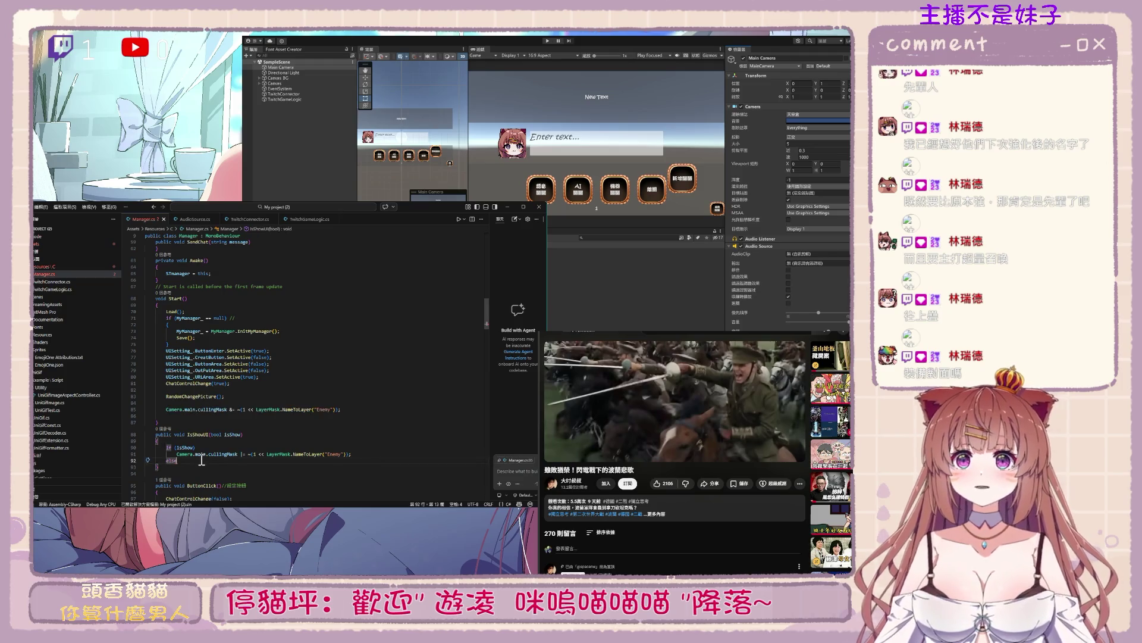
key(Return)
key(ctrl+v)
click(167, 465)
text(C)
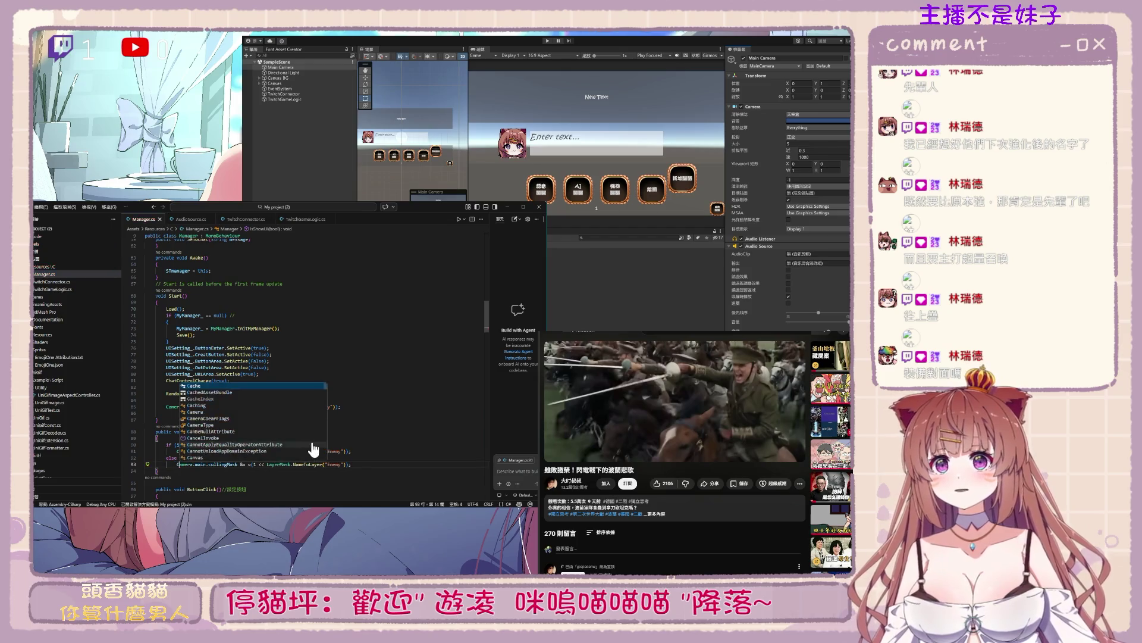
Delete the unused public Camera mainCamera field
scroll(269, 323, up, 8)
scroll(269, 323, up, 4)
drag(232, 340, 145, 342)
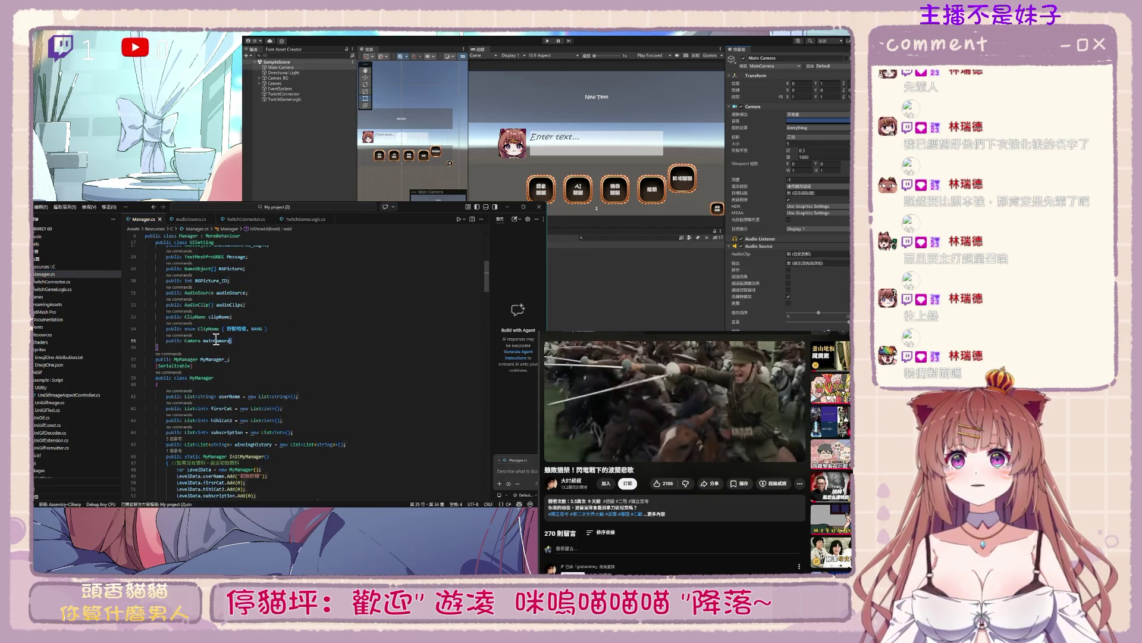
key(BackSpace)
key(BackSpace)
drag(486, 304, 468, 503)
scroll(487, 461, up, 5)
click(345, 424)
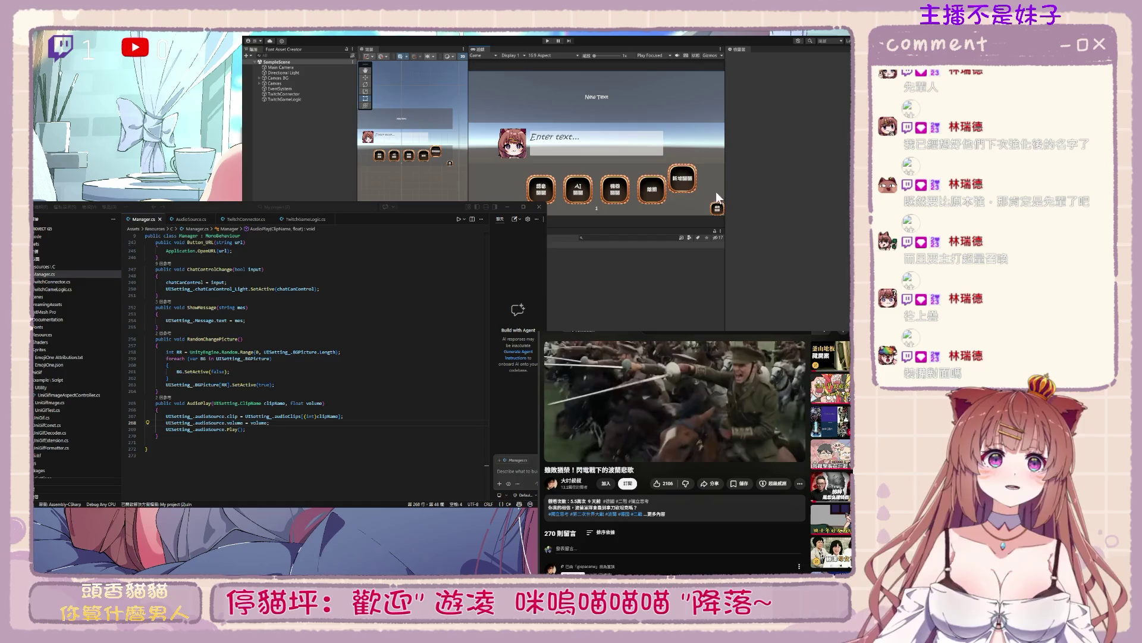
Inspect the Canvas buttons and set the 確定 button active
double_click(481, 49)
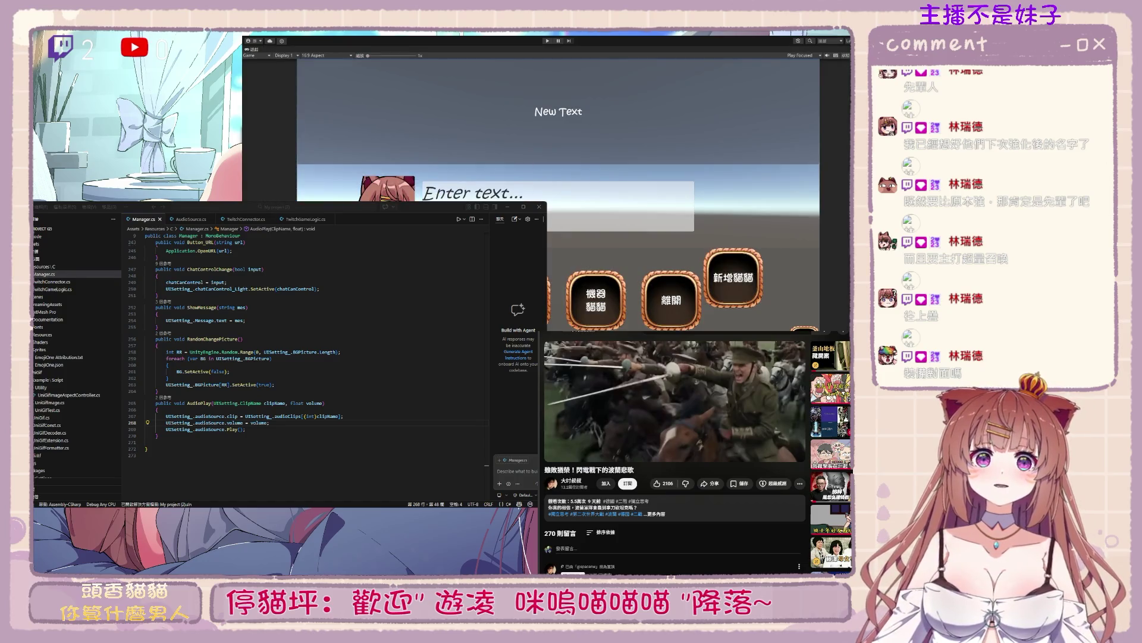
double_click(254, 49)
click(275, 83)
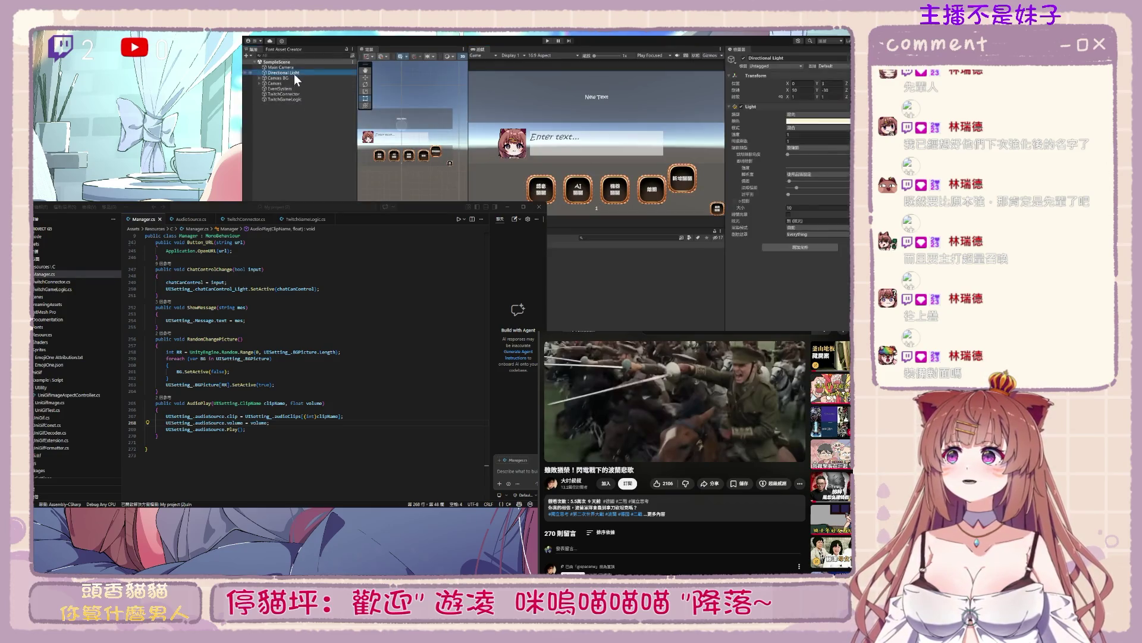
click(260, 83)
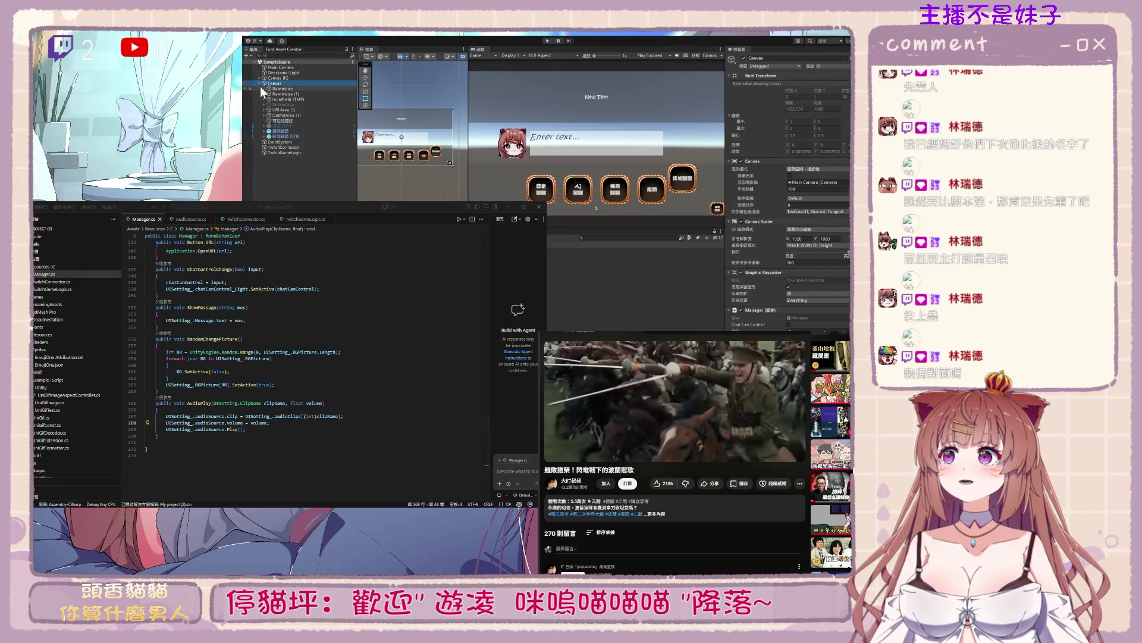
click(293, 136)
click(284, 126)
click(285, 121)
click(286, 124)
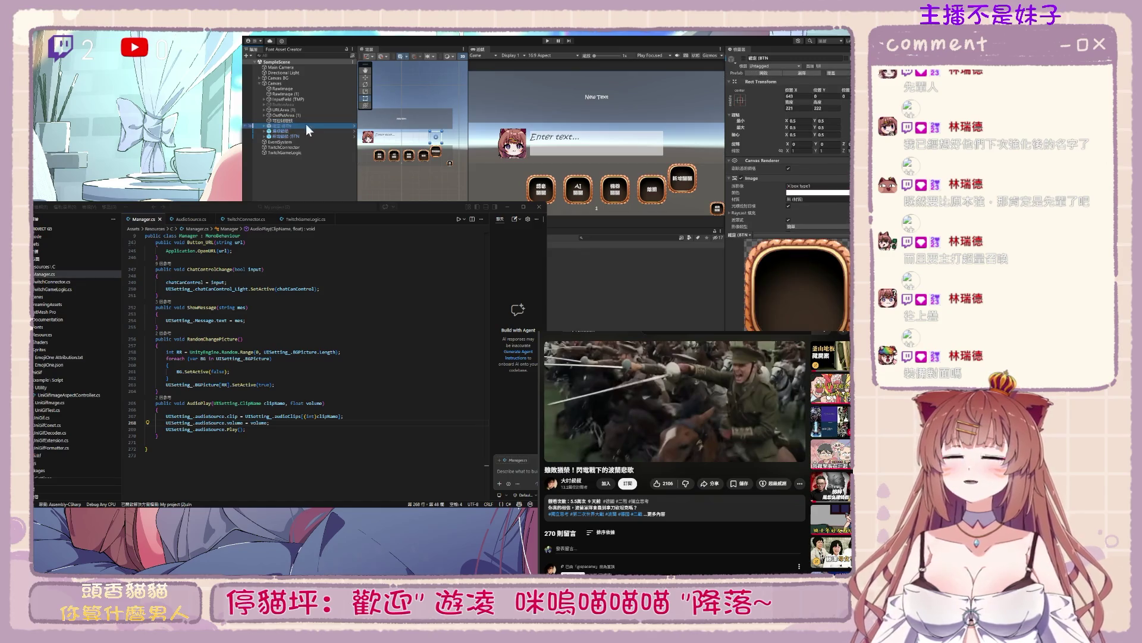
click(743, 57)
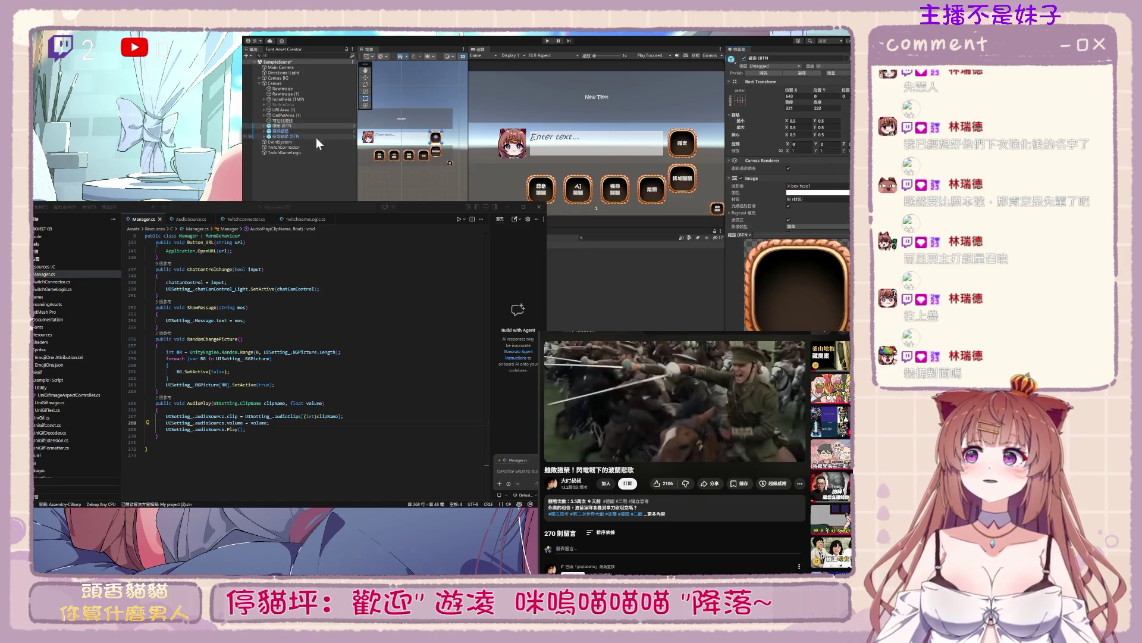
Duplicate a button, move the copy higher, and rename it 關閉UI
click(294, 134)
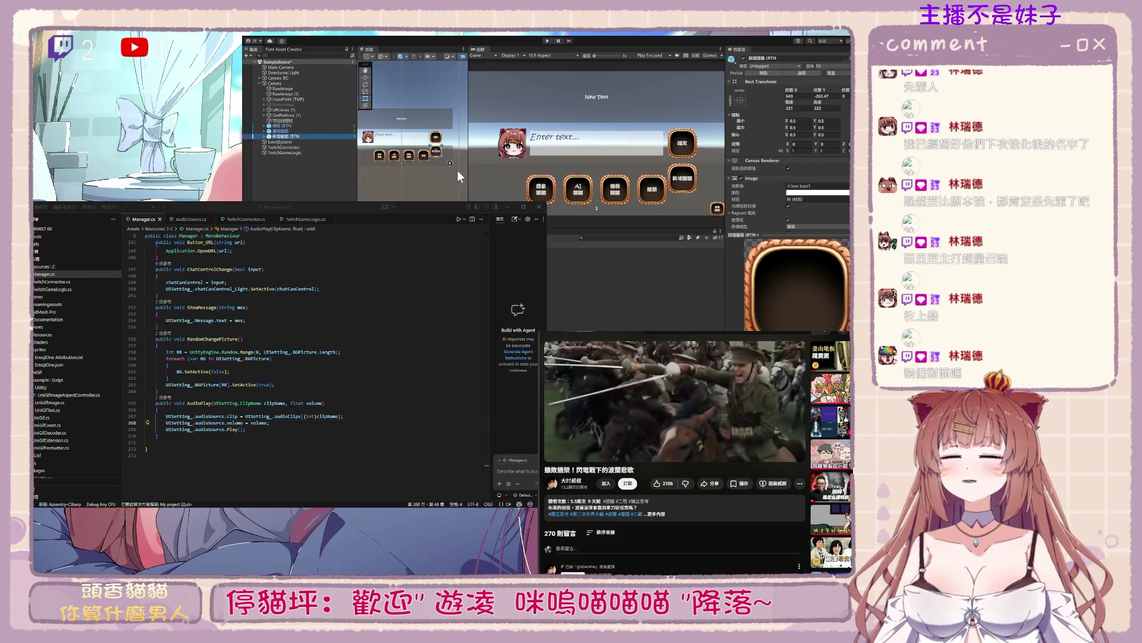
scroll(452, 172, up, 3)
click(311, 130)
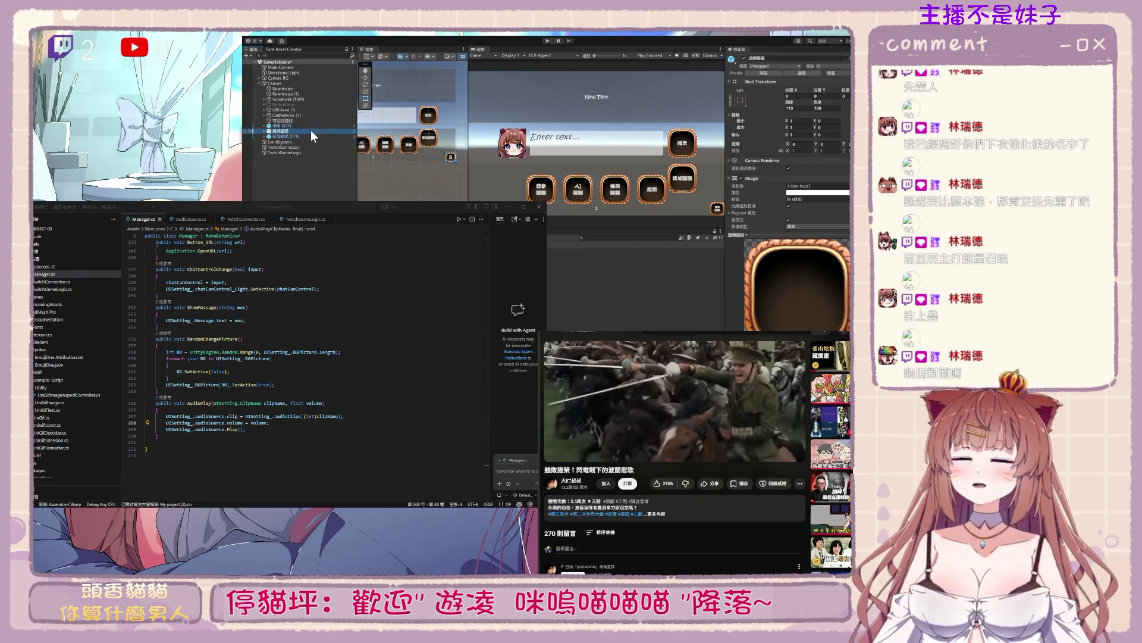
key(ctrl+d)
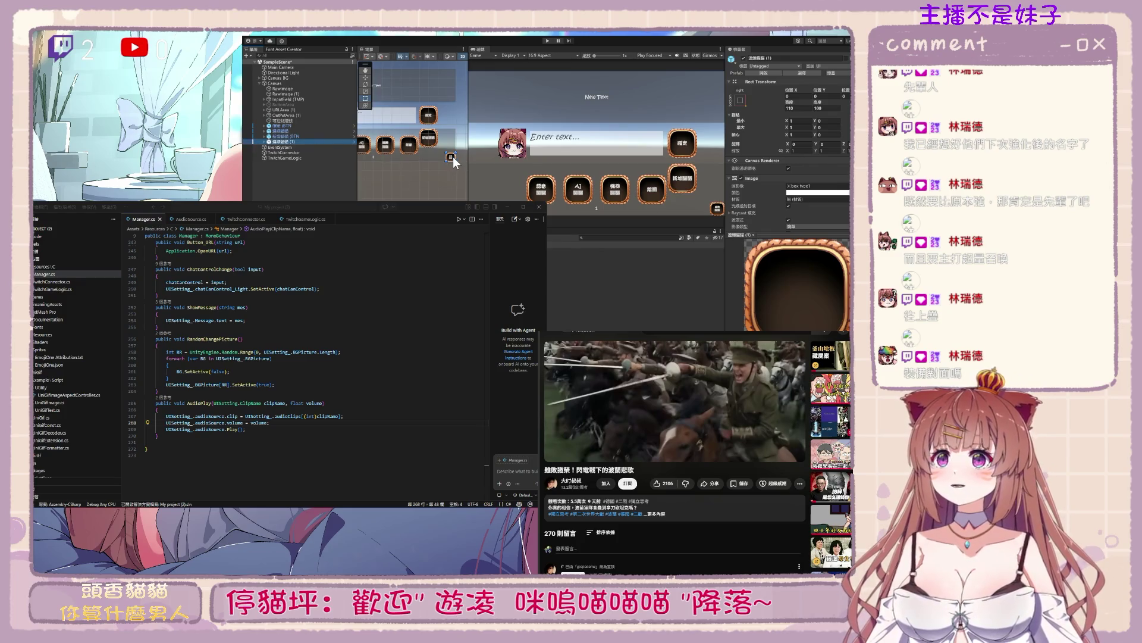
drag(454, 162, 455, 150)
click(778, 59)
text(關)
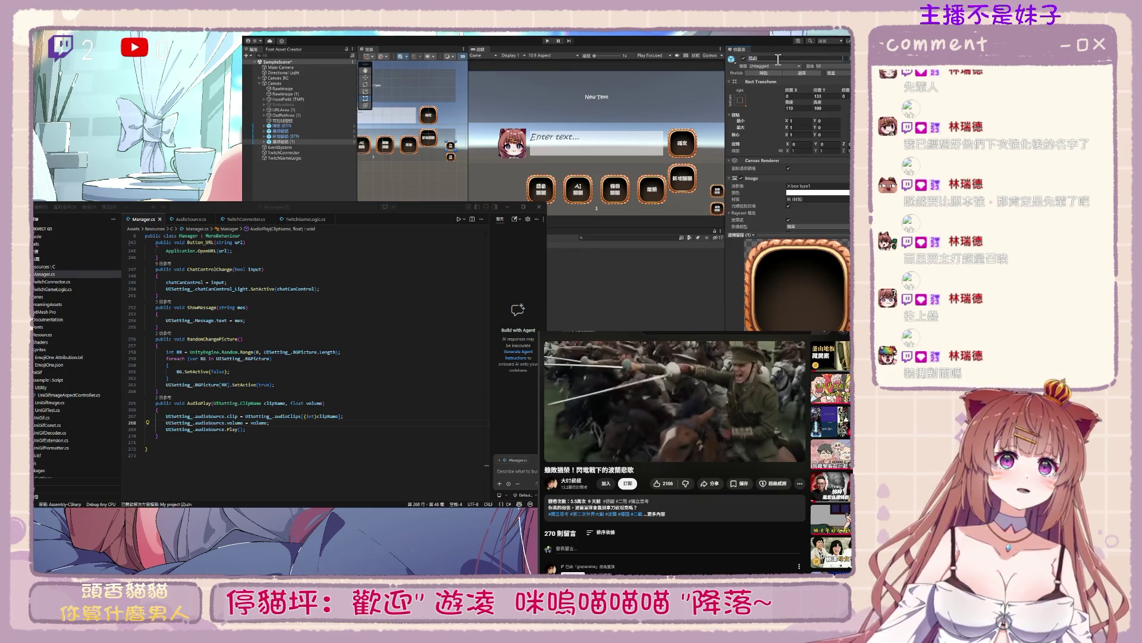
text(閉UI)
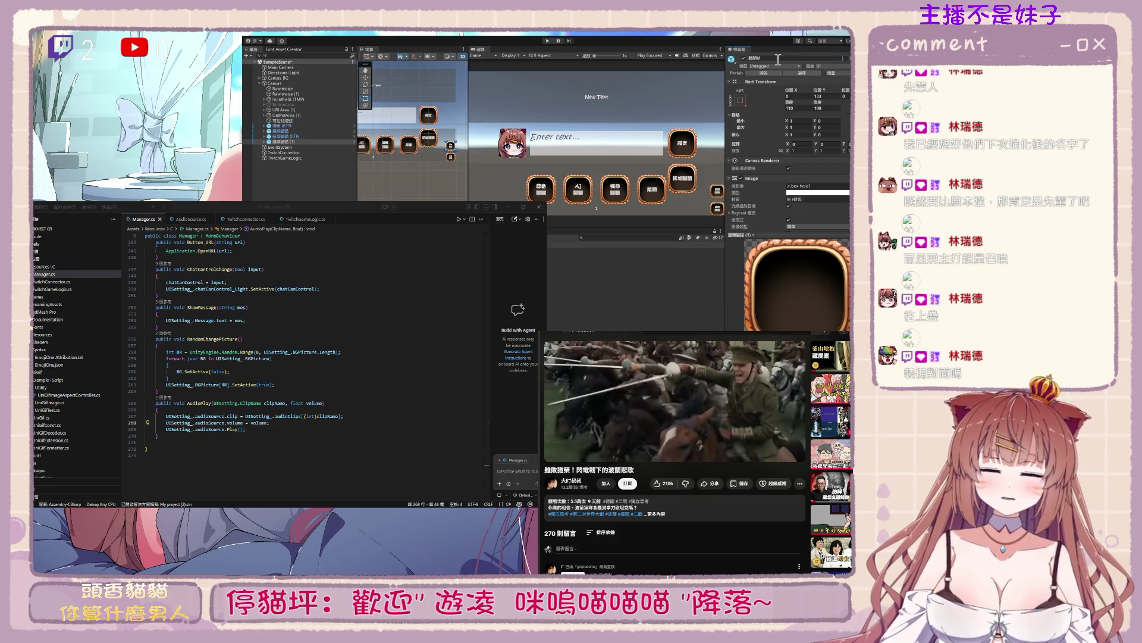
key(Return)
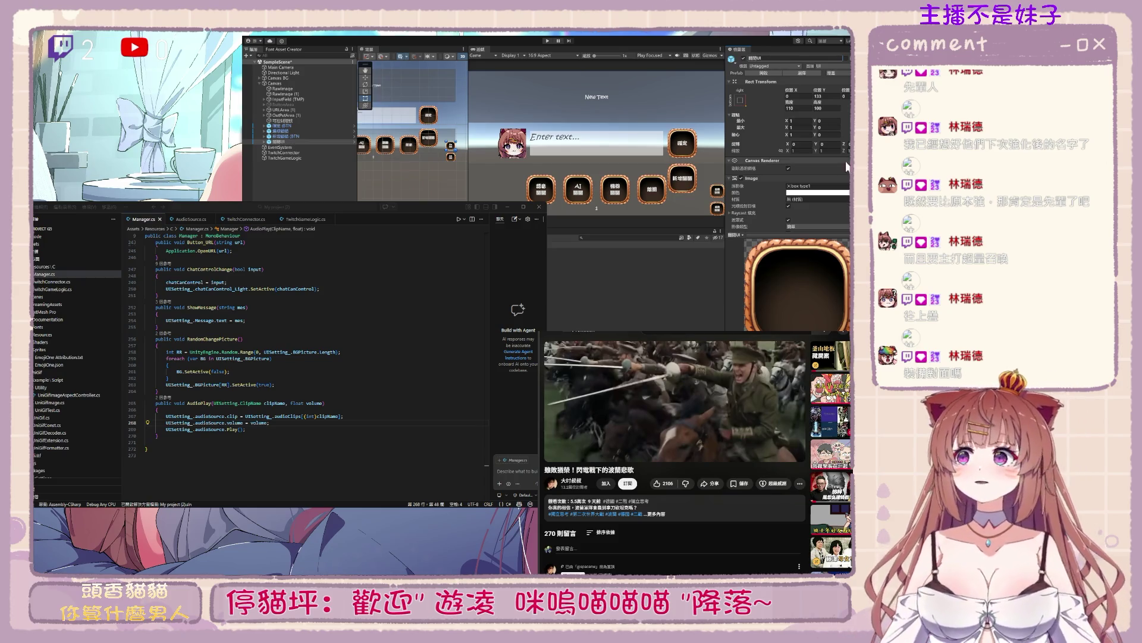
Add an empty entry to the new button's OnClick event
click(828, 235)
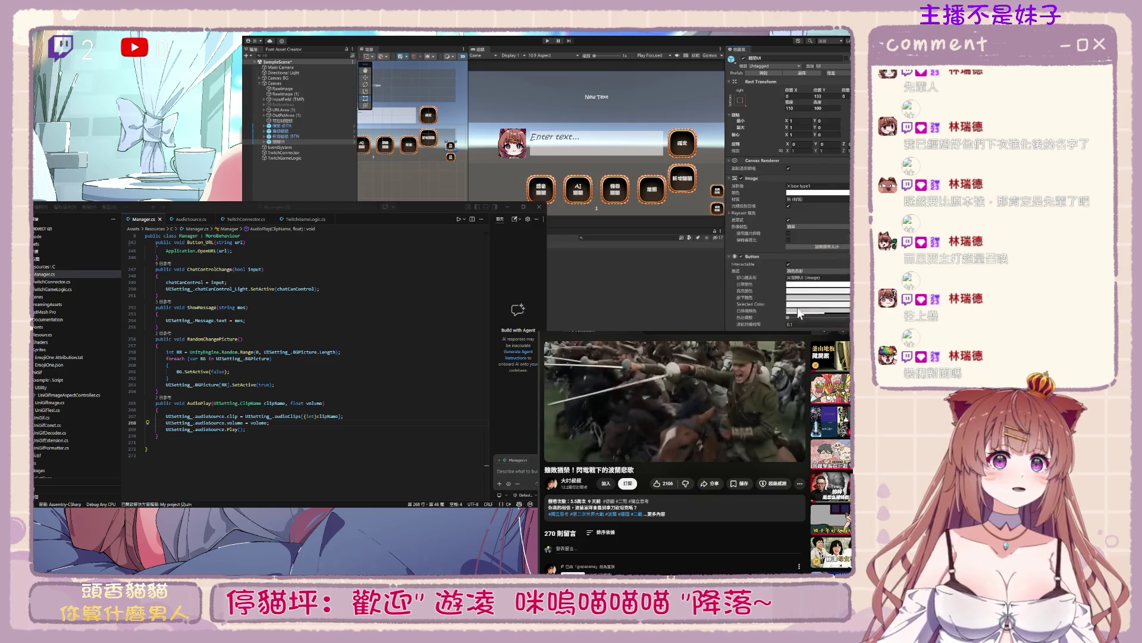
scroll(806, 272, down, 3)
click(835, 301)
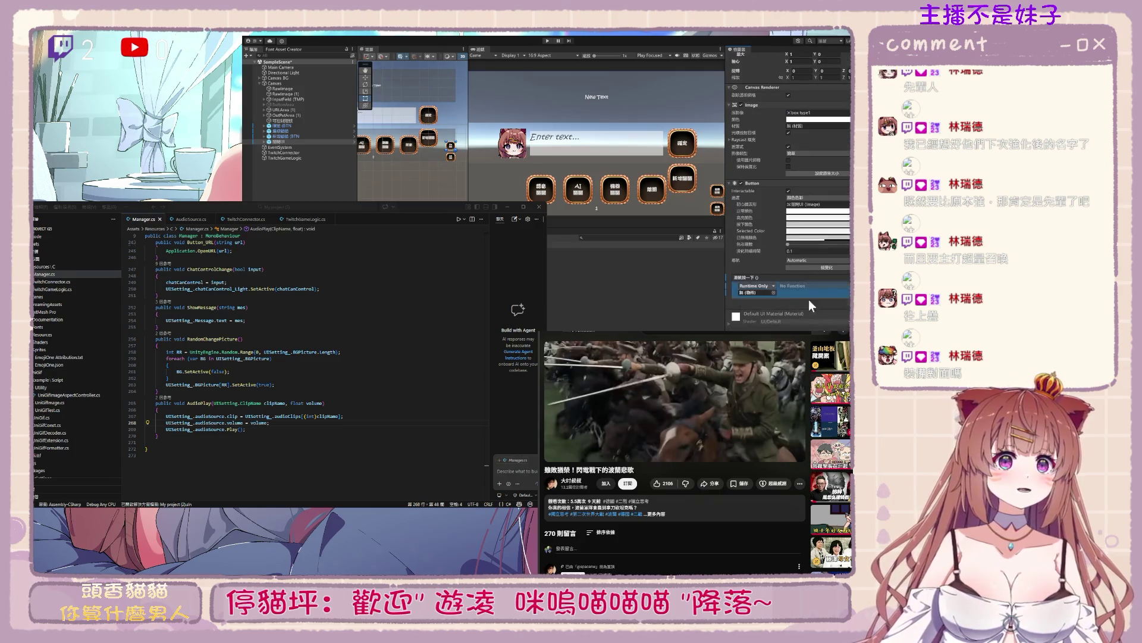
Drag the Manager object into the 關閉UI button's OnClick target field to call Manager.IsShowUI
drag(284, 89, 754, 296)
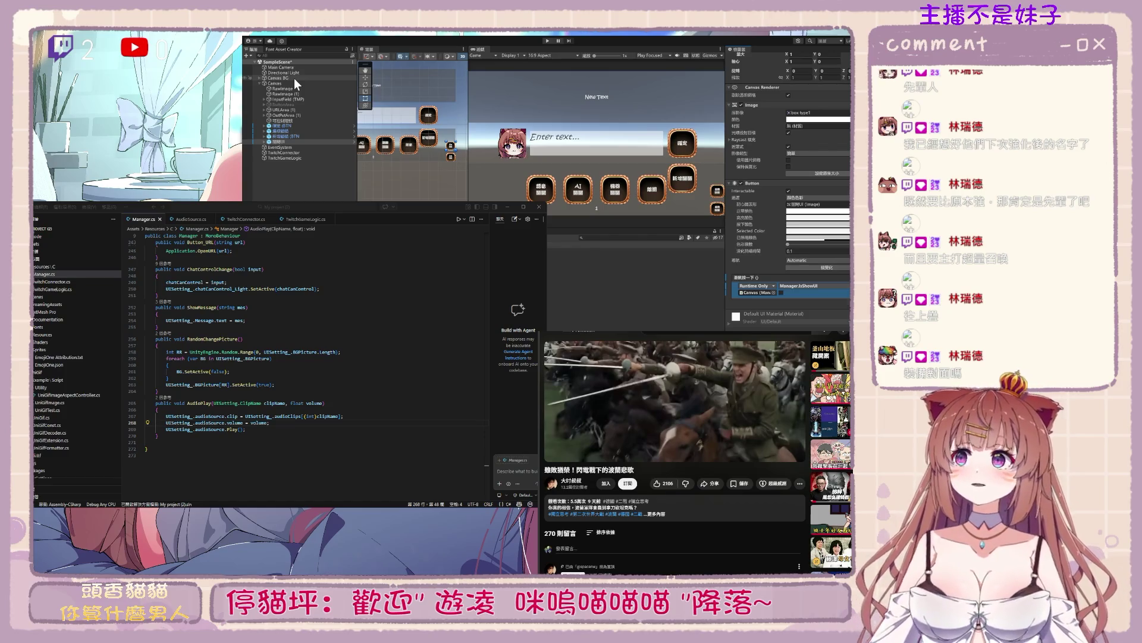
Expand Canvas BG and BG in the Hierarchy, inspect Message, then reselect Canvas BG
click(294, 78)
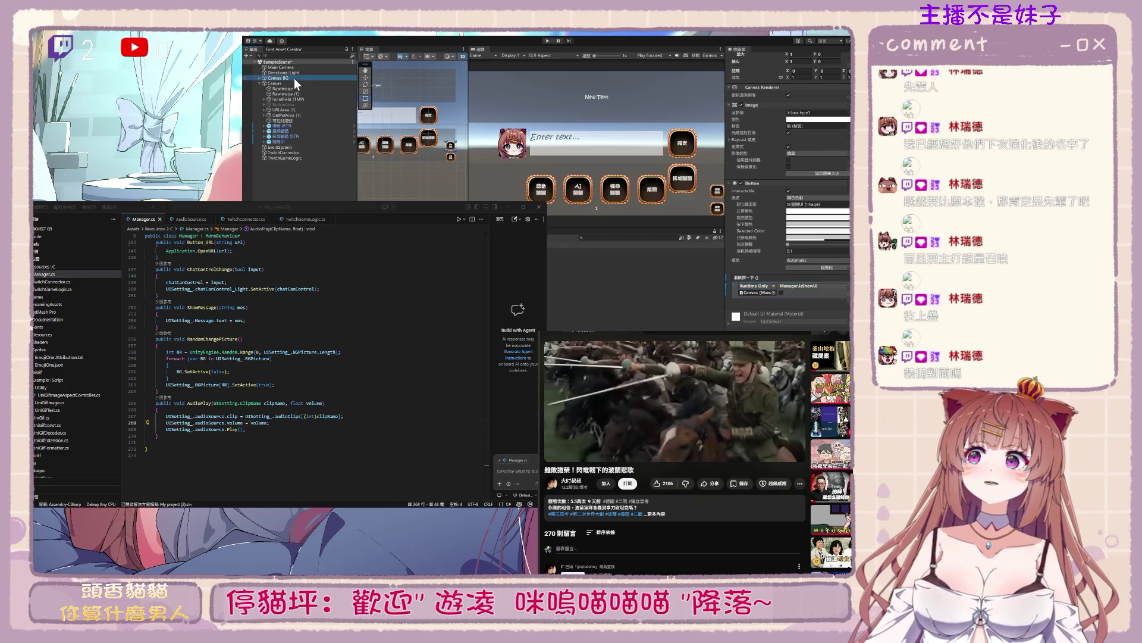
click(258, 78)
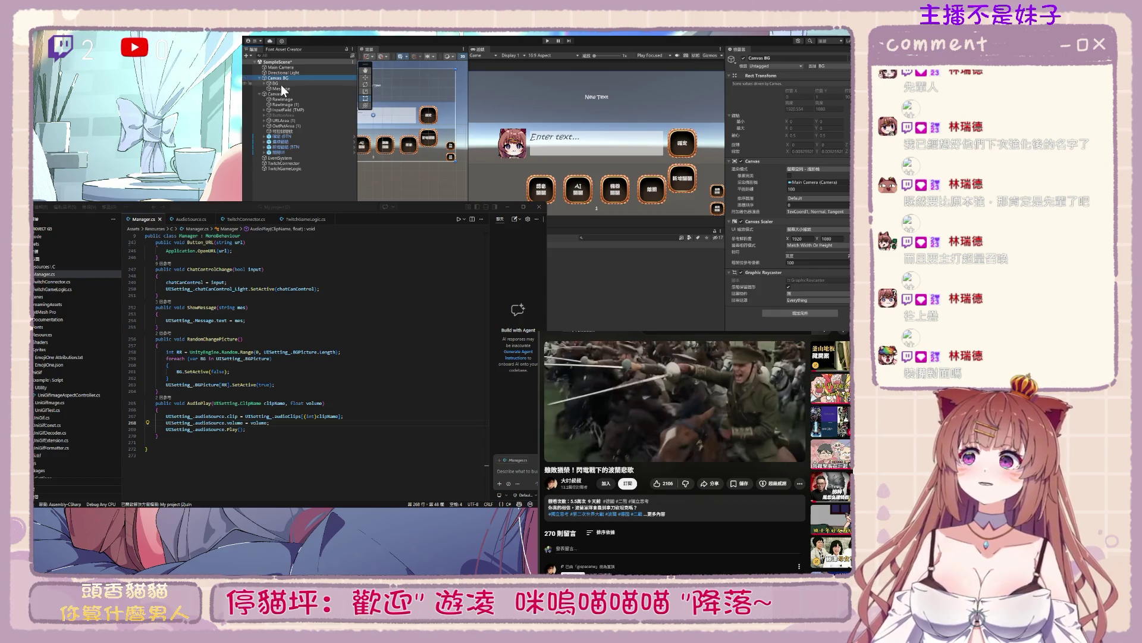
click(281, 84)
click(265, 82)
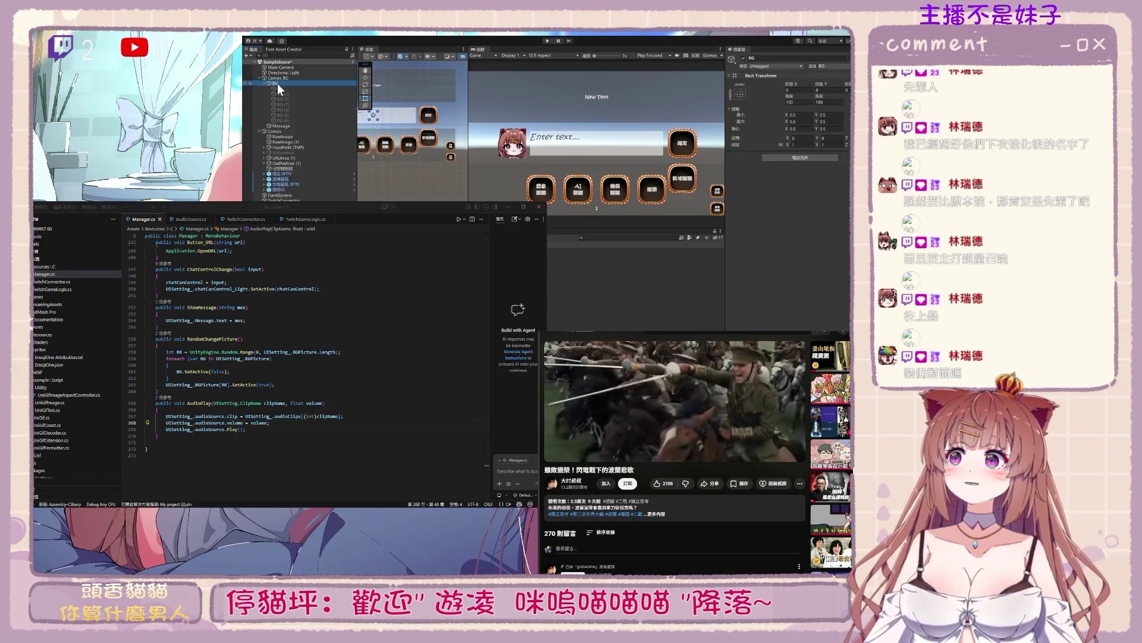
click(281, 126)
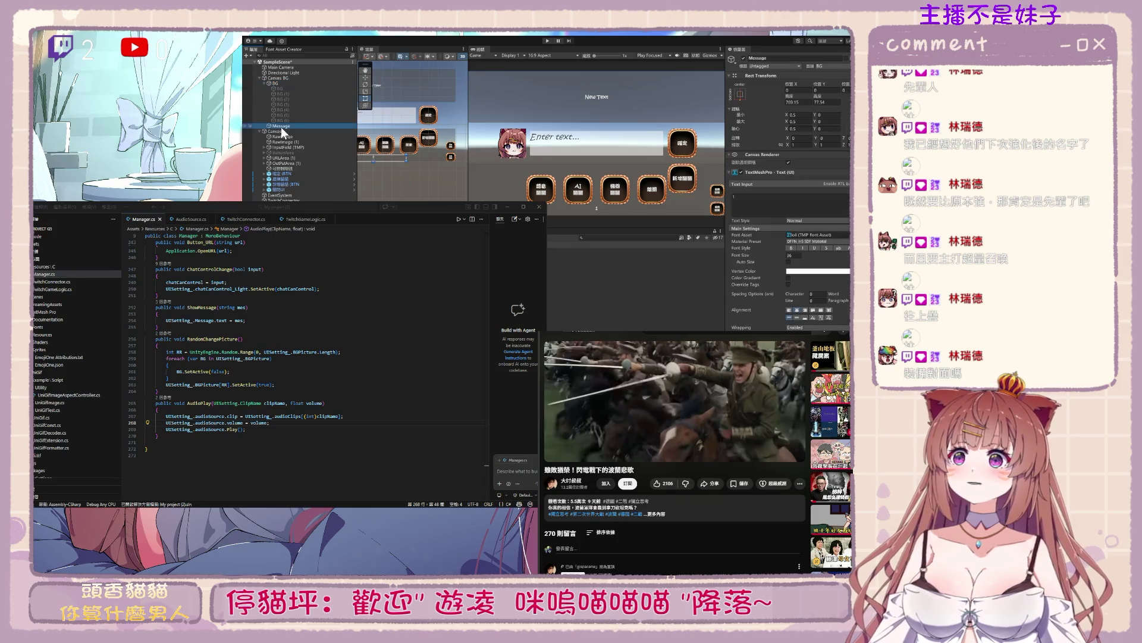
click(281, 84)
click(281, 78)
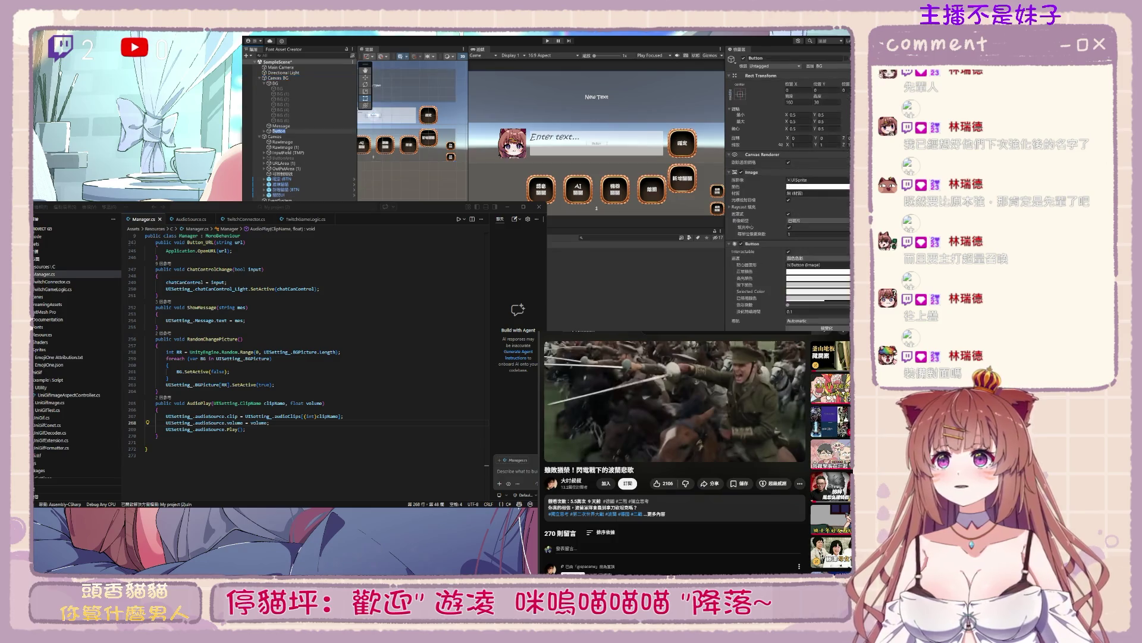
Delete the stray Button and move a duplicate of 開啟UI under Canvas BG after Message
key(Delete)
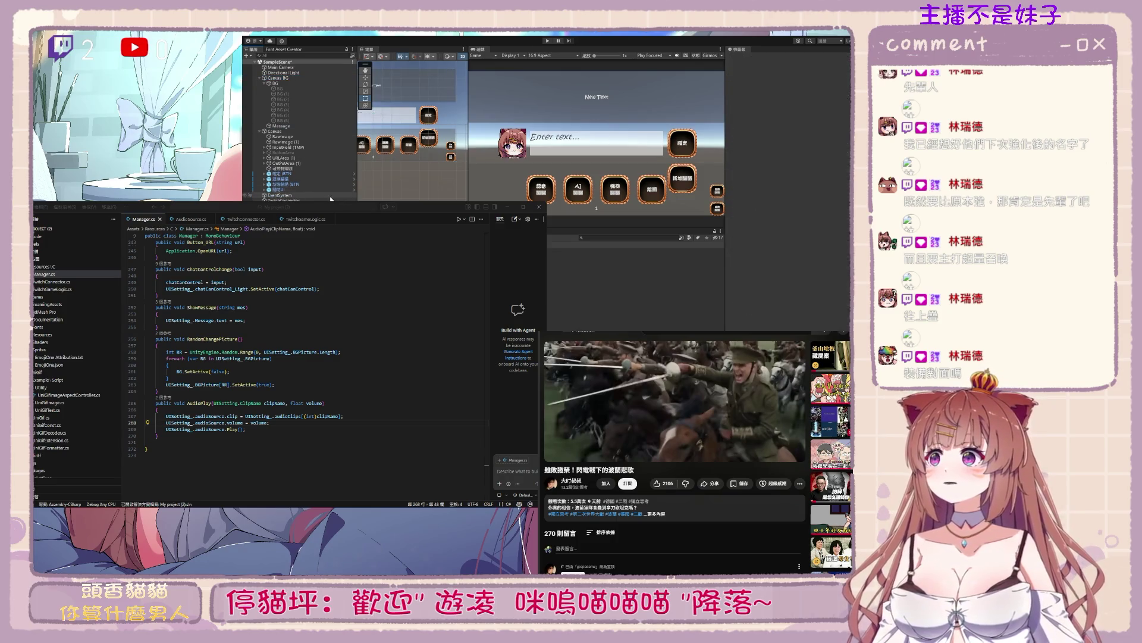
click(326, 190)
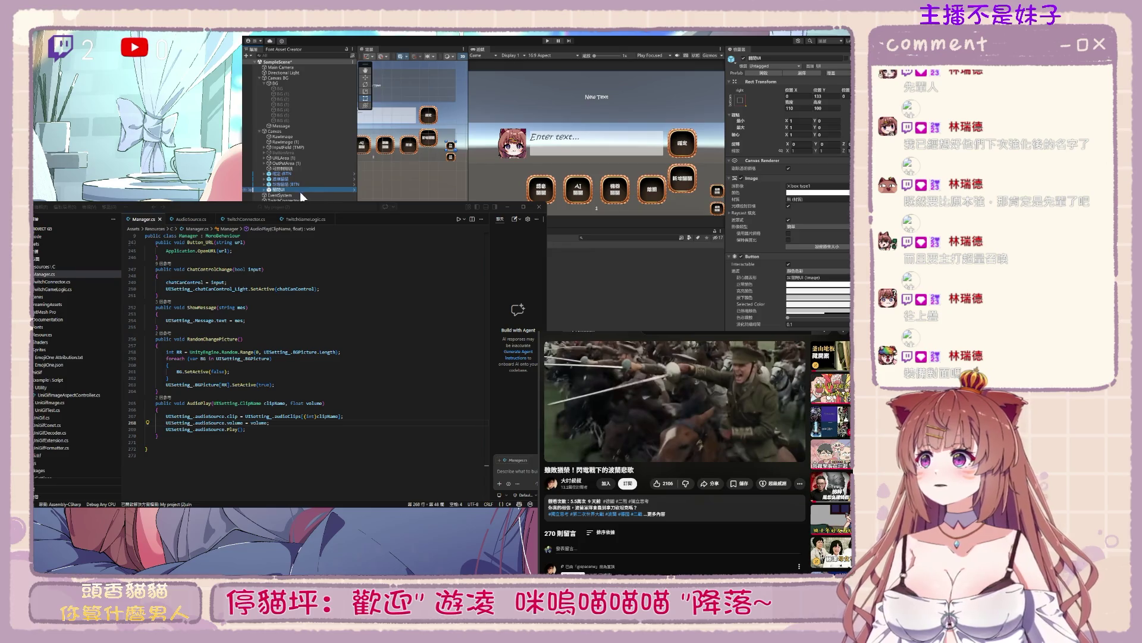
key(ctrl+d)
mouse_move(292, 197)
mouse_down()
mouse_move(292, 81)
mouse_move(280, 78)
mouse_up()
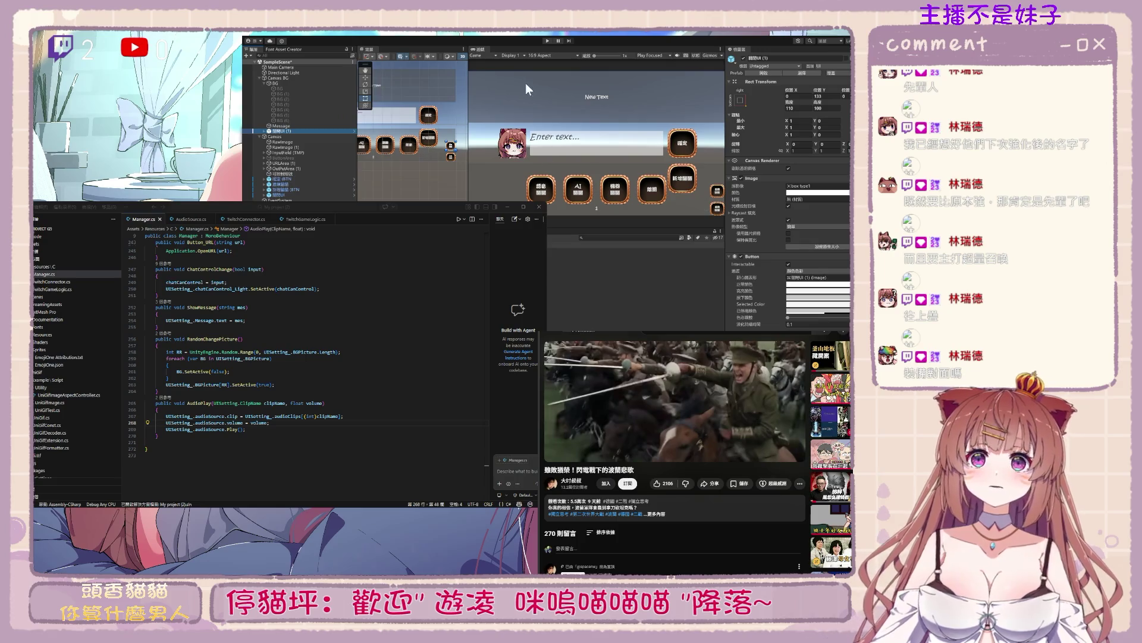
Place the copy at the top right, size it 50×50, and raise it to Pos Y 1038
drag(452, 153, 456, 76)
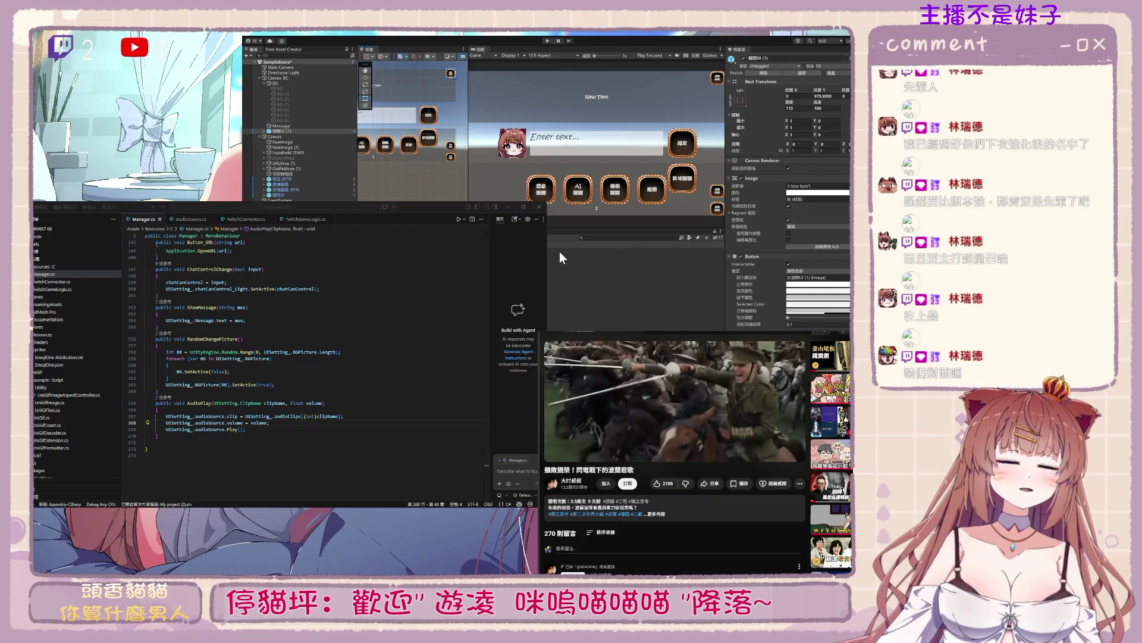
click(807, 107)
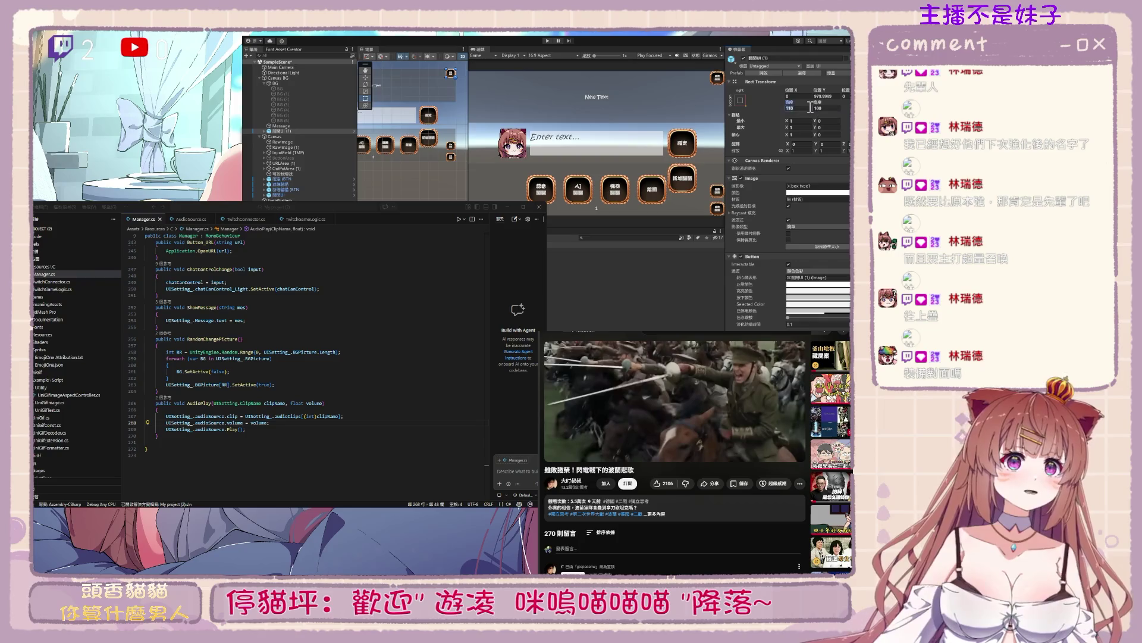
text(50)
key(Tab)
text(0)
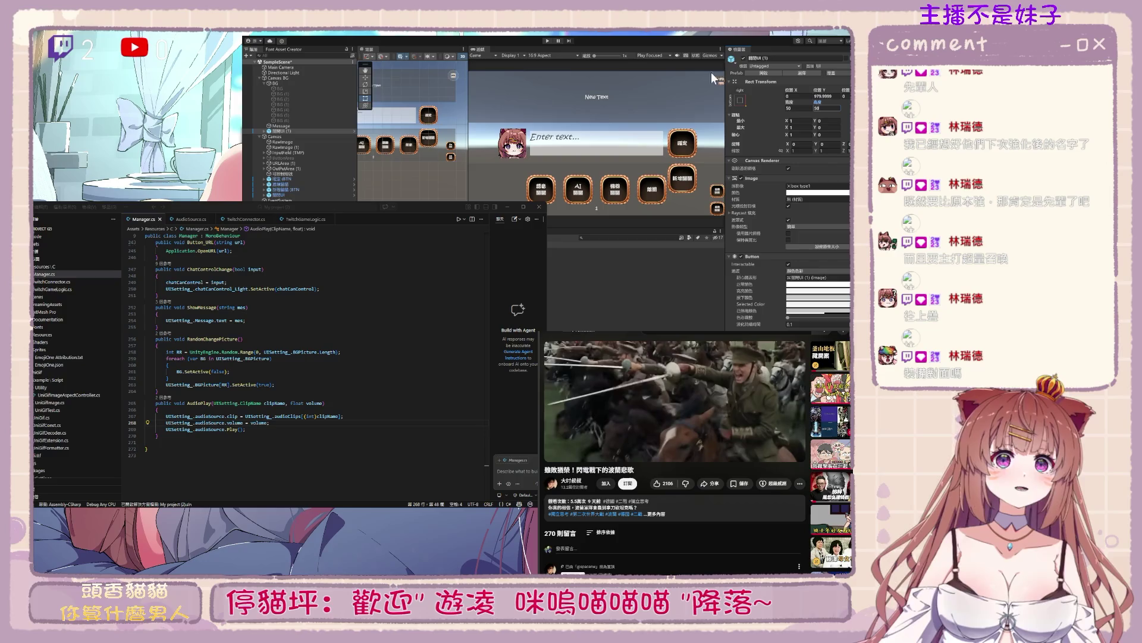
text(50)
scroll(458, 80, up, 5)
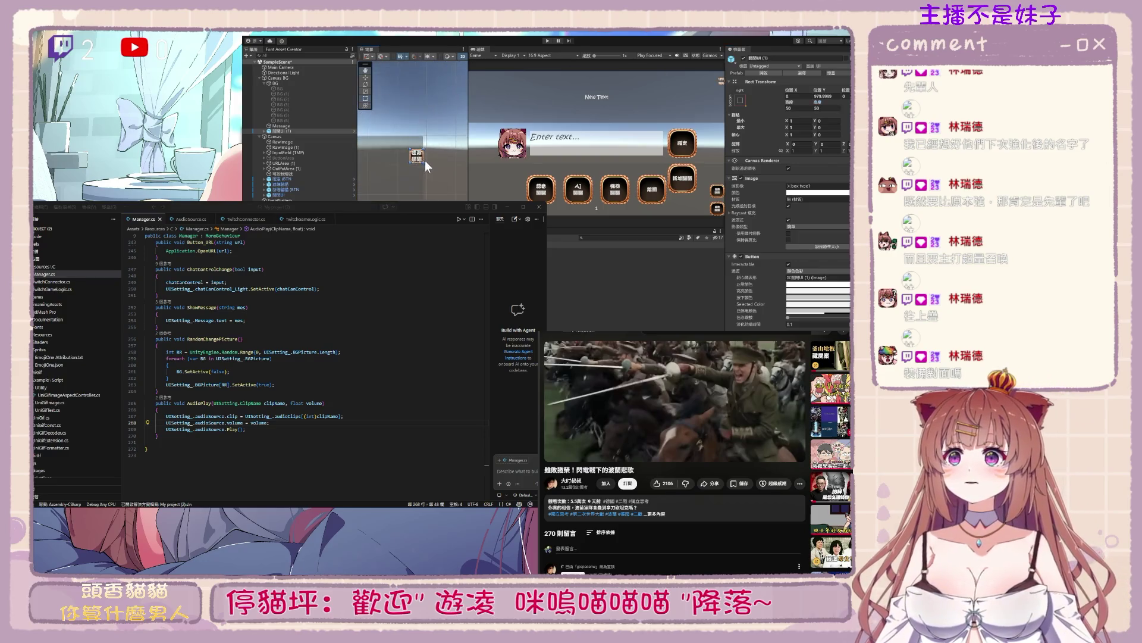
drag(419, 158, 419, 144)
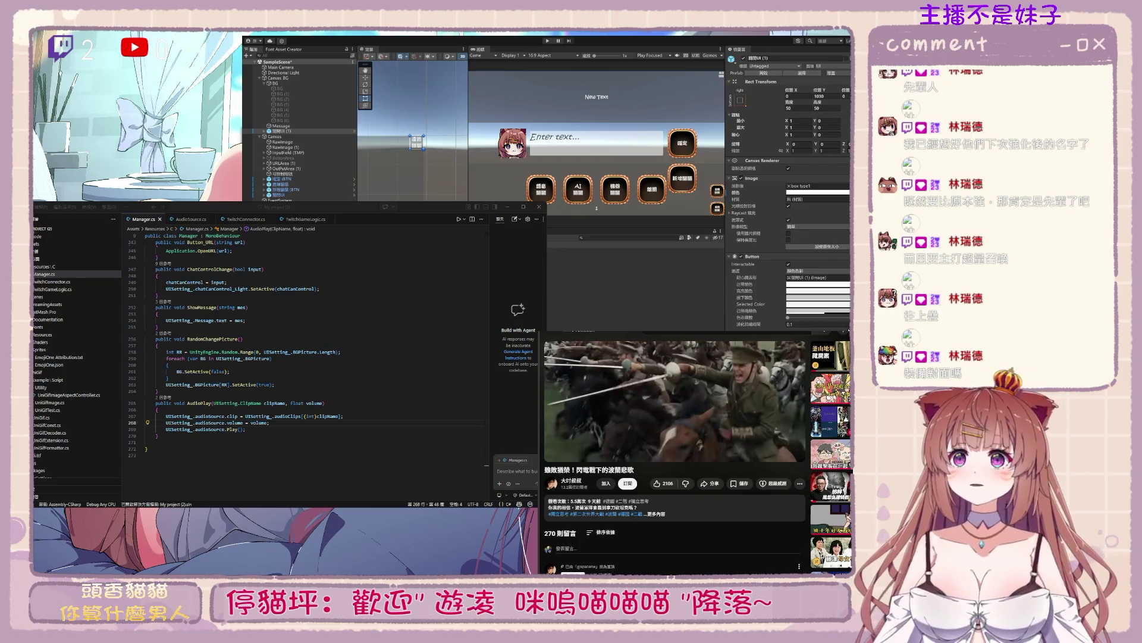
Expand the duplicated button and inspect its Text (TMP) child
click(263, 131)
click(292, 135)
click(290, 131)
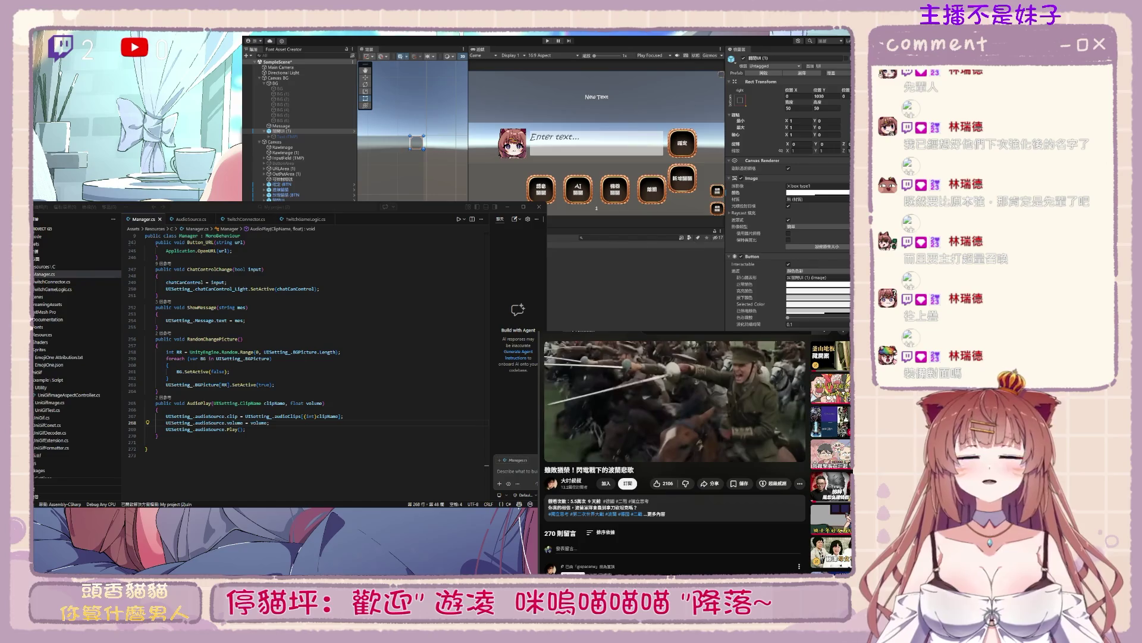
Rename 提醒UI (1) to 回覆UI (1) and start Play mode
click(294, 133)
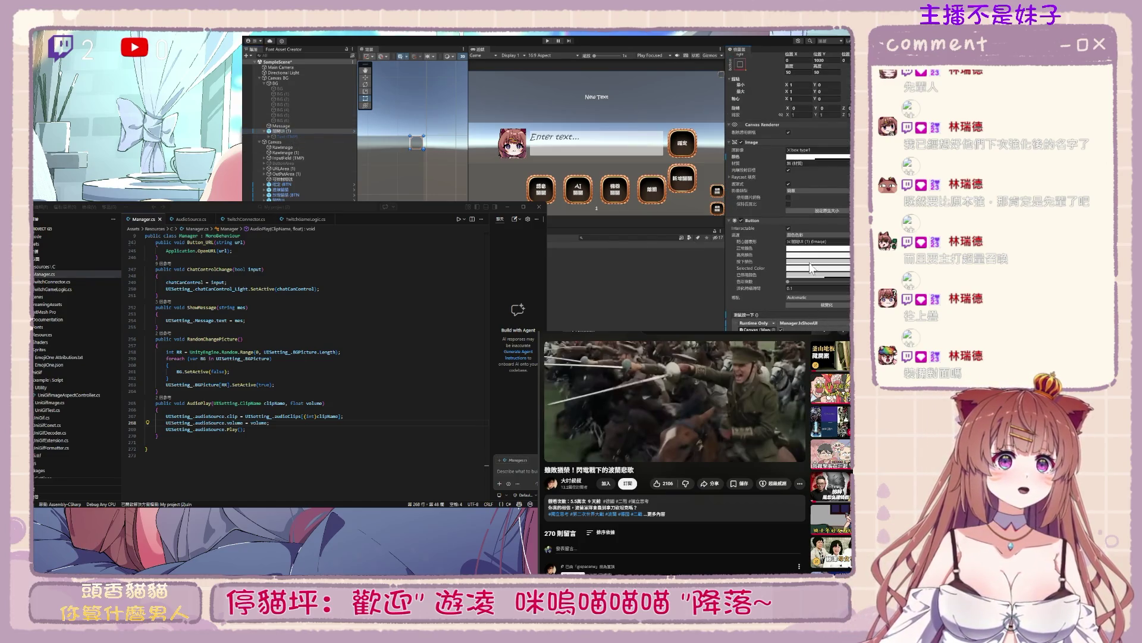
scroll(826, 59, up, 2)
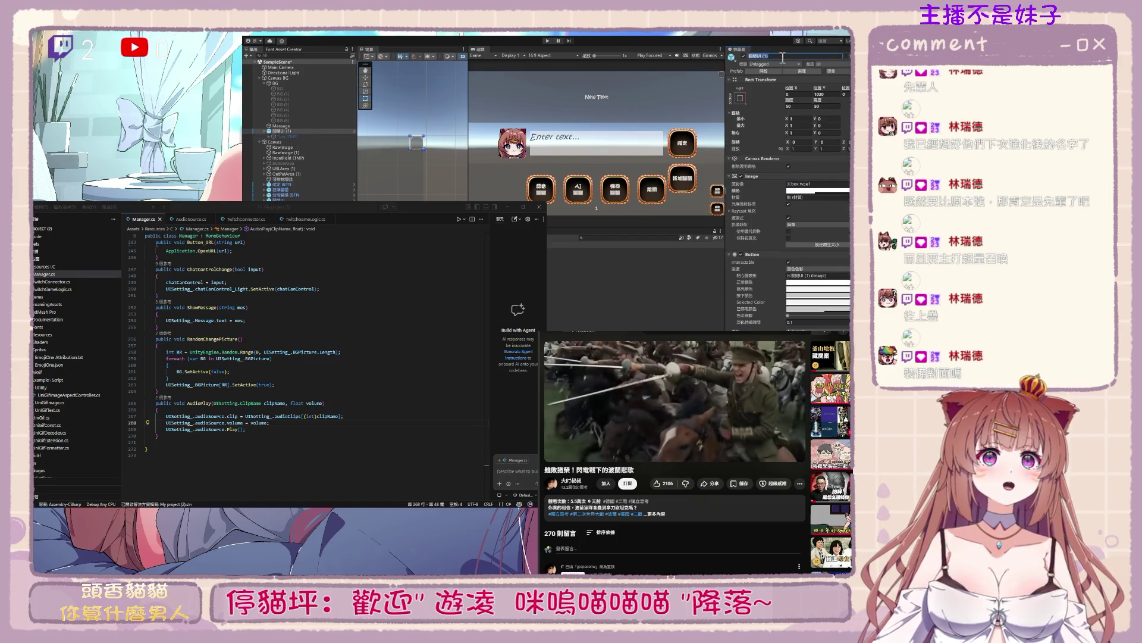
text(回覆)
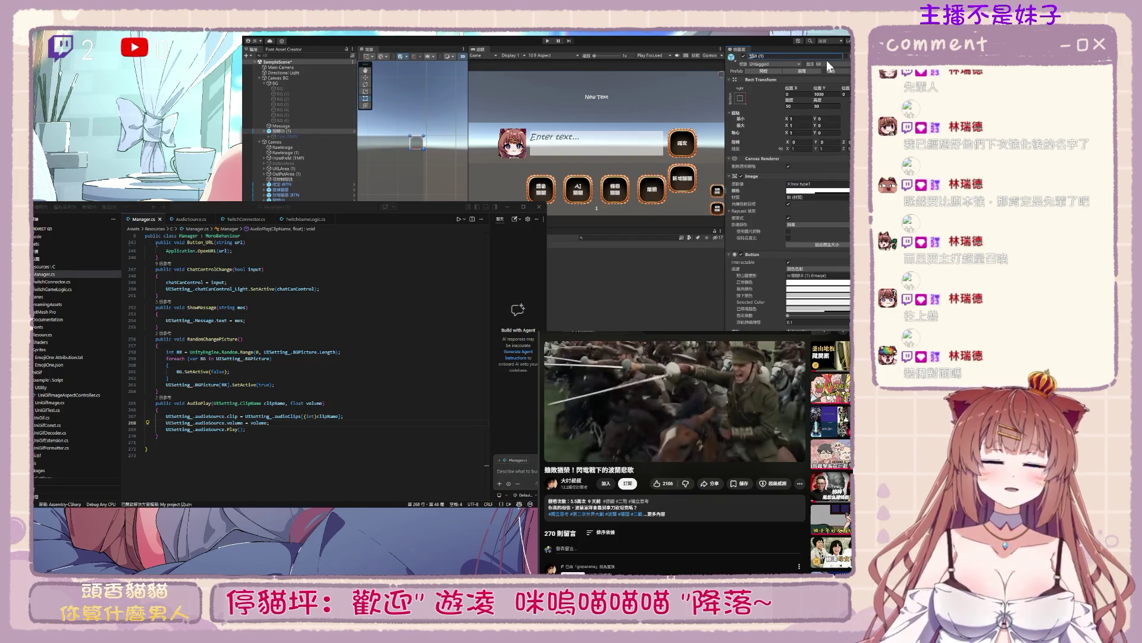
key(Return)
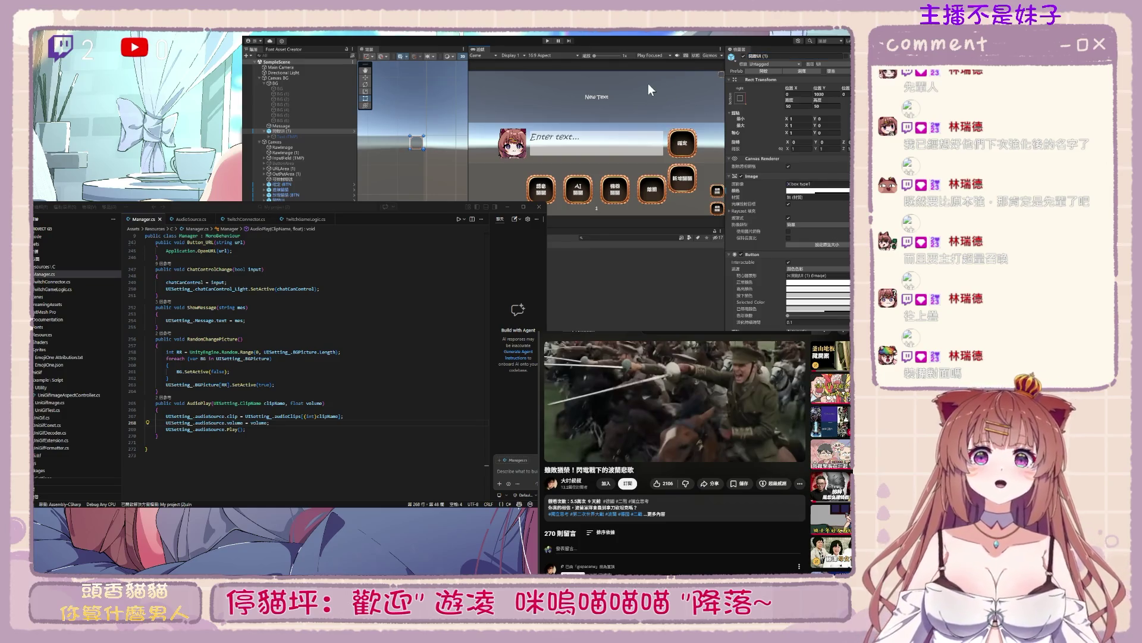
click(547, 40)
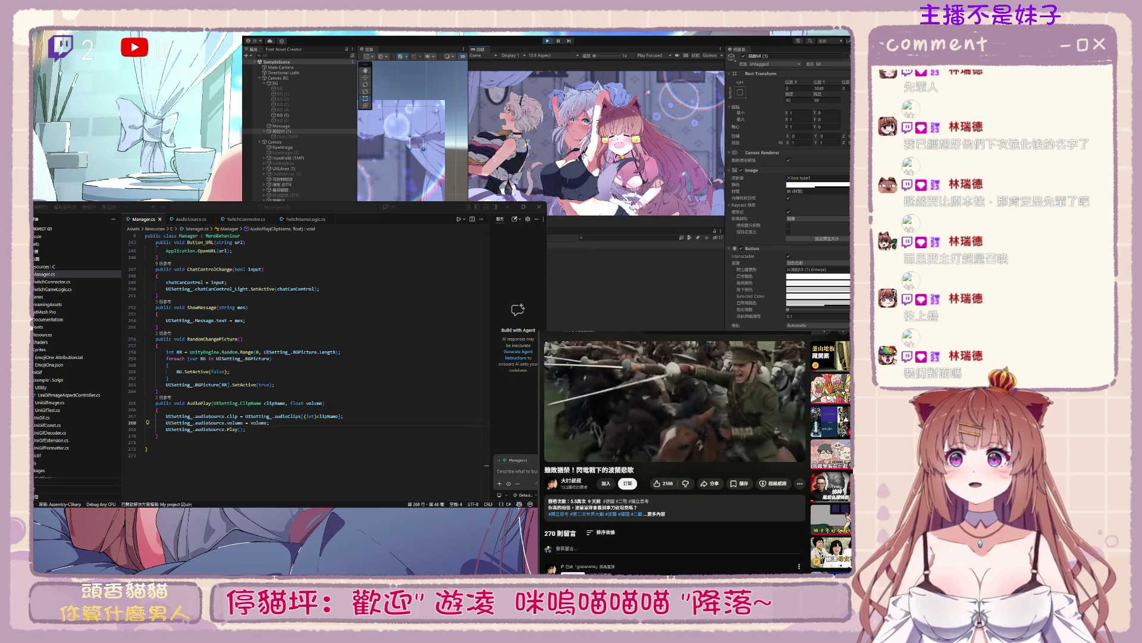
In Visual Studio, scroll Manager.cs up to IsShowUI's culling-mask removal line
key(alt+Tab)
scroll(316, 391, up, 20)
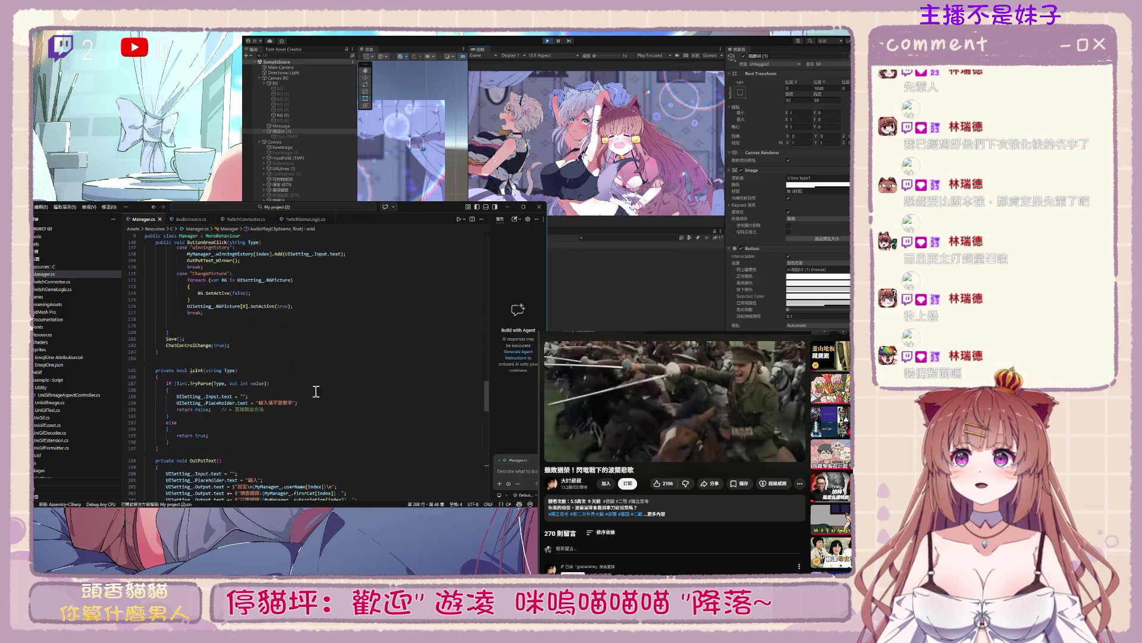
scroll(317, 381, up, 20)
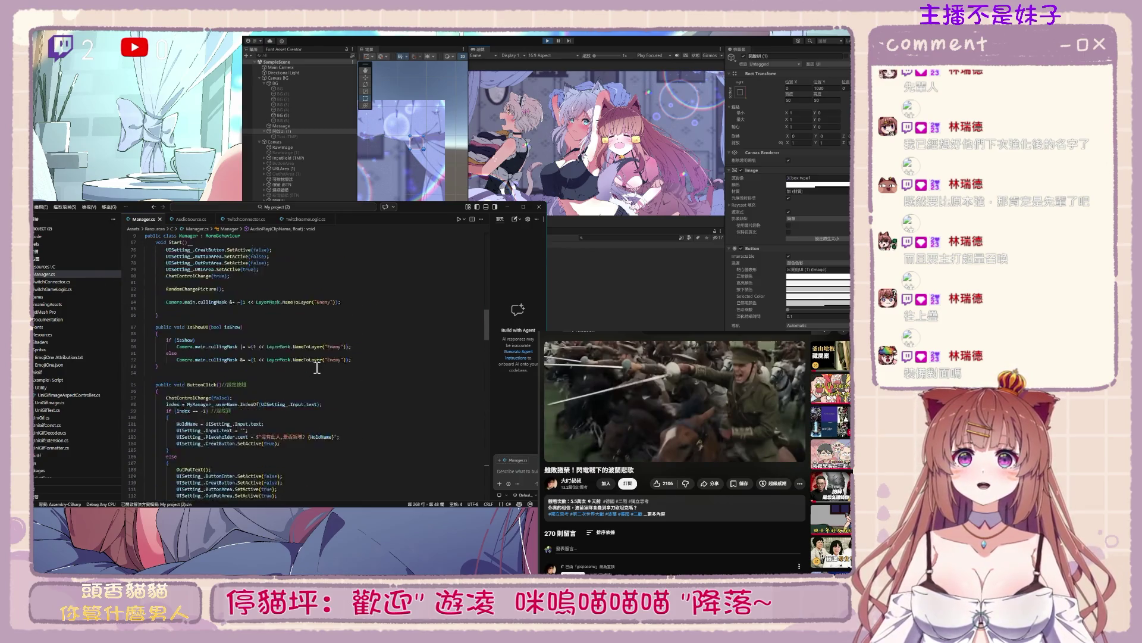
scroll(317, 368, up, 4)
click(243, 429)
click(244, 428)
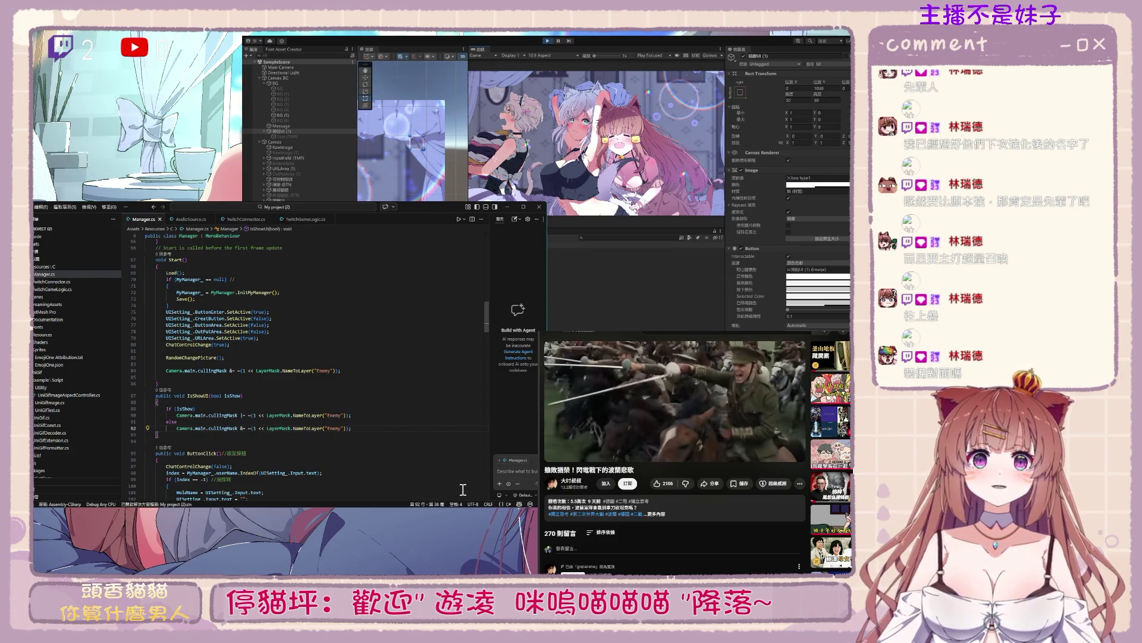
Confirm the button's OnClick calls Manager.IsShowUI, then select the cullingMask |= statement on line 90
click(326, 131)
scroll(806, 290, down, 3)
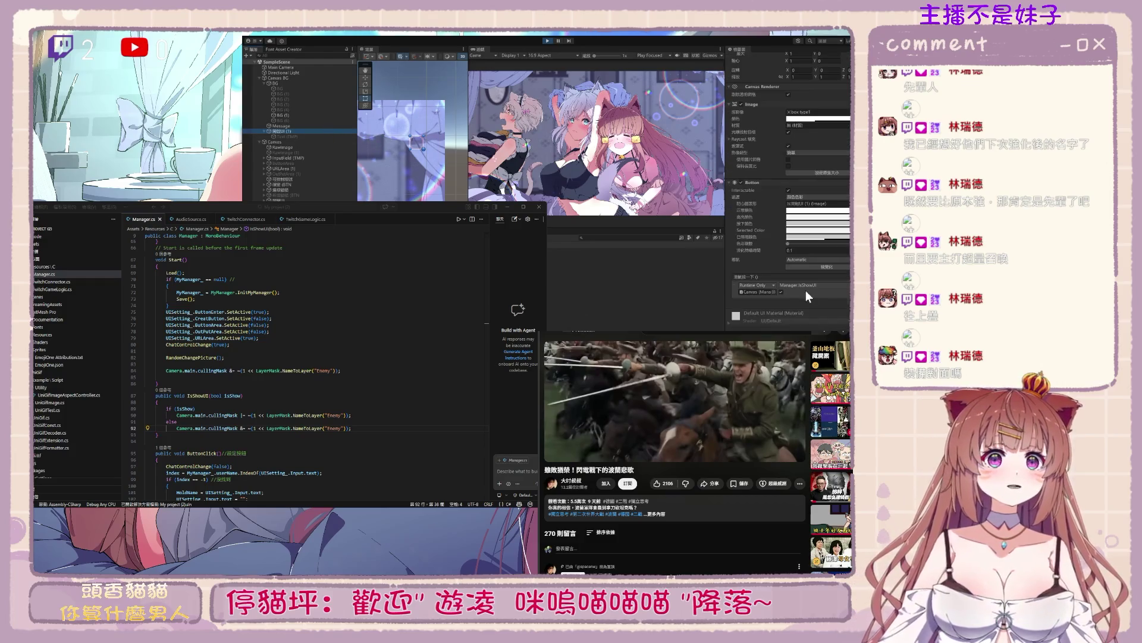
click(242, 428)
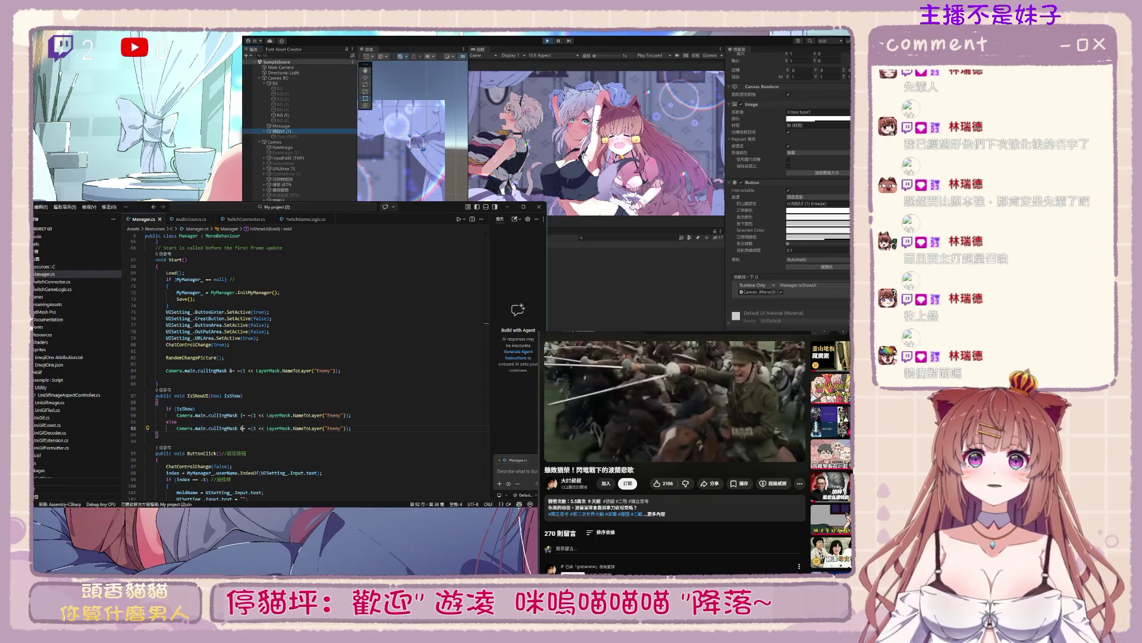
drag(177, 415, 350, 413)
Paste the cullingMask statement under the else line, then undo the duplicated line
key(ctrl+c)
click(326, 428)
key(ctrl+v)
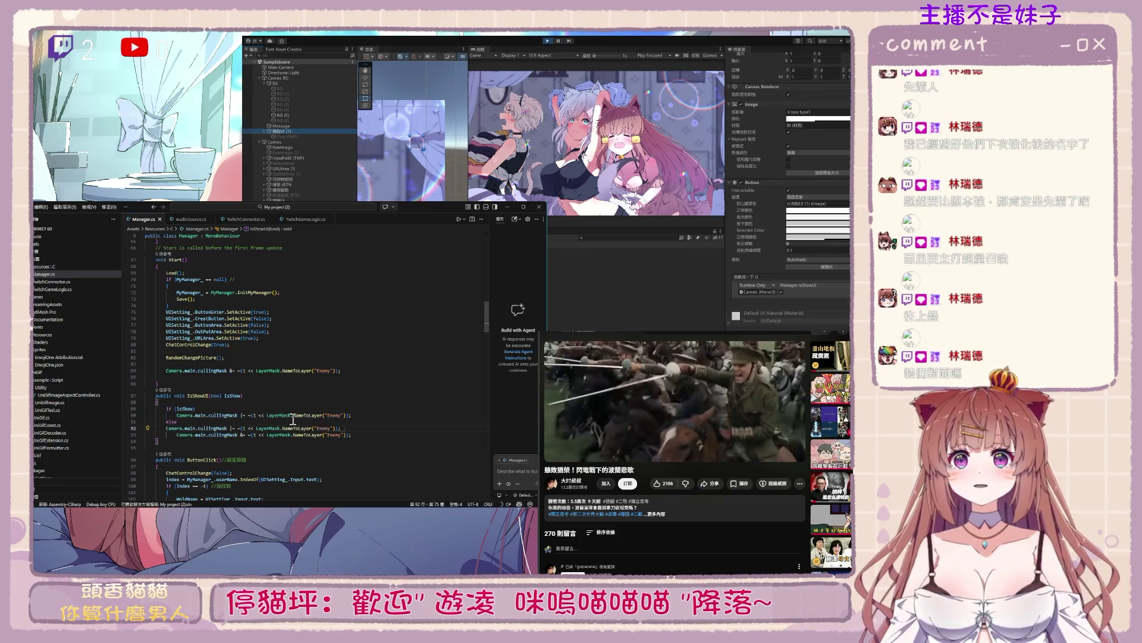
drag(177, 434, 358, 435)
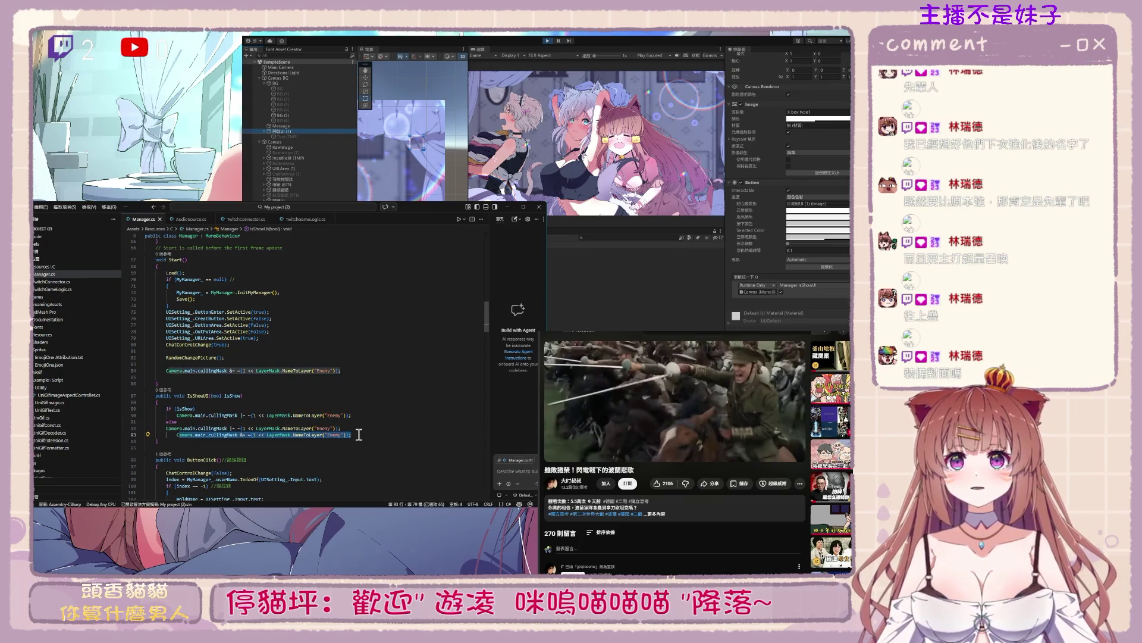
key(ctrl+z)
Change IsShowUI's condition to if (!isShow) and stop the running game
click(177, 408)
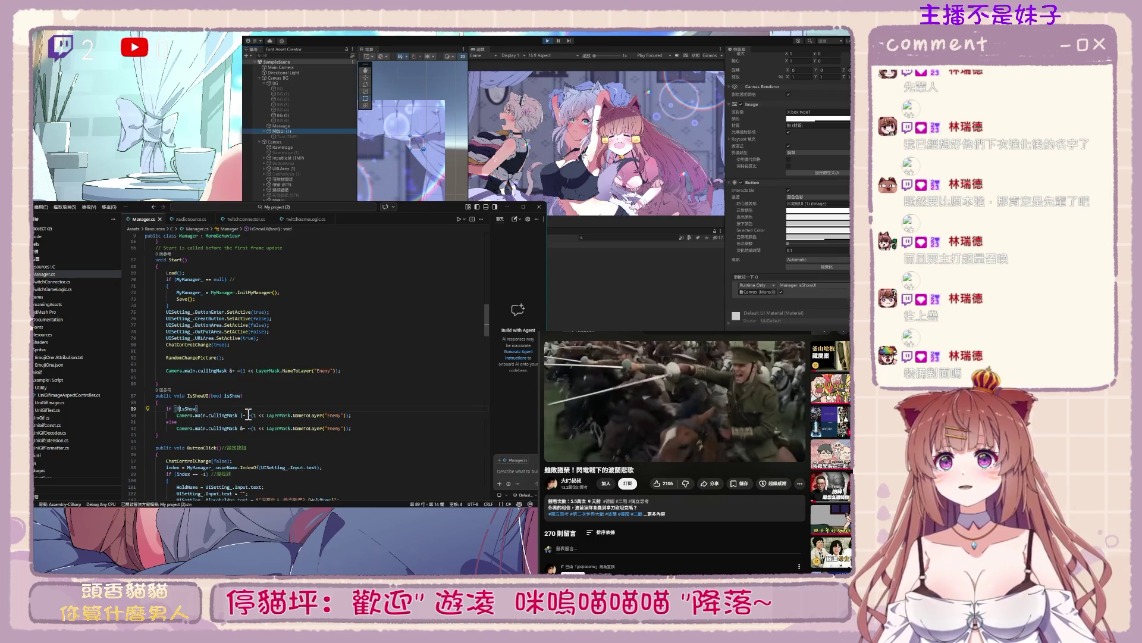
click(342, 370)
click(551, 41)
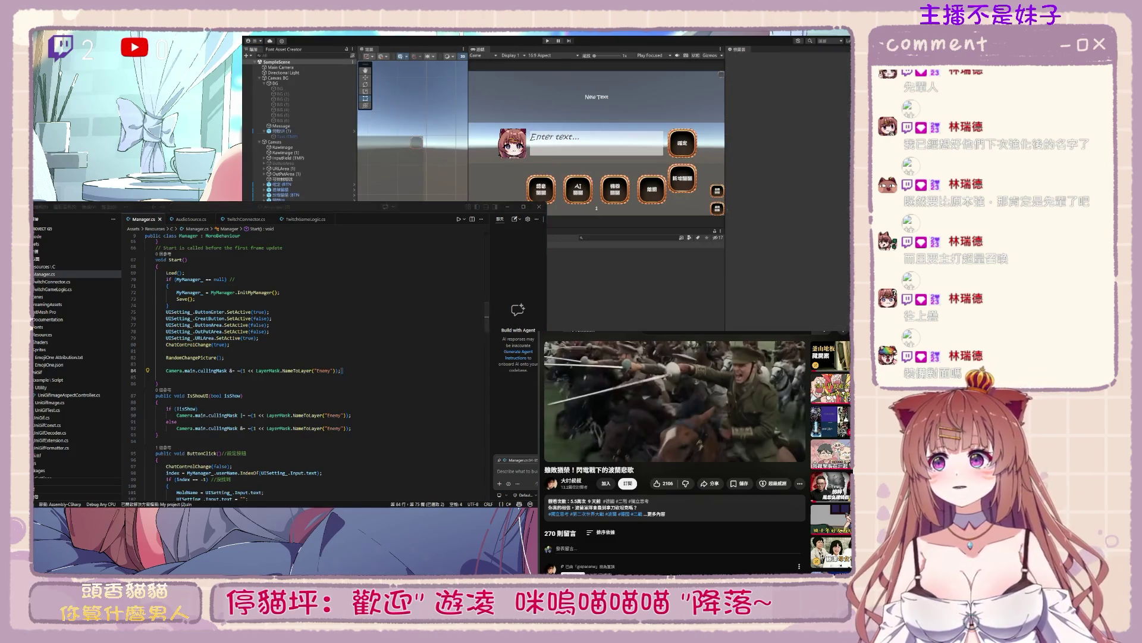
Play the game, inspect the 開啟UI (1) button and Main Camera settings, then stop
click(548, 41)
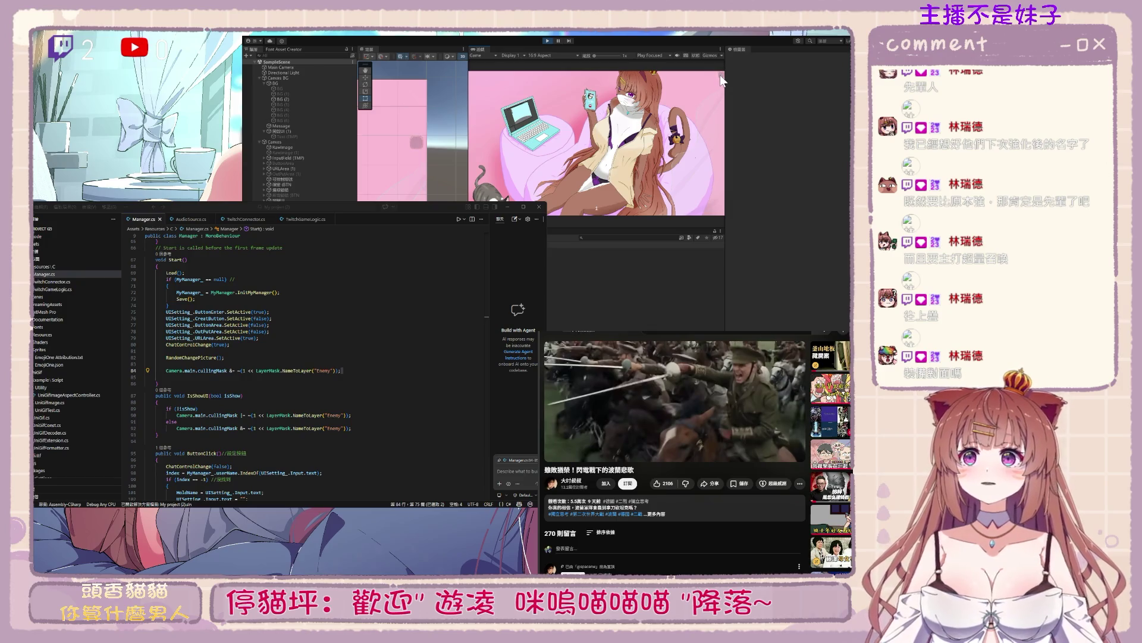
scroll(419, 144, down, 3)
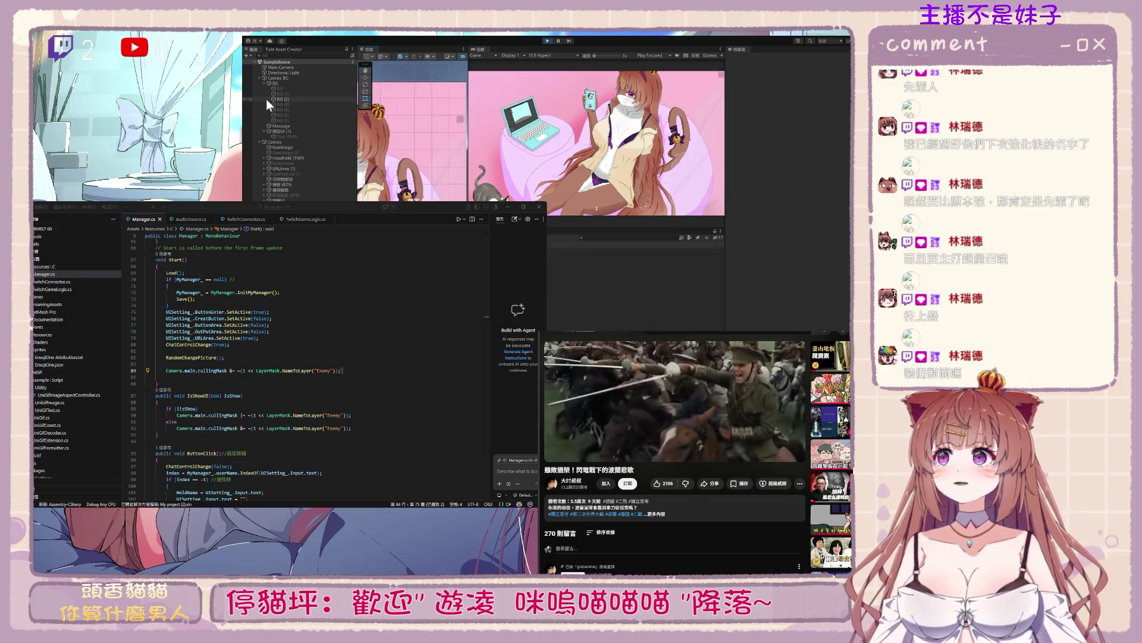
click(296, 127)
click(298, 130)
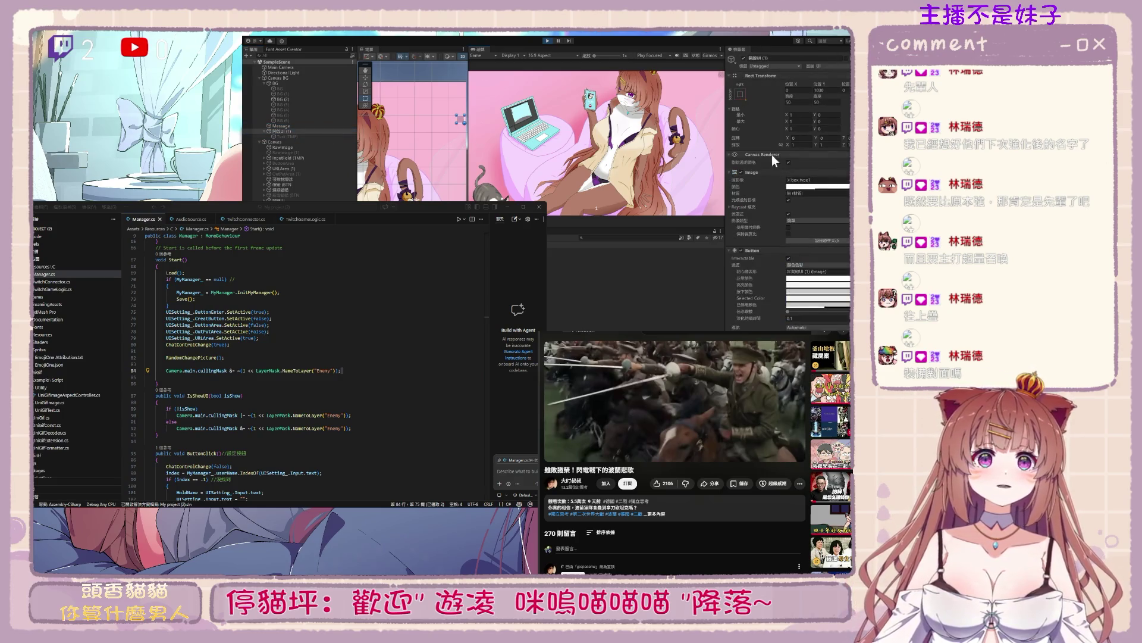
scroll(792, 208, down, 3)
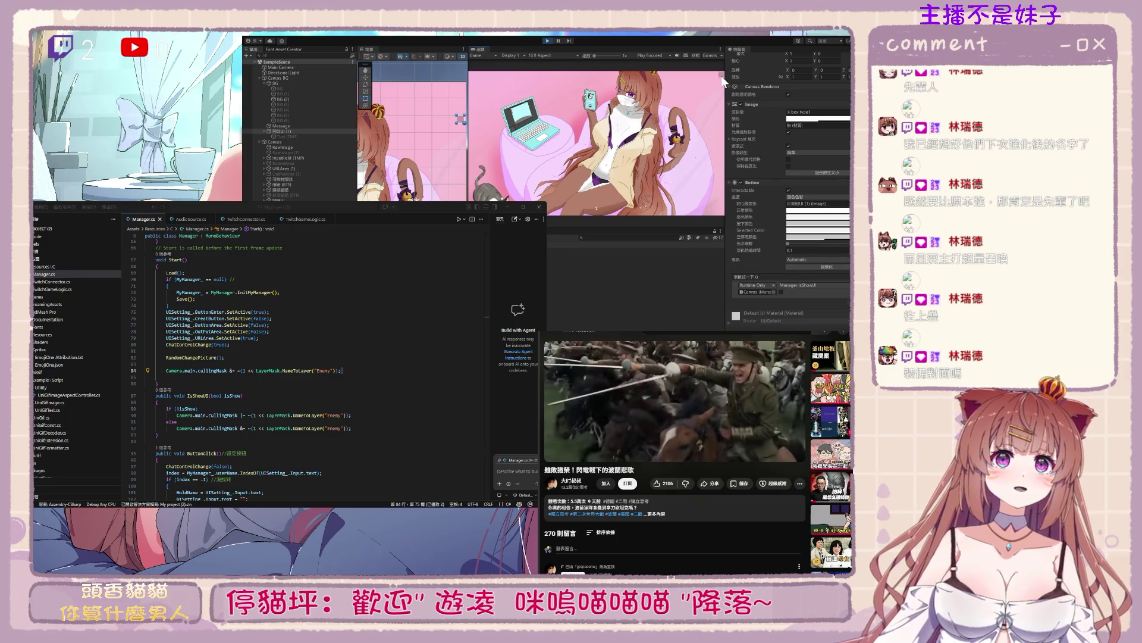
click(289, 69)
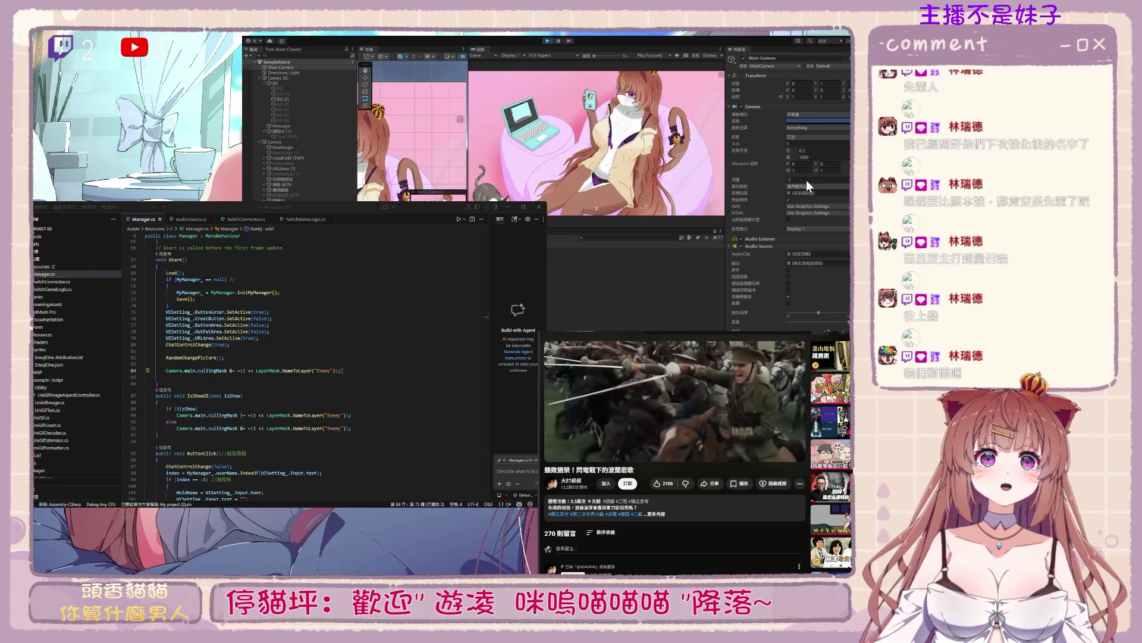
click(549, 41)
Inspect Canvas BG's Canvas and Manager component settings
click(317, 78)
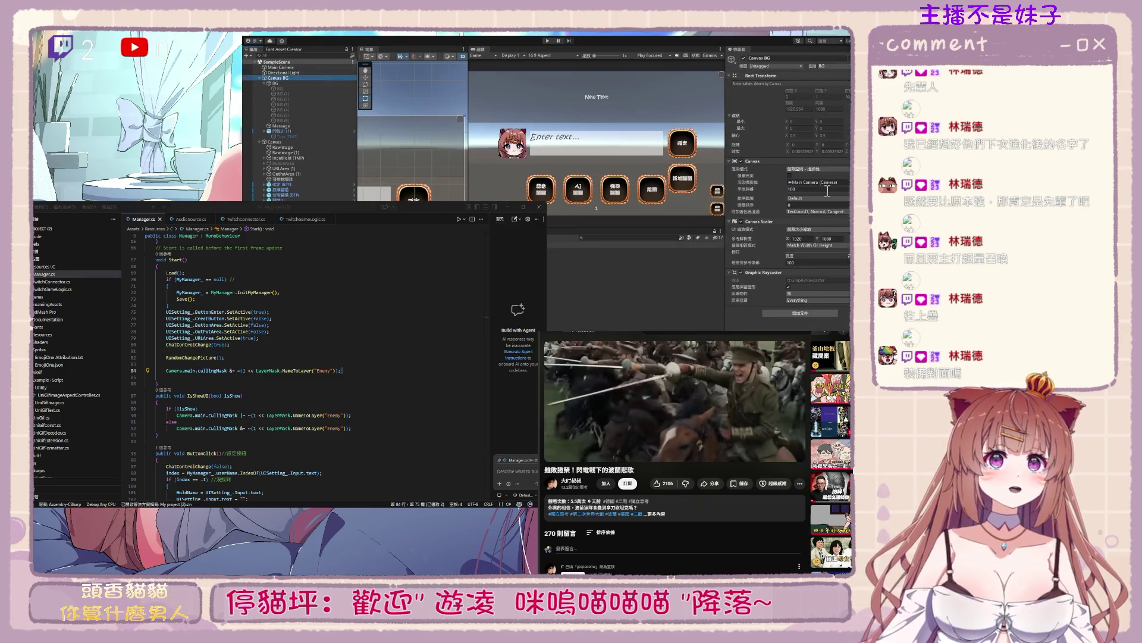
click(280, 141)
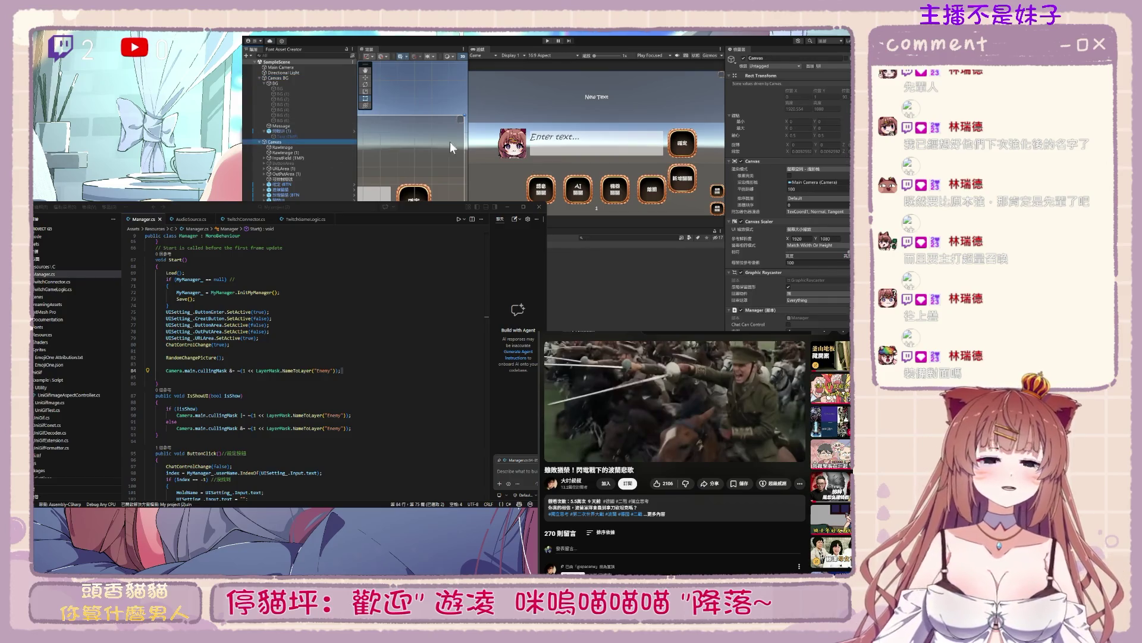
click(310, 79)
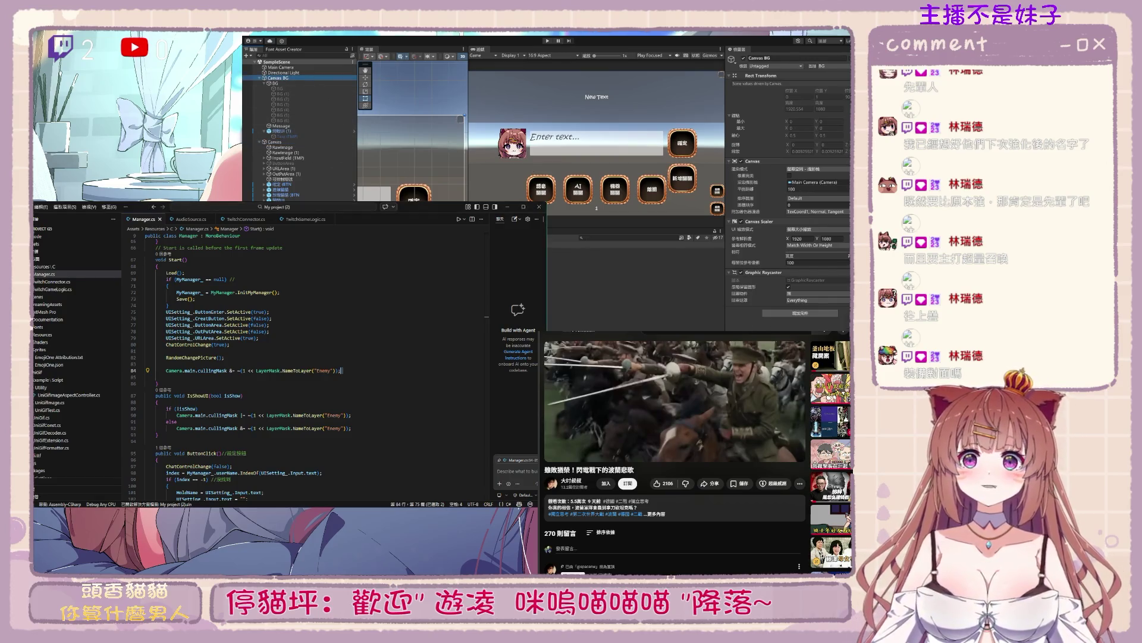
click(342, 370)
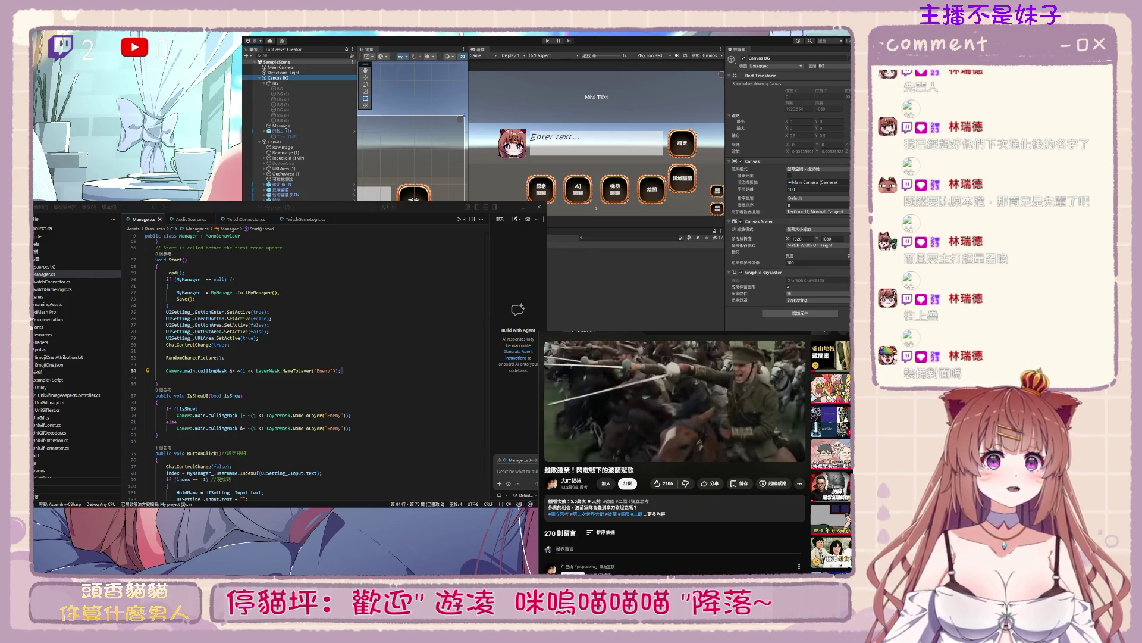
key(alt+Tab)
Set the Canvas BG canvas sort order to -1
click(507, 206)
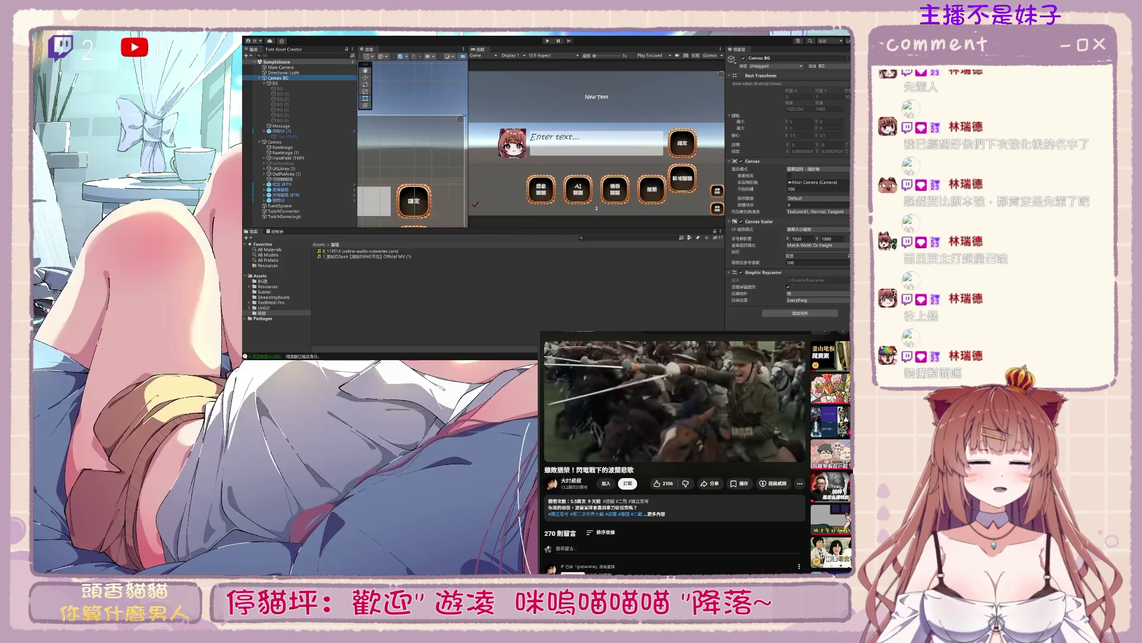
click(279, 77)
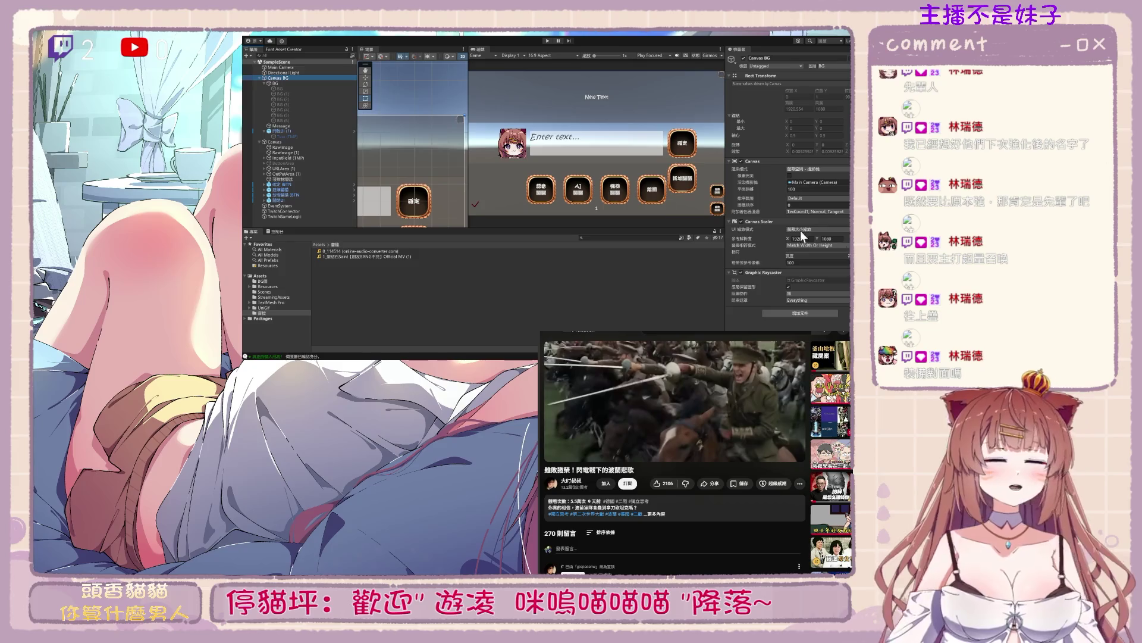
click(279, 82)
click(285, 76)
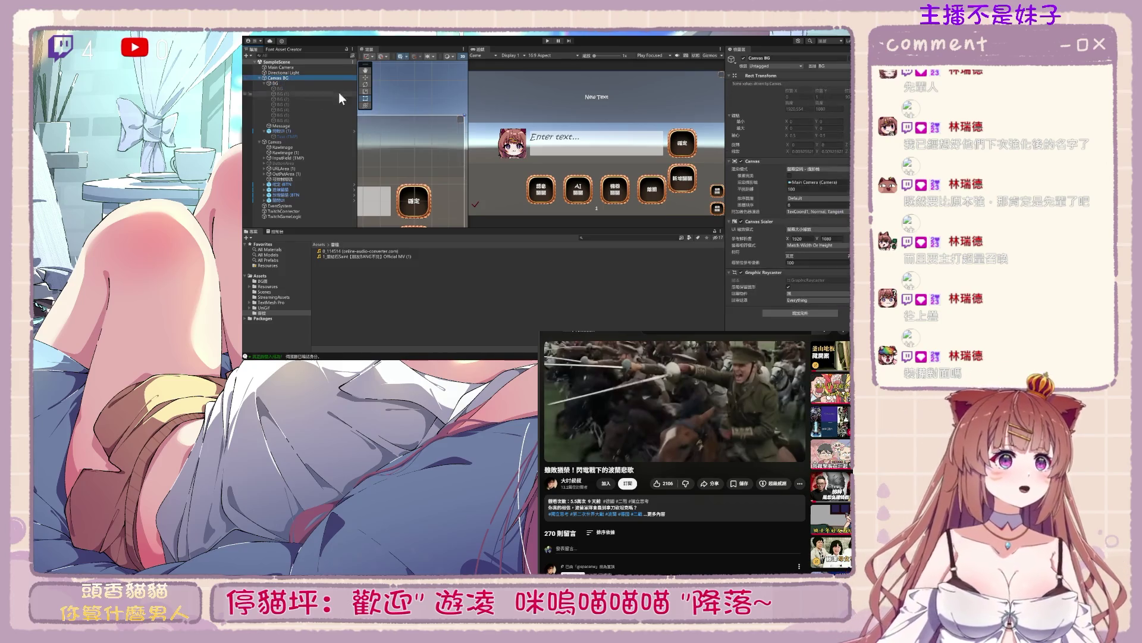
click(813, 206)
text(ㄅㄧ)
key(BackSpace)
key(BackSpace)
text(-1)
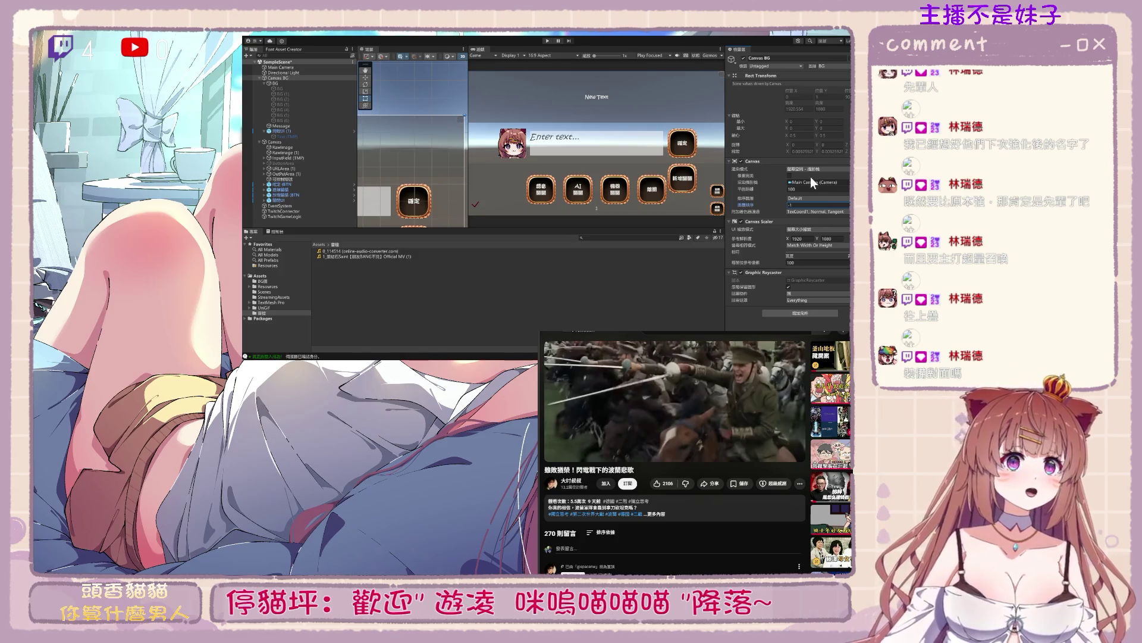
Run the game and view the Main Camera's Camera settings
click(547, 41)
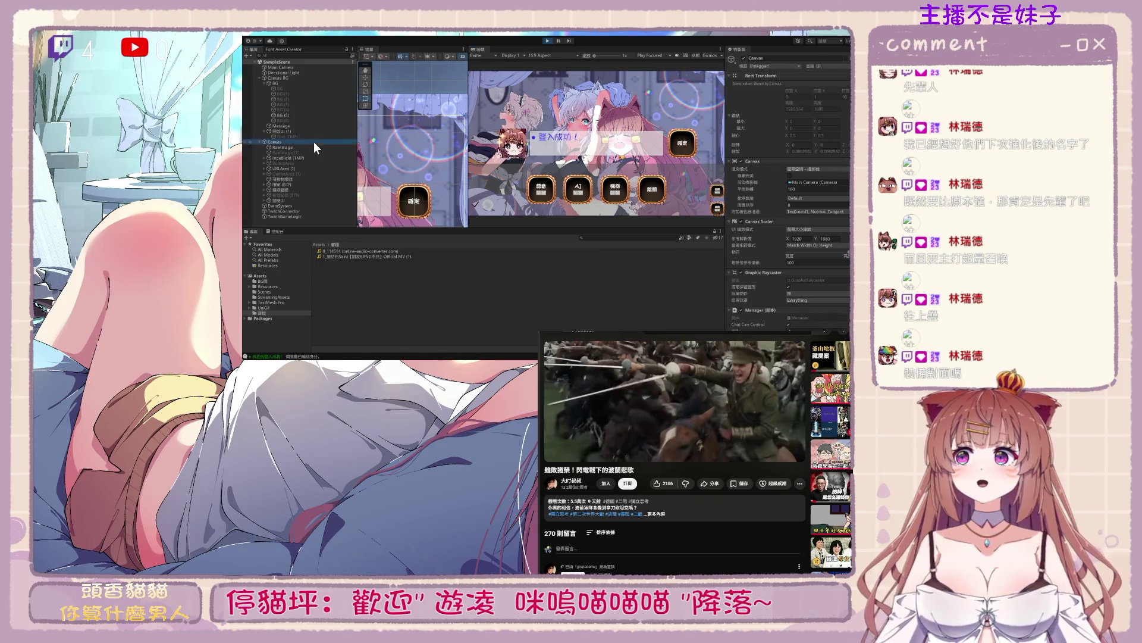
click(292, 67)
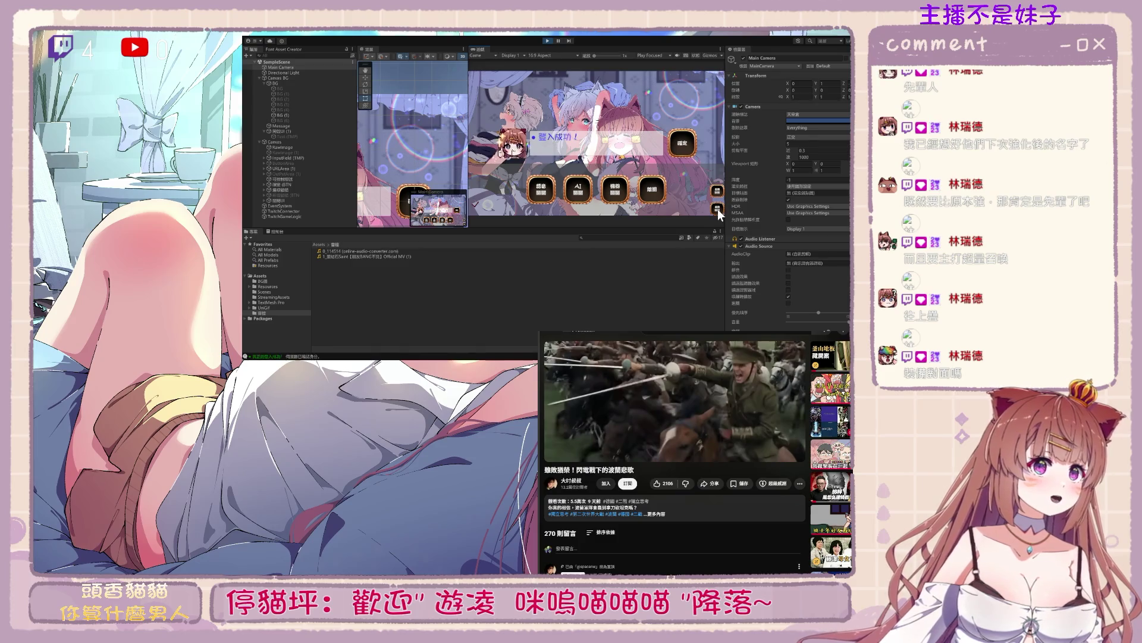
key(alt+Tab)
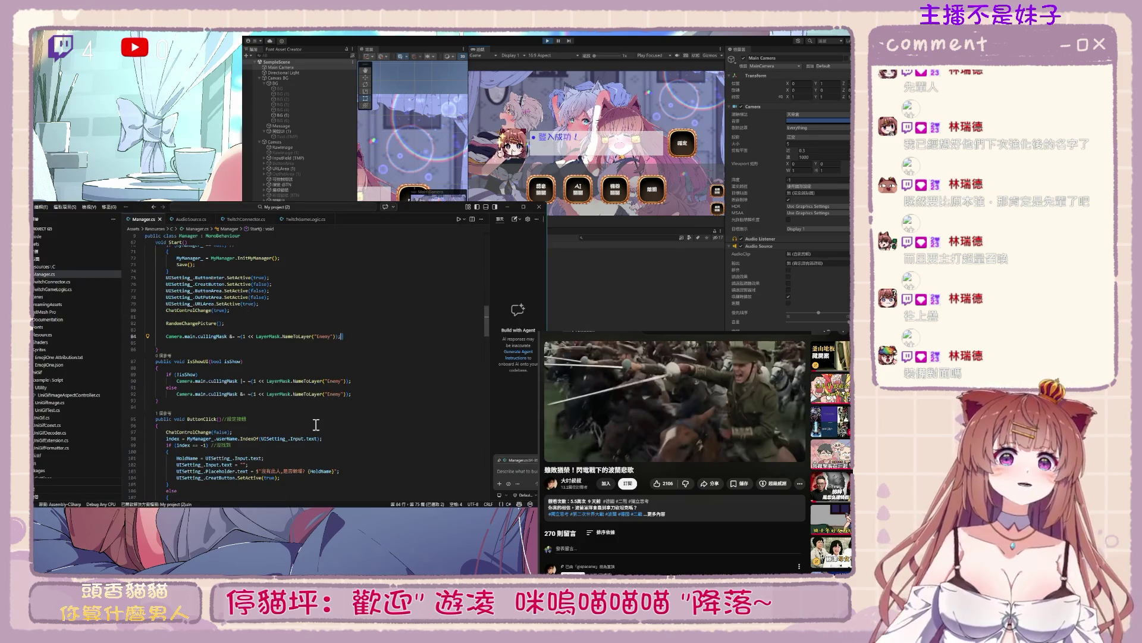
Replace "Enemy" with "UI" in the NameToLayer calls on lines 84, 90 and 92, and save Manager.cs
click(204, 361)
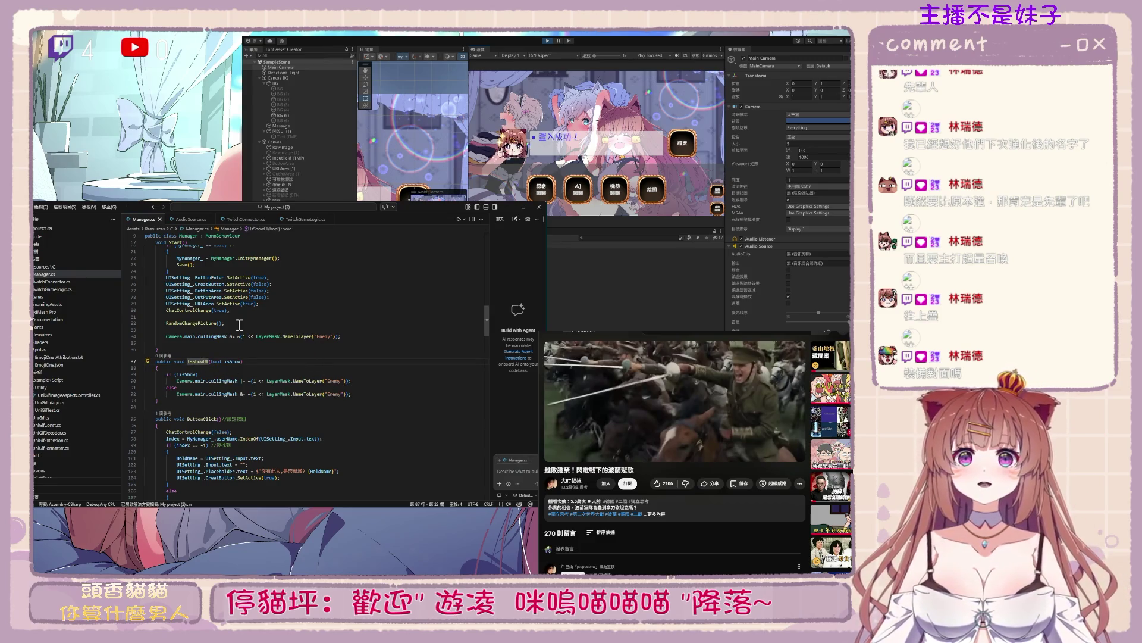
click(367, 344)
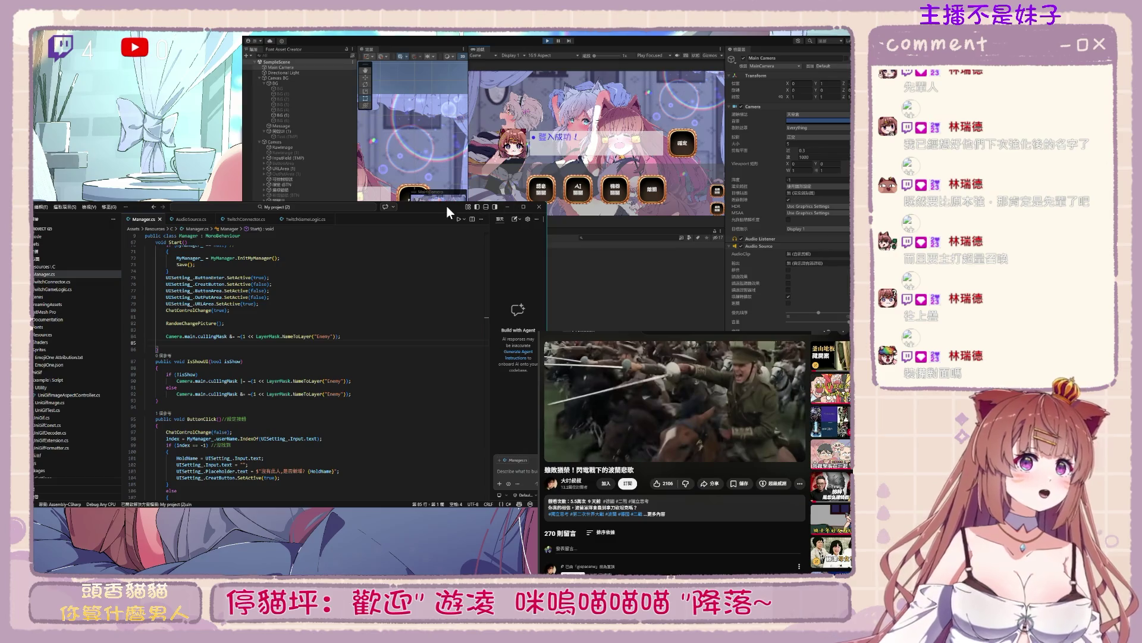
double_click(323, 336)
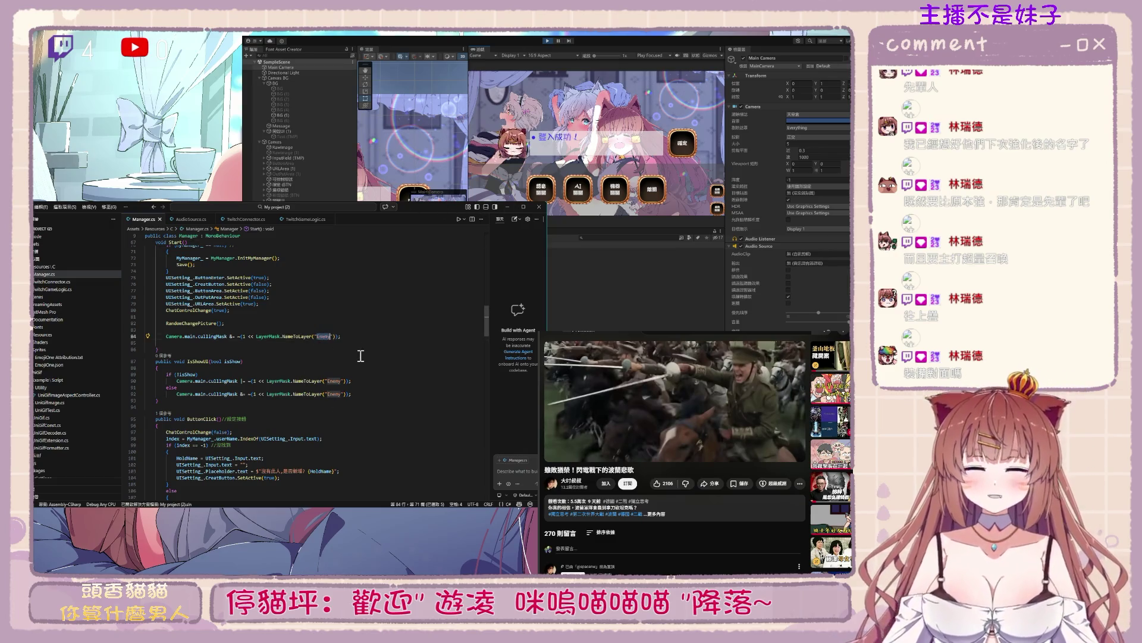
text(UI)
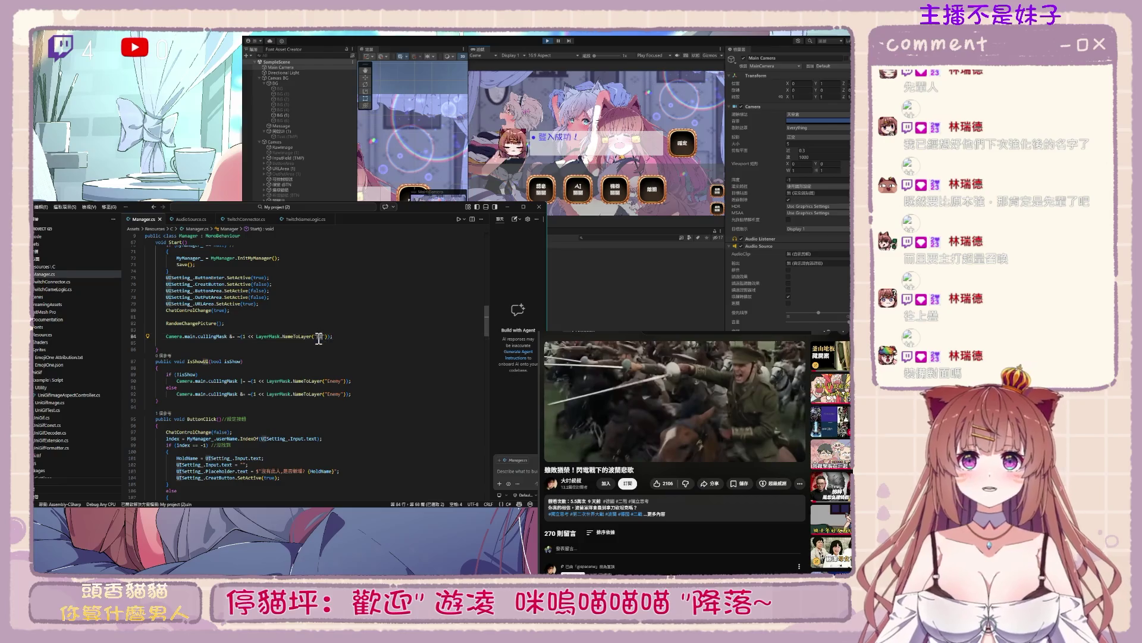
double_click(335, 381)
text(UI)
double_click(335, 394)
text(UI)
click(250, 432)
key(ctrl+s)
click(548, 42)
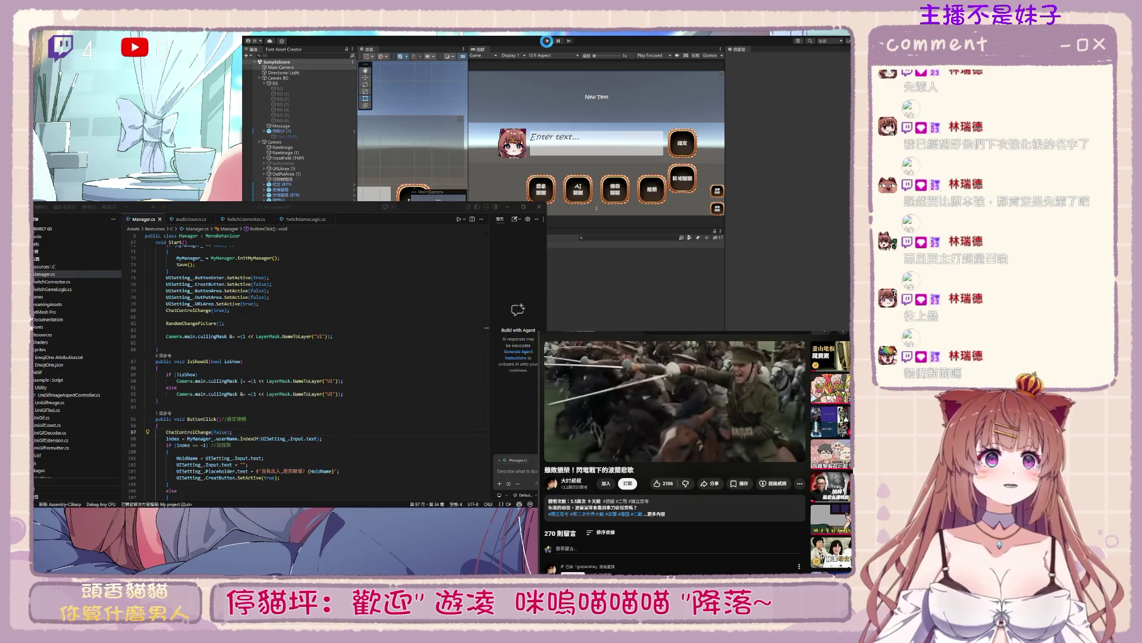
Play the game, hide the chat UI with the small right-side button, then stop
click(547, 41)
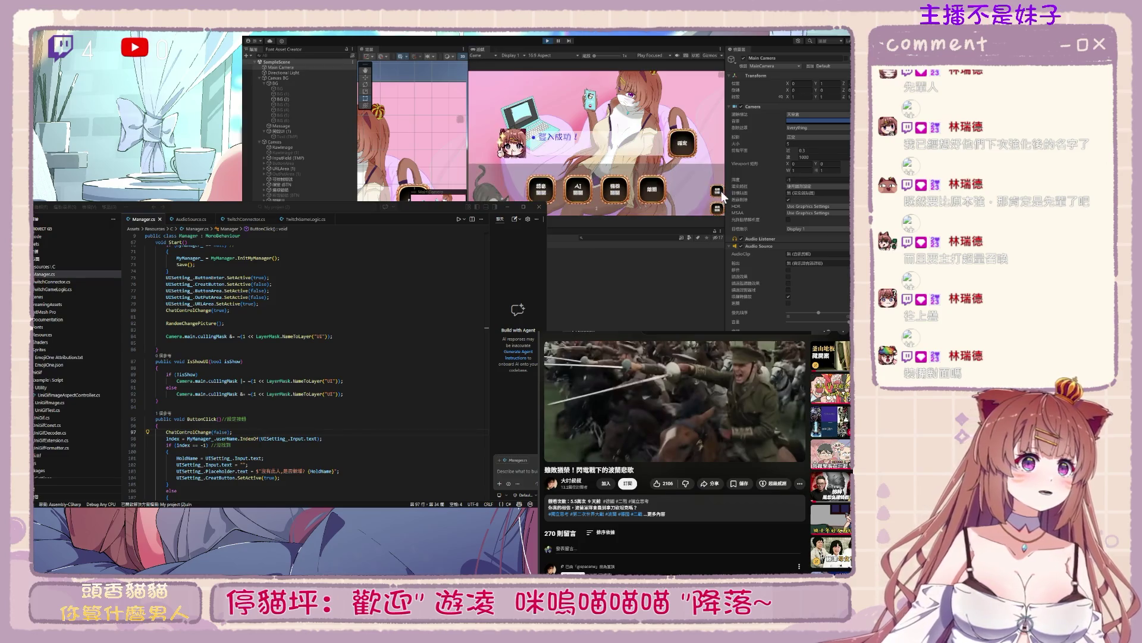
click(719, 191)
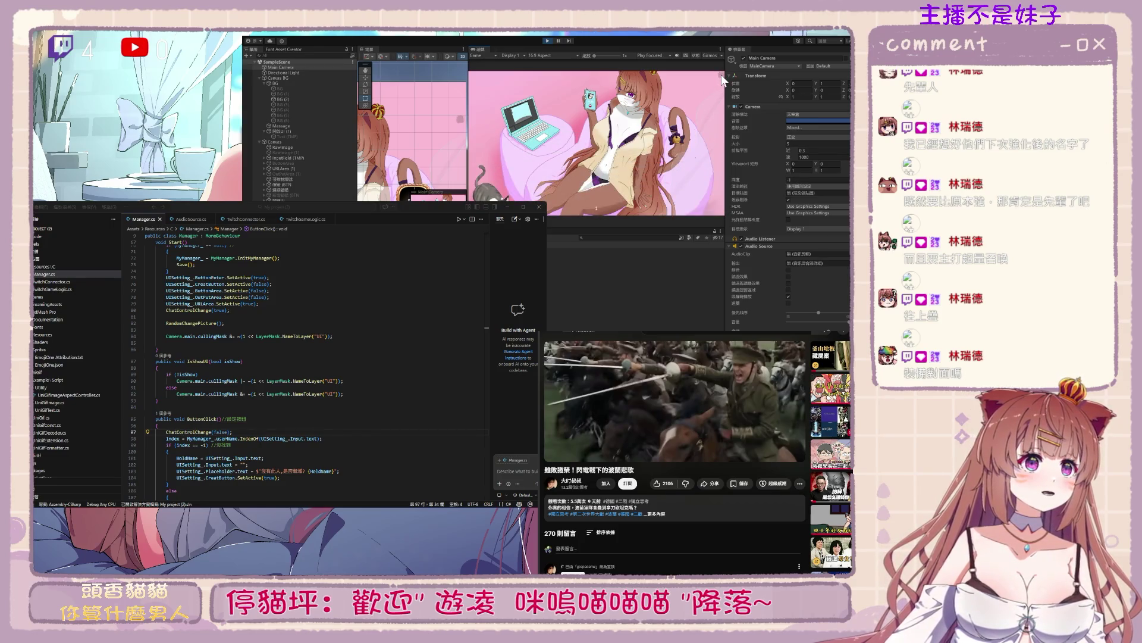
click(547, 41)
Review the isShow condition in IsShowUI, then run the game again in Unity
click(416, 207)
click(176, 374)
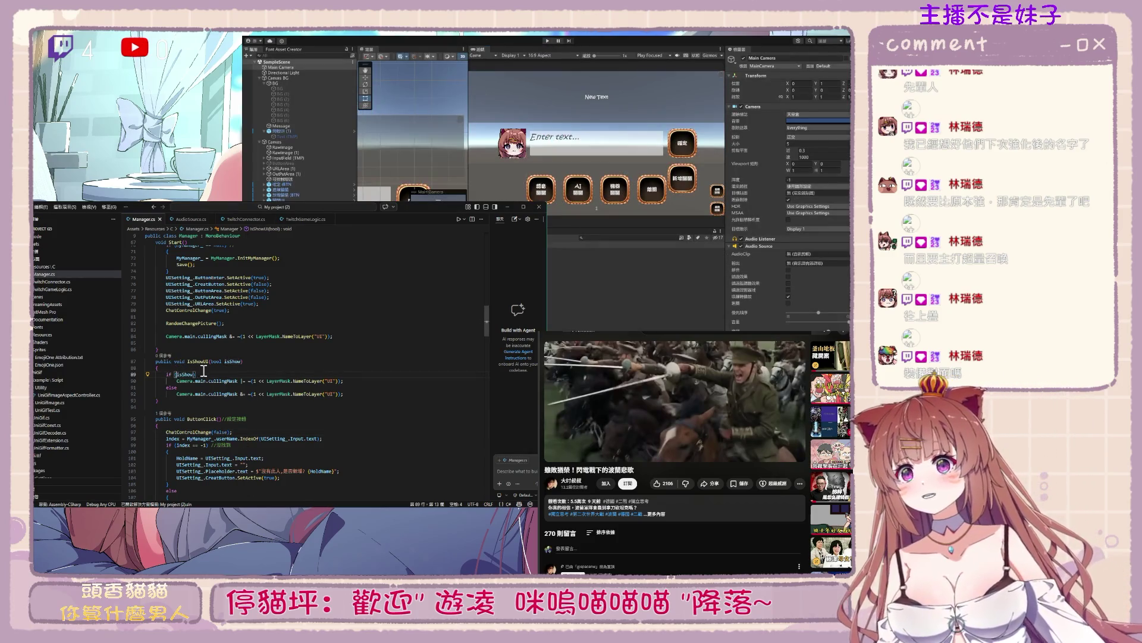
click(589, 65)
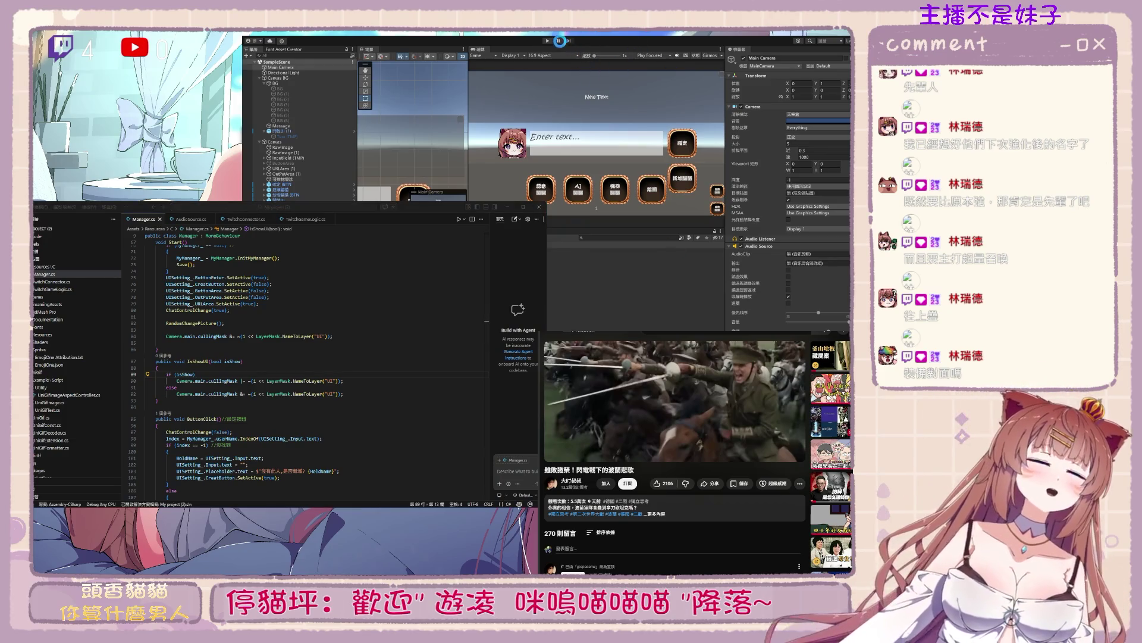
click(548, 41)
click(547, 42)
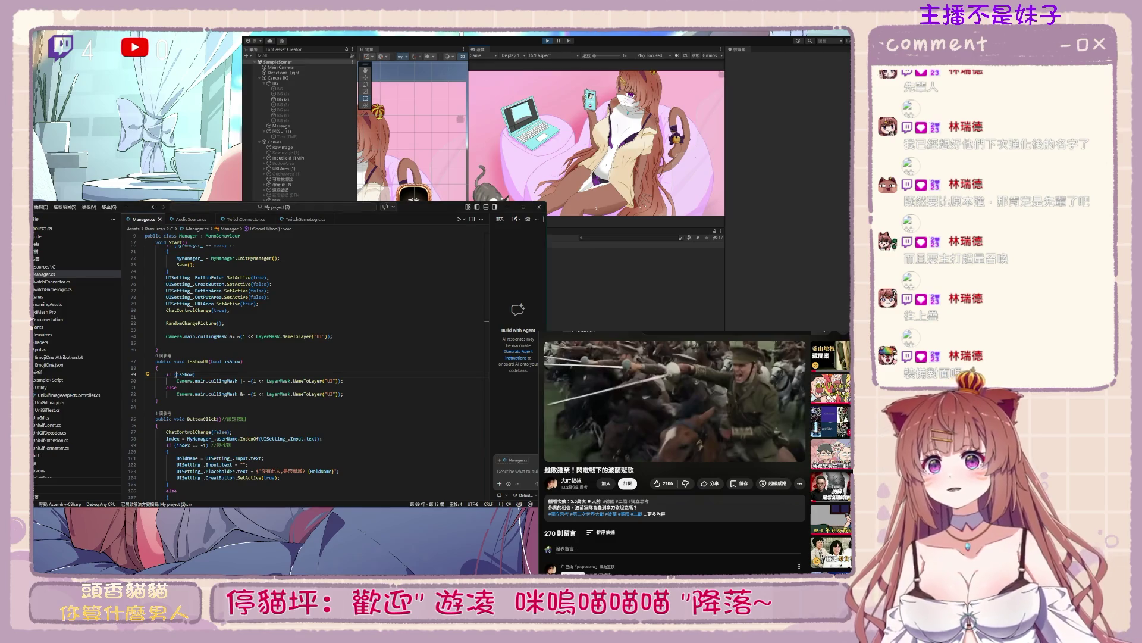
click(345, 381)
key(Down)
key(Home)
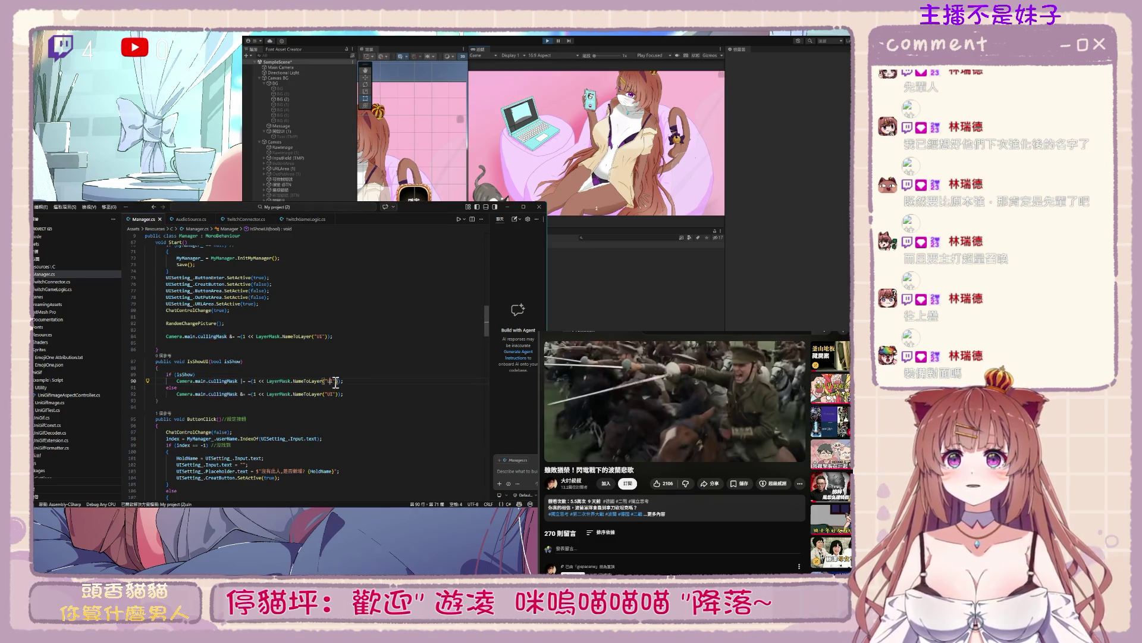
key(Up)
key(End)
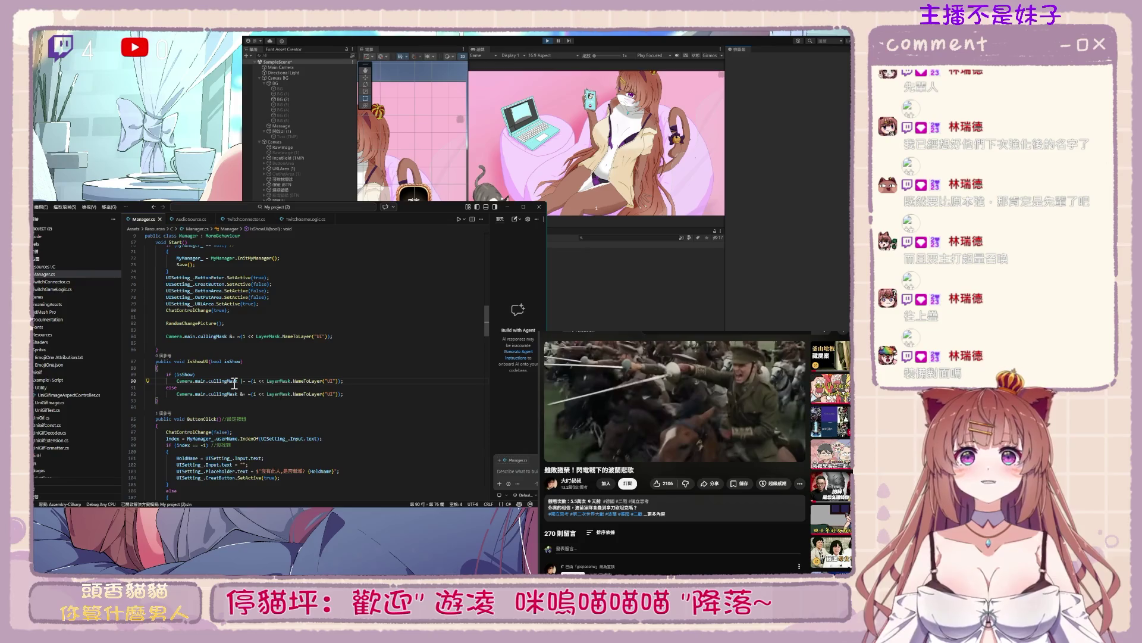
drag(194, 374, 391, 383)
Return to the Unity editor and view the Canvas's Manager component
click(391, 386)
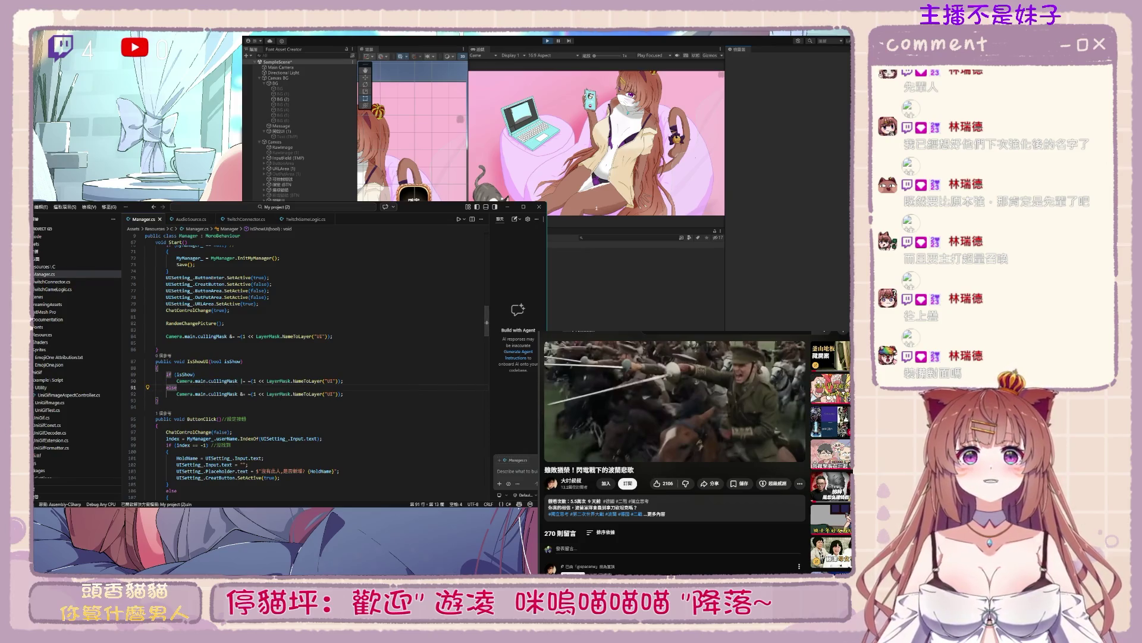
click(279, 131)
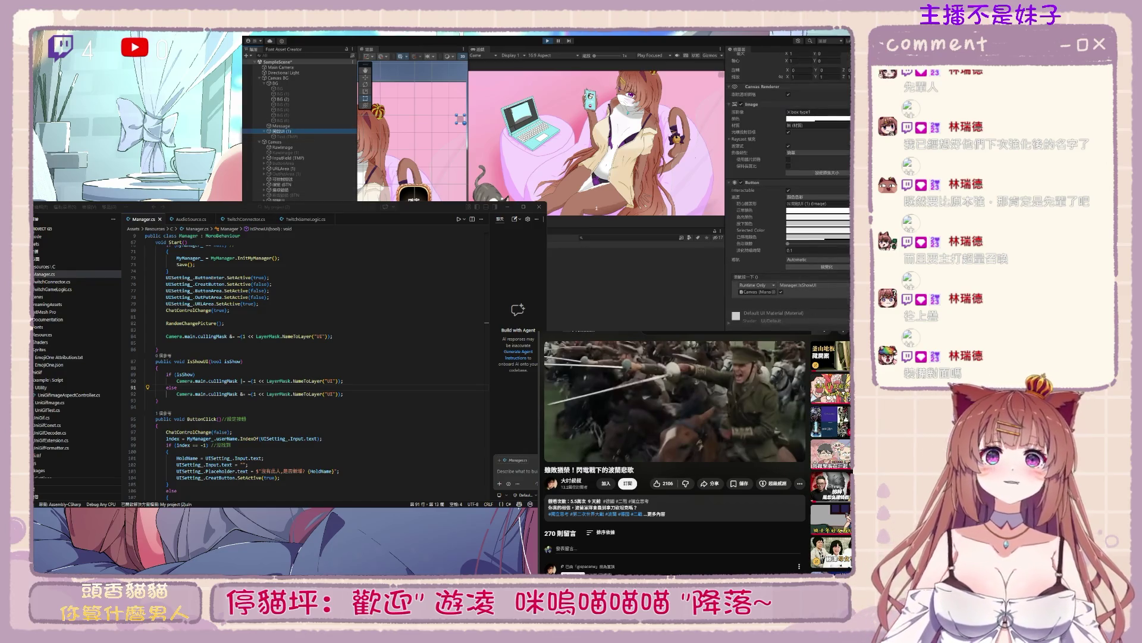
click(487, 323)
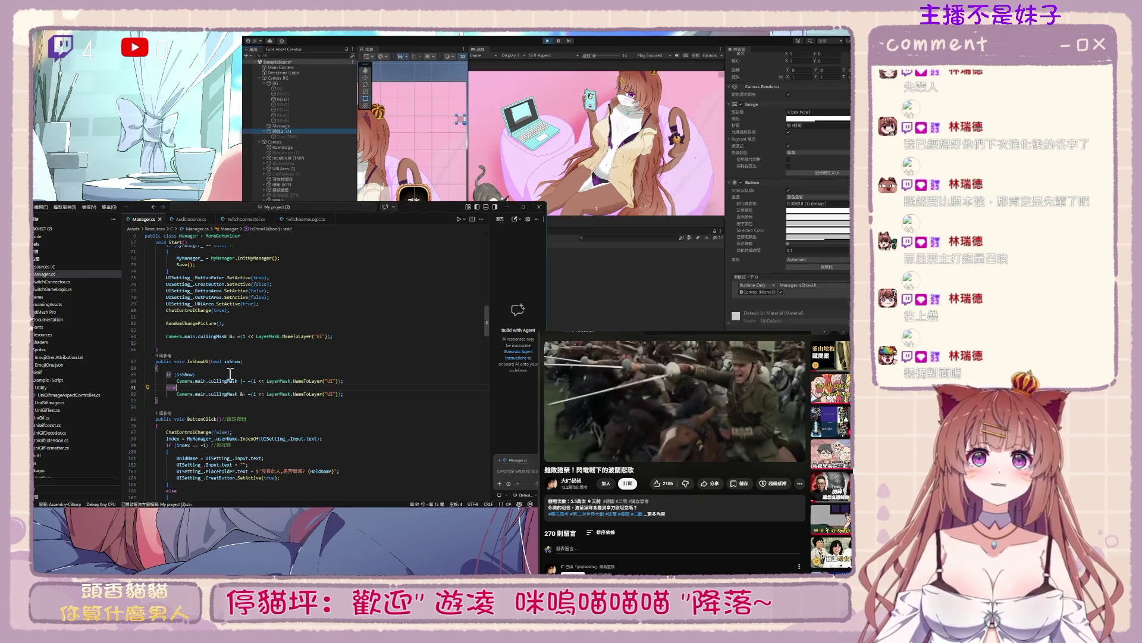
drag(434, 205, 434, 210)
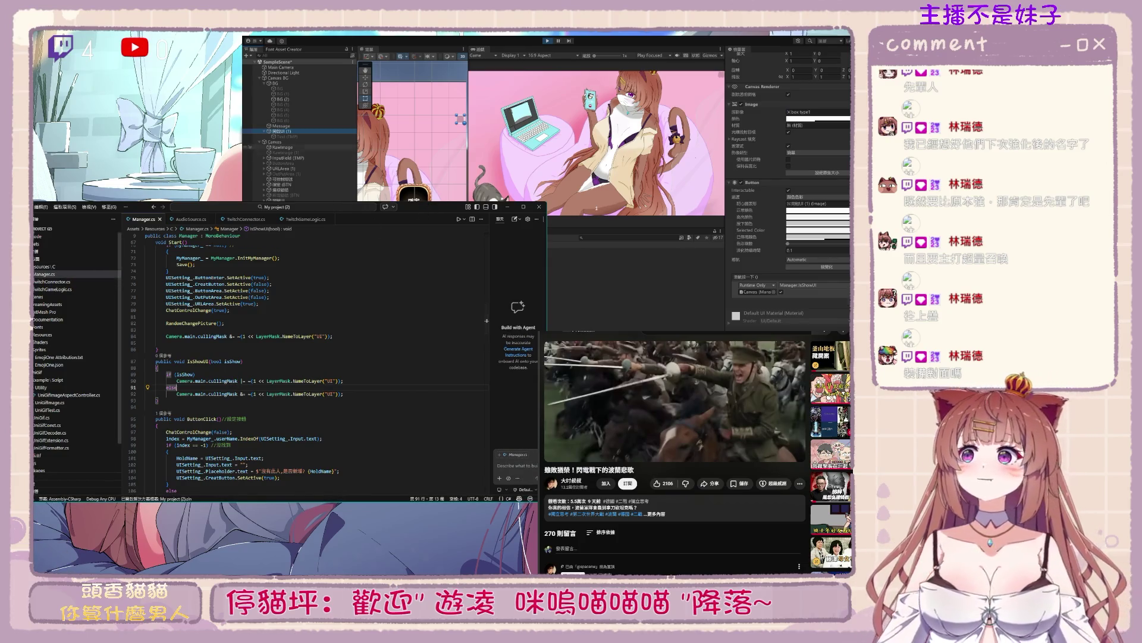
Inspect the BTN, checkmark, 開啟UI and BG objects and the 開啟UI (1) click event
click(283, 195)
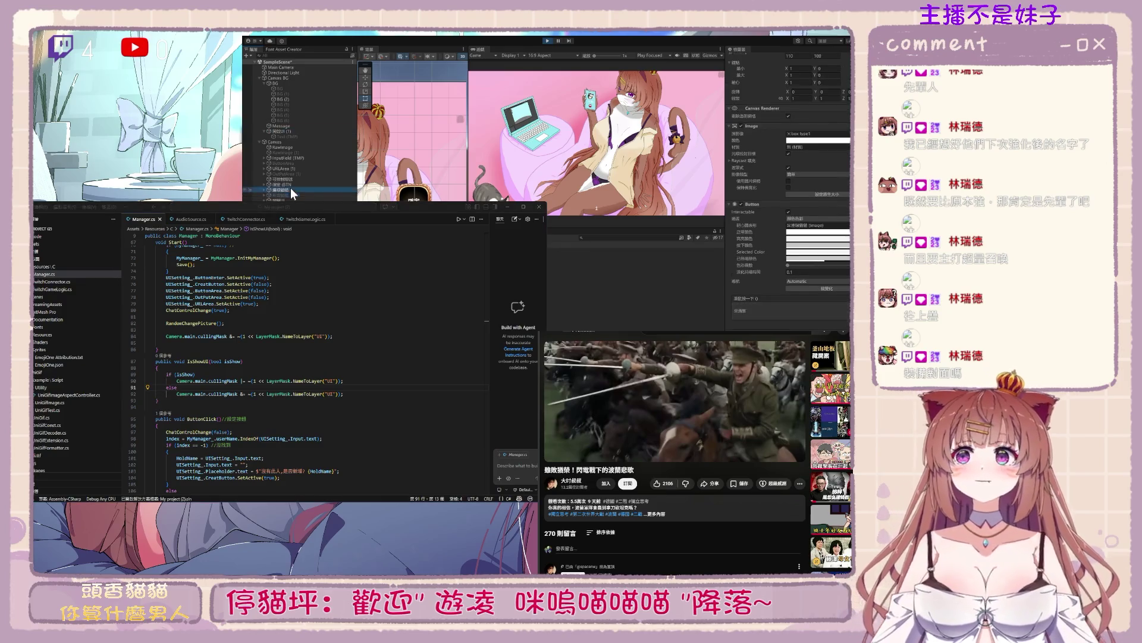
click(293, 183)
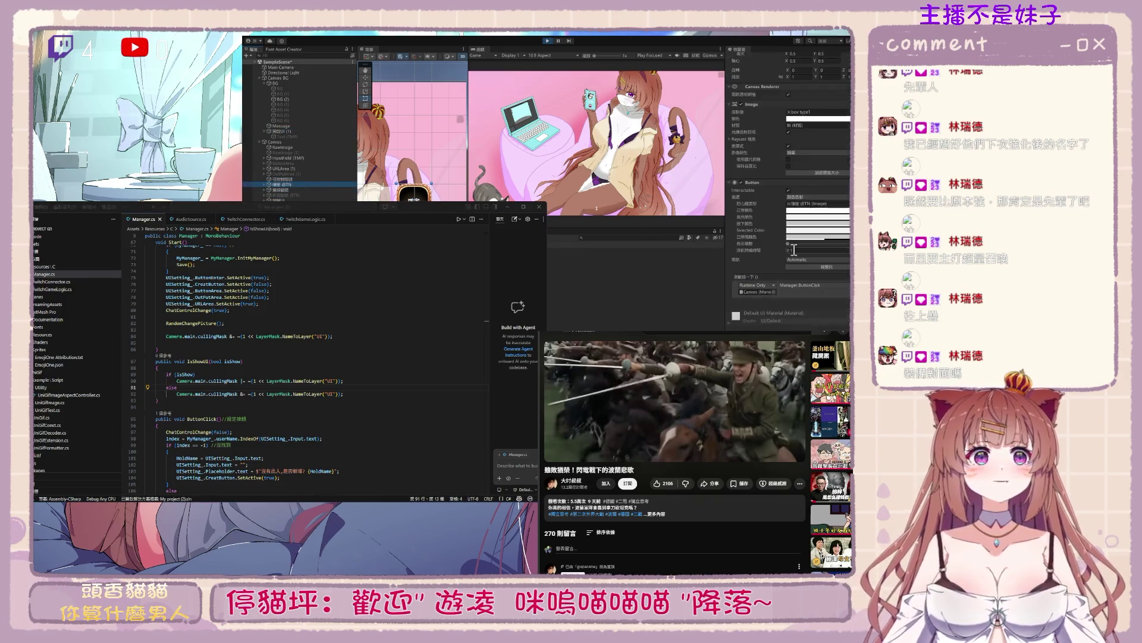
click(302, 179)
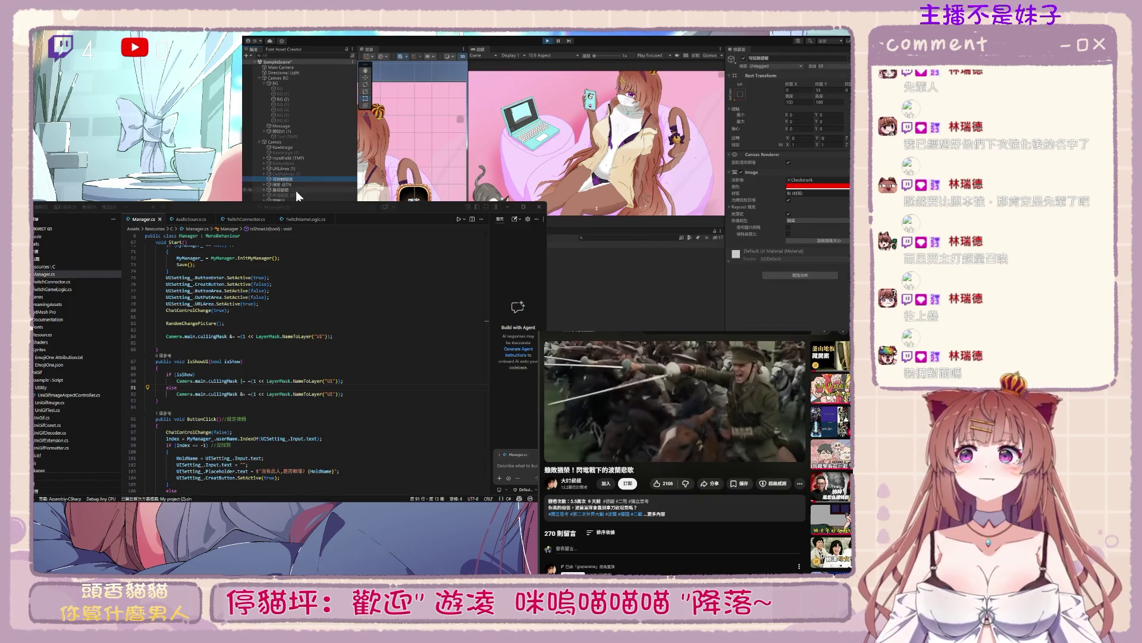
click(295, 194)
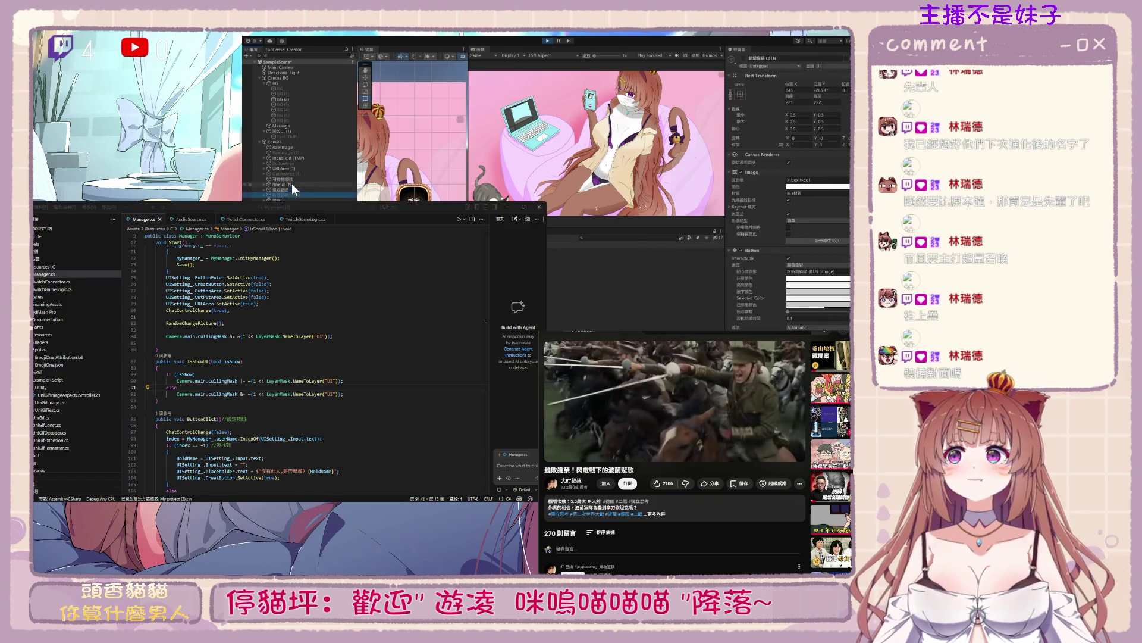
click(287, 200)
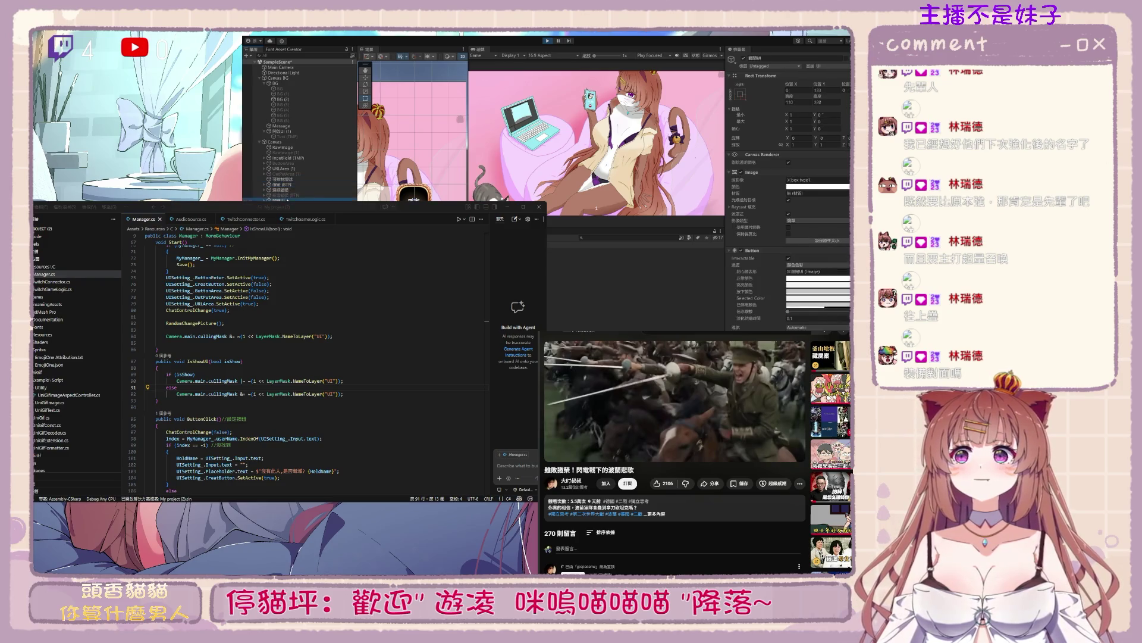
scroll(816, 294, down, 3)
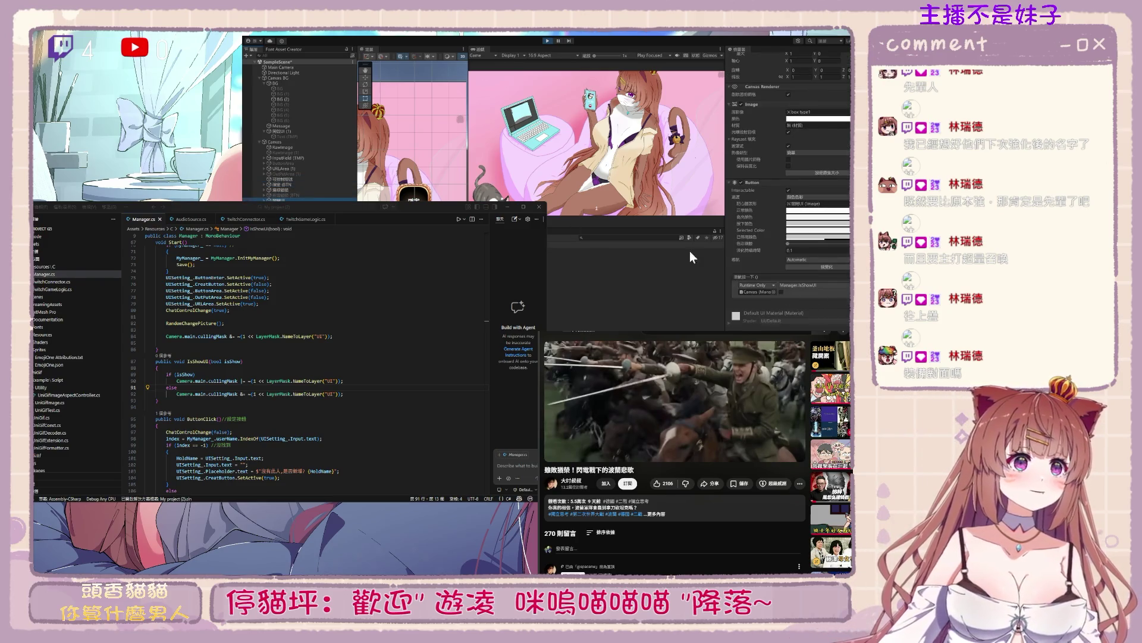
click(296, 83)
click(284, 131)
scroll(819, 310, down, 3)
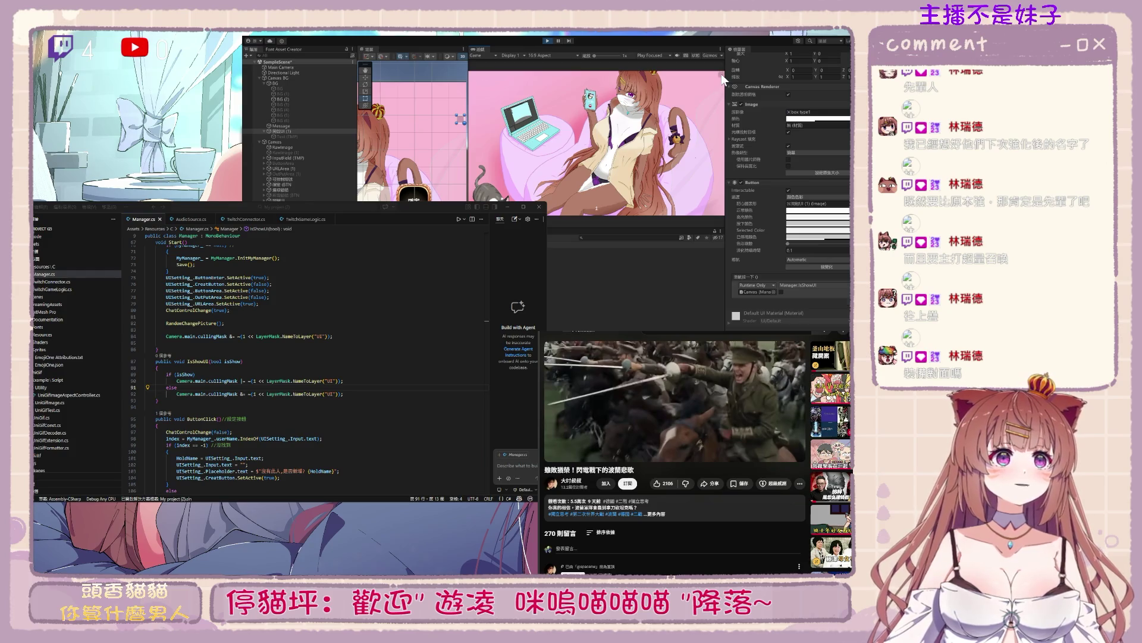
Review the Main Camera, the Canvas BG, and the Canvas object's Manager script
click(280, 68)
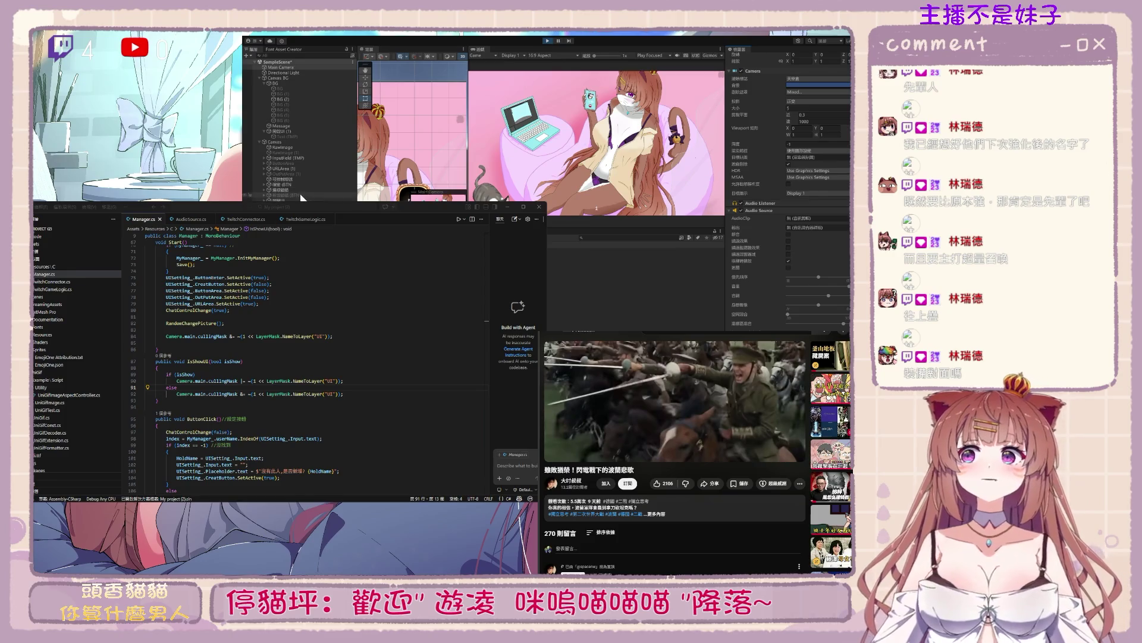
click(280, 78)
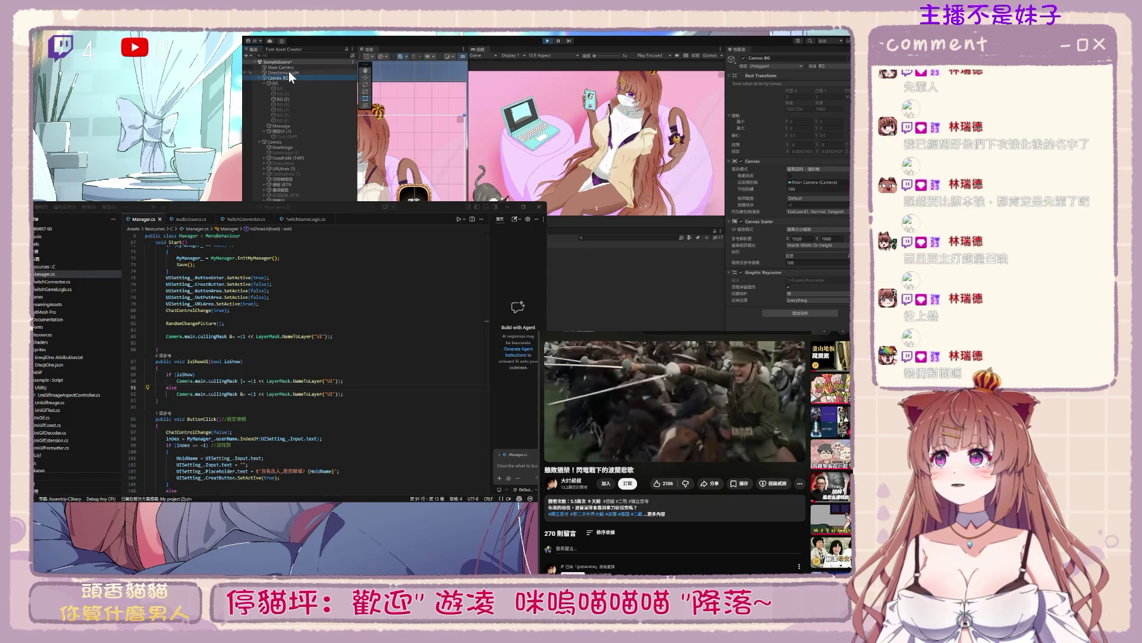
click(285, 141)
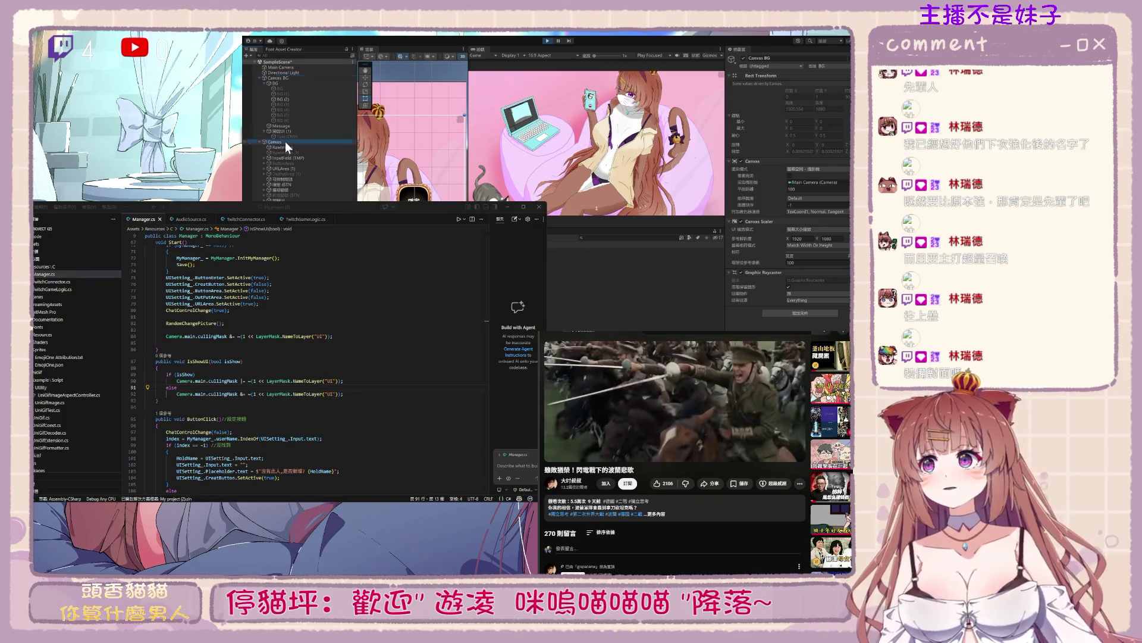
scroll(785, 285, down, 10)
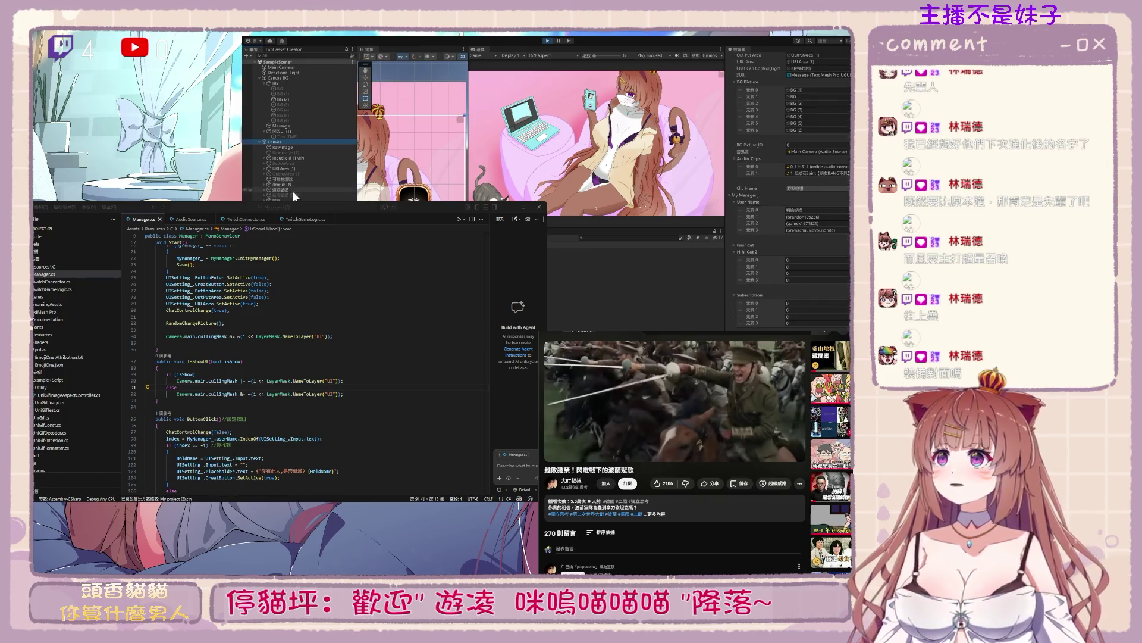
Pan to the UI buttons, confirm a button's OnClick calls Manager.IsShowUI, and select Main Camera
drag(410, 164, 443, 105)
scroll(443, 106, down, 3)
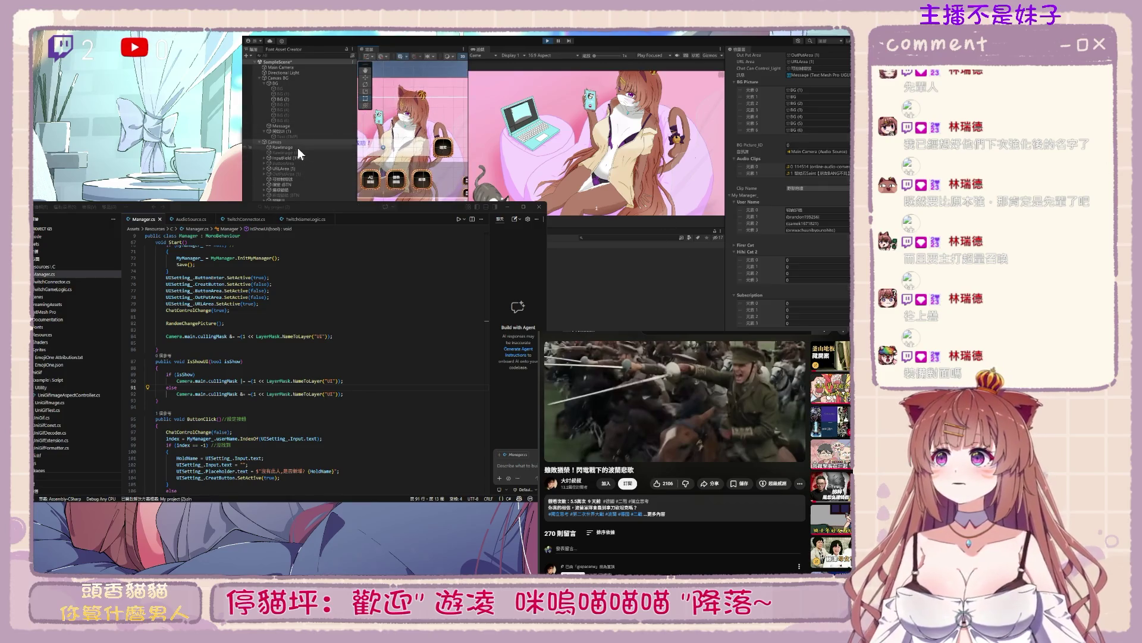
click(280, 199)
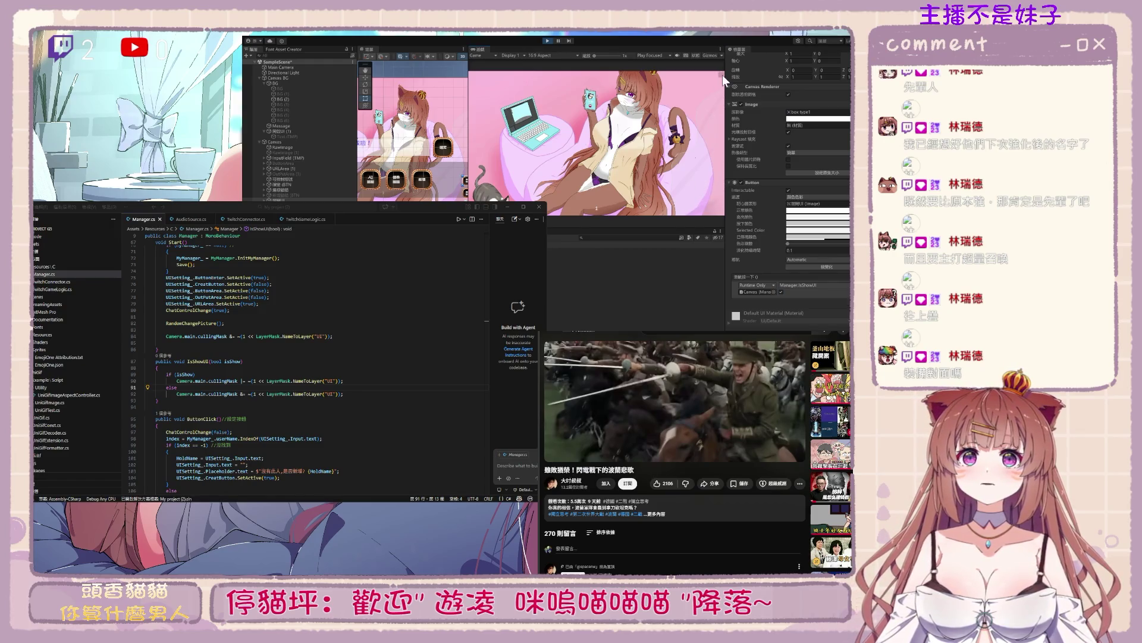
drag(412, 131, 372, 113)
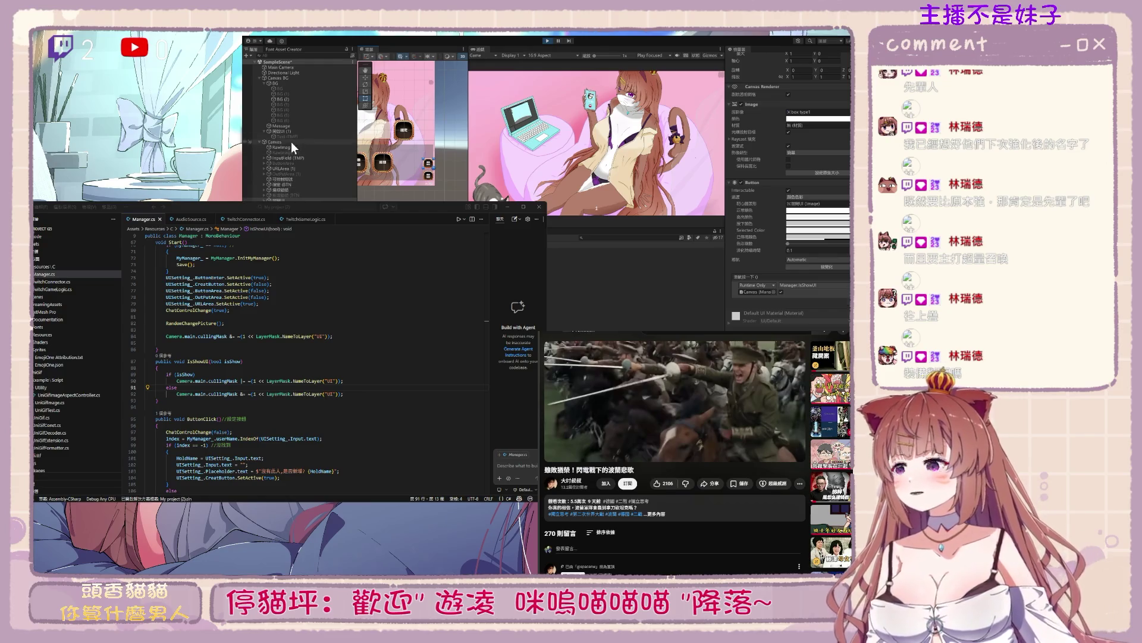
click(284, 67)
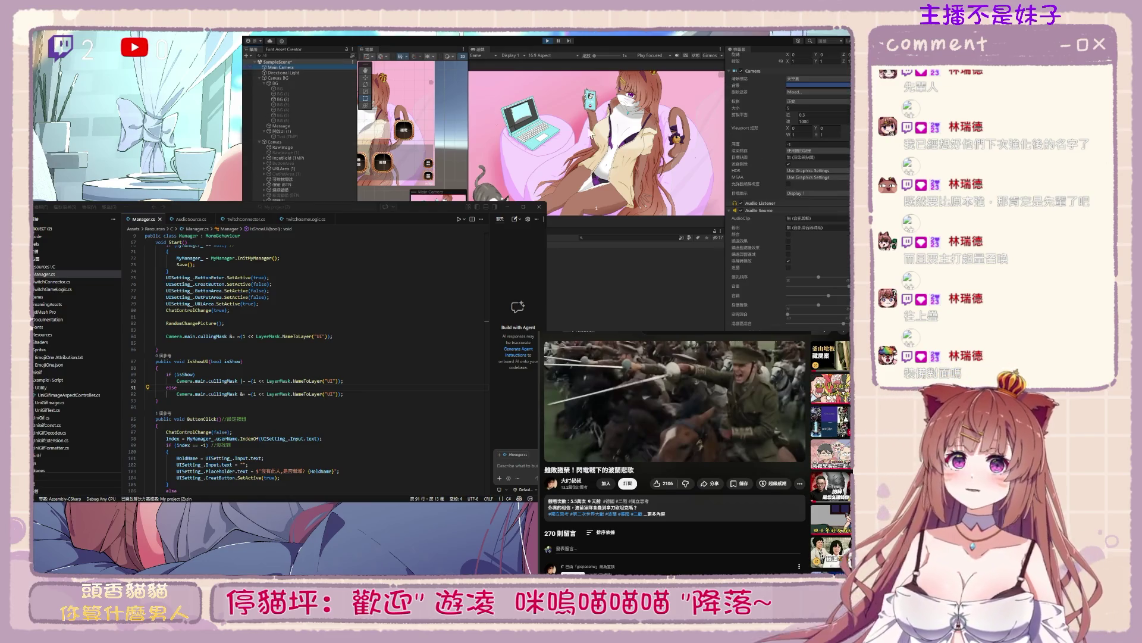
Switch Main Camera's Culling Mask to Everything to reveal the UI, then back to Mixed
click(800, 92)
click(816, 141)
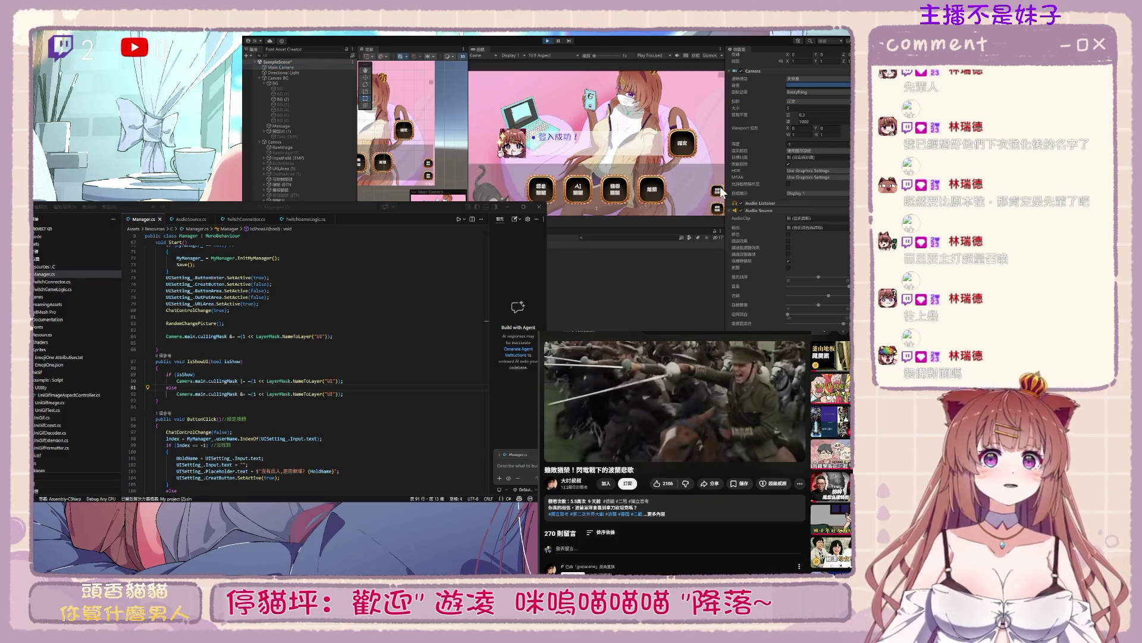
click(717, 193)
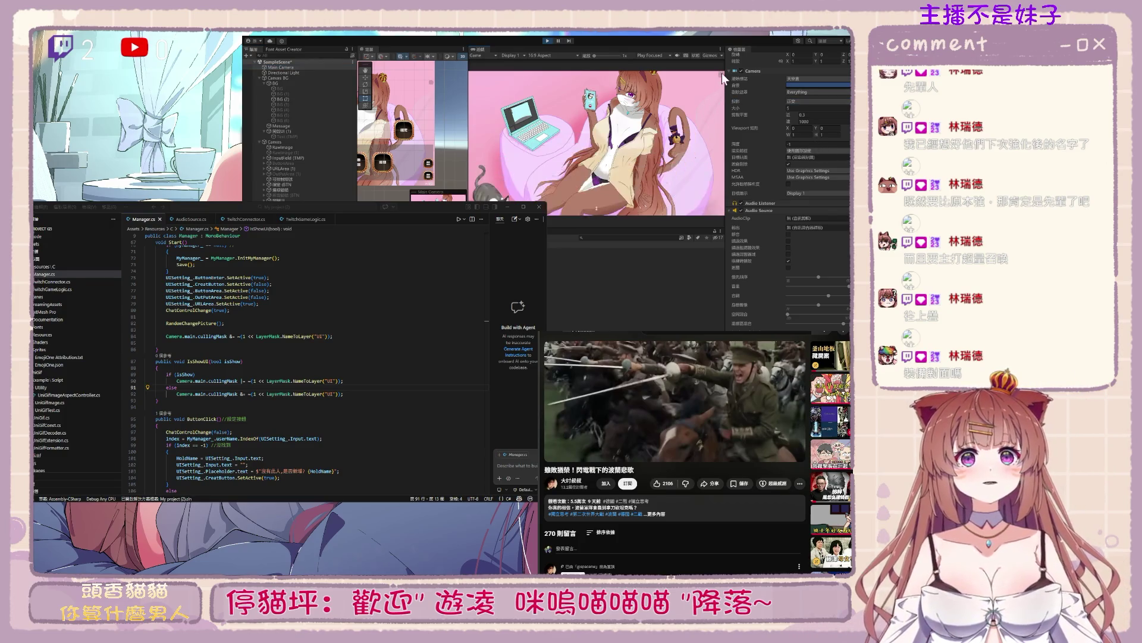
Select Canvas and review the Manager's cullingMask hide and show lines in Visual Studio
click(297, 78)
click(303, 141)
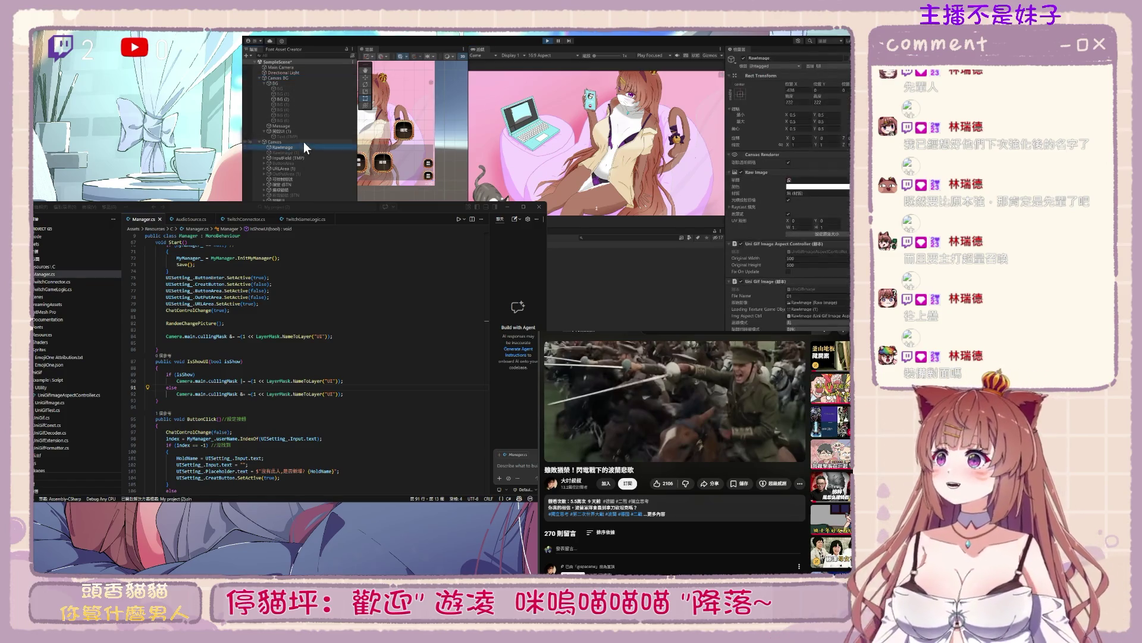
click(486, 320)
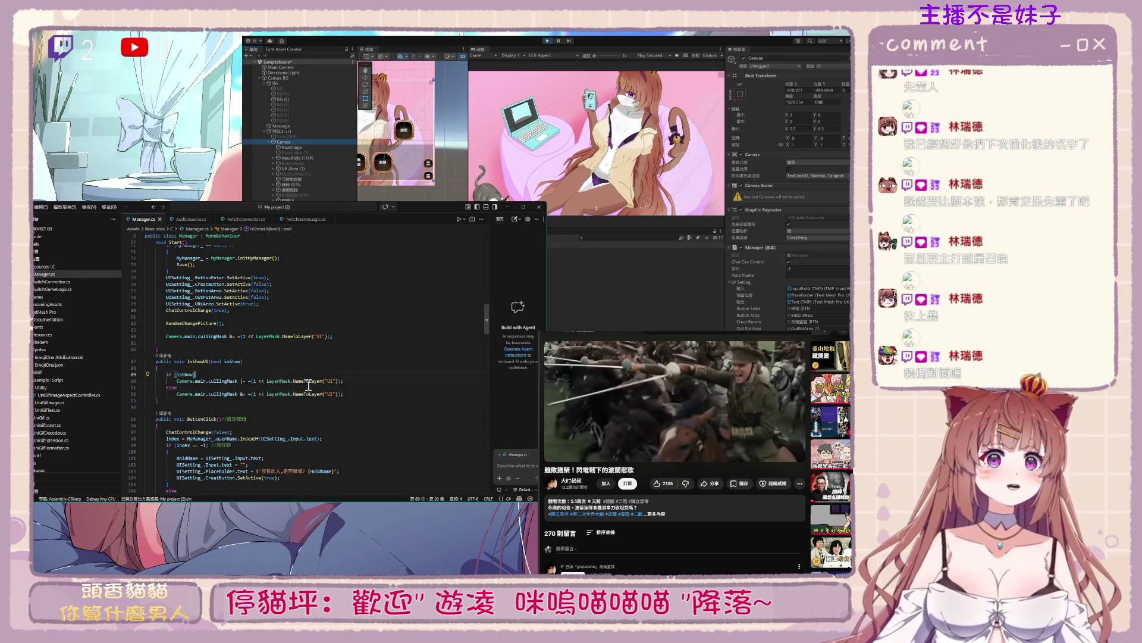
click(317, 431)
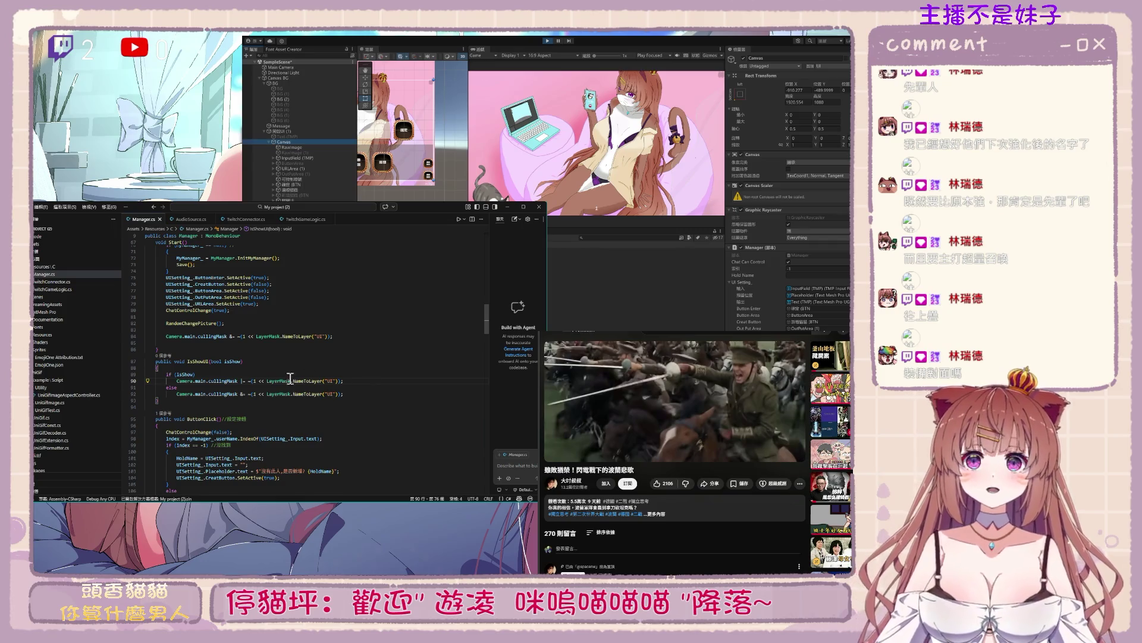
drag(343, 336, 165, 336)
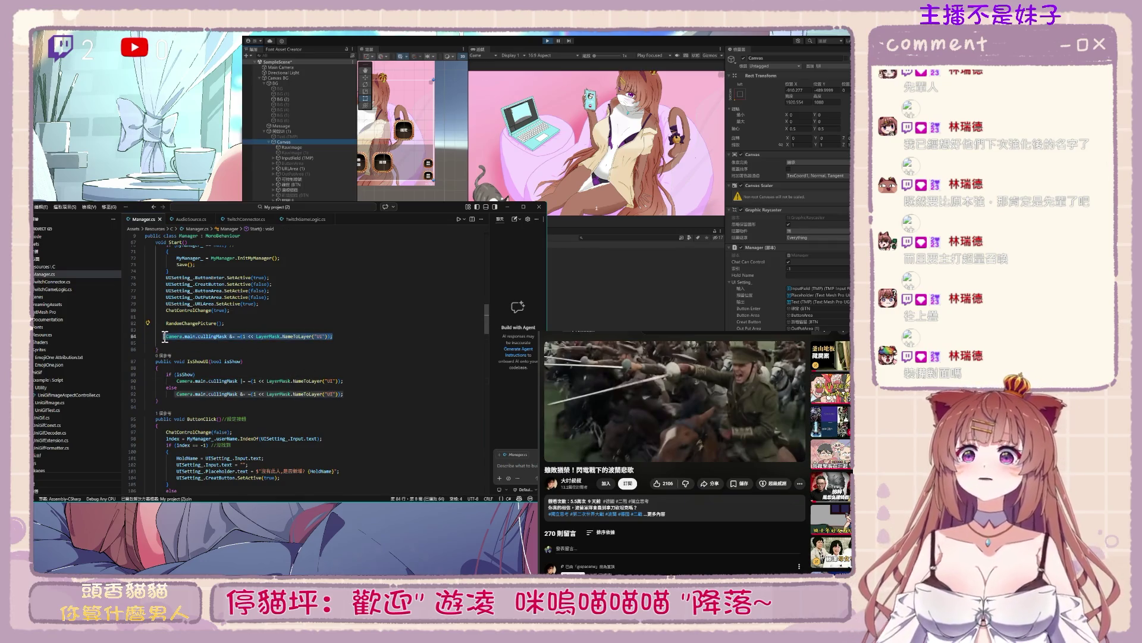
click(215, 374)
click(197, 381)
click(281, 127)
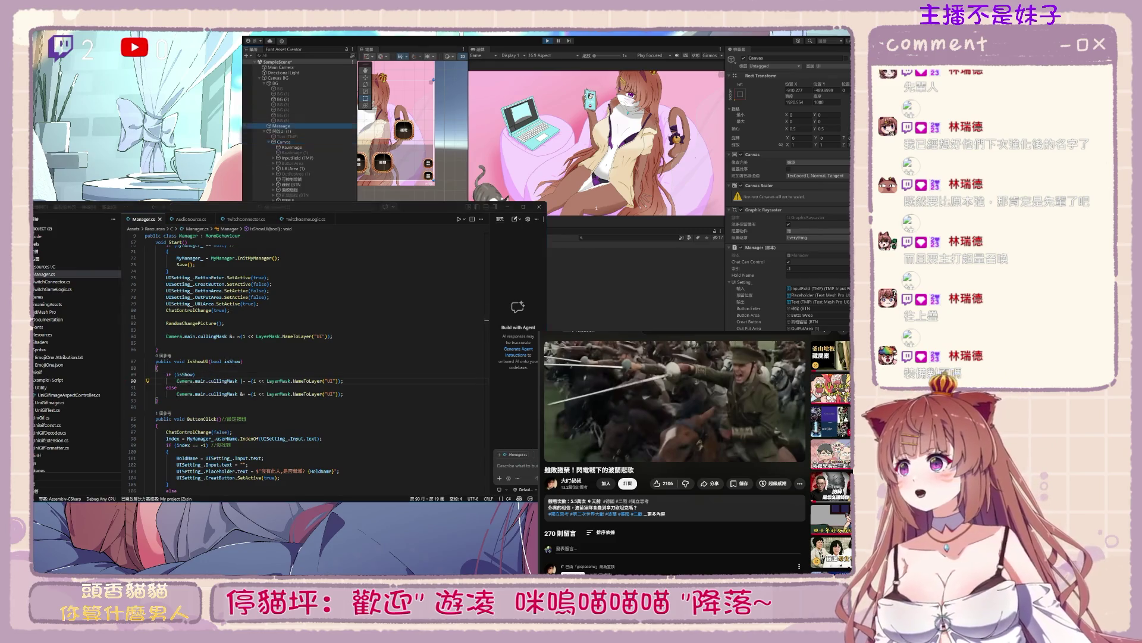
Inspect the 開啟UI (1) button and its Text (TMP) child, then select Canvas
click(281, 131)
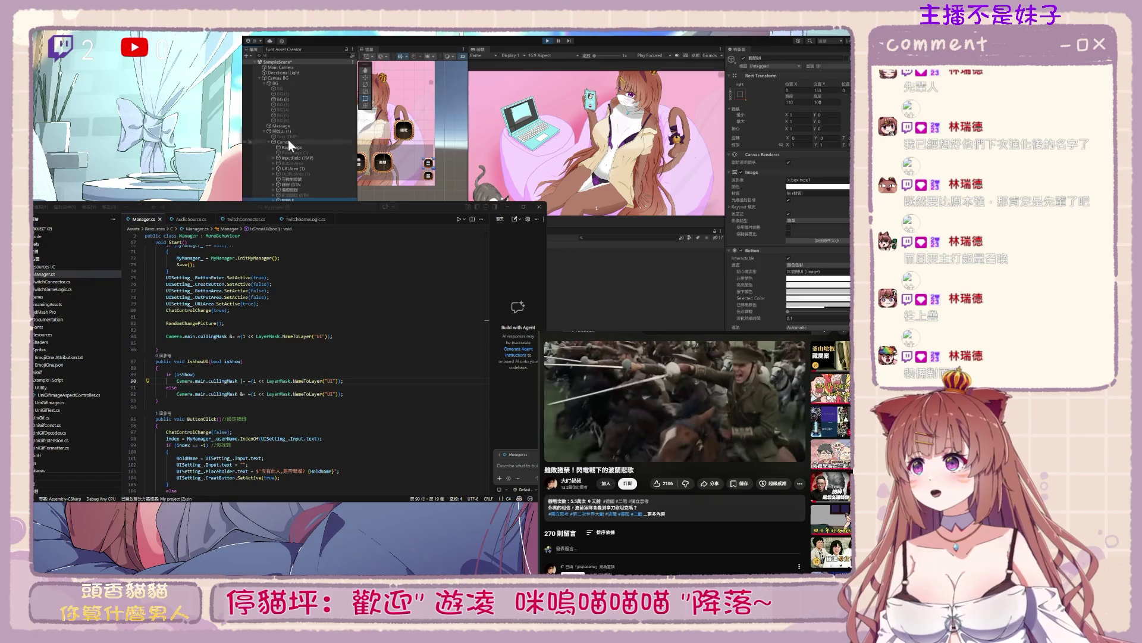
click(285, 136)
click(263, 131)
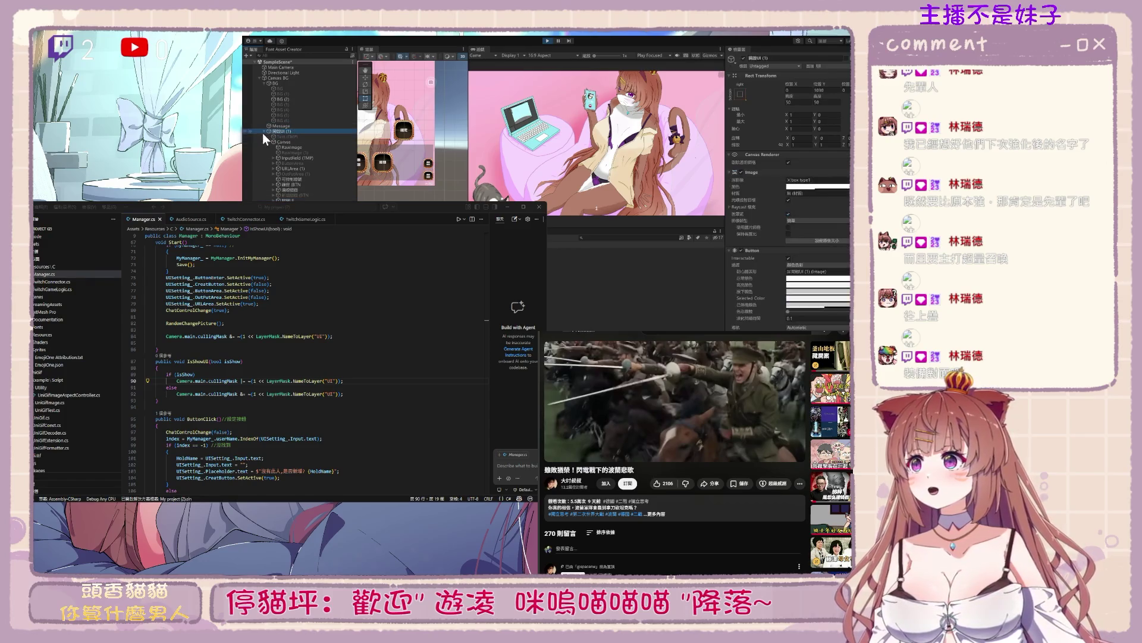
click(263, 133)
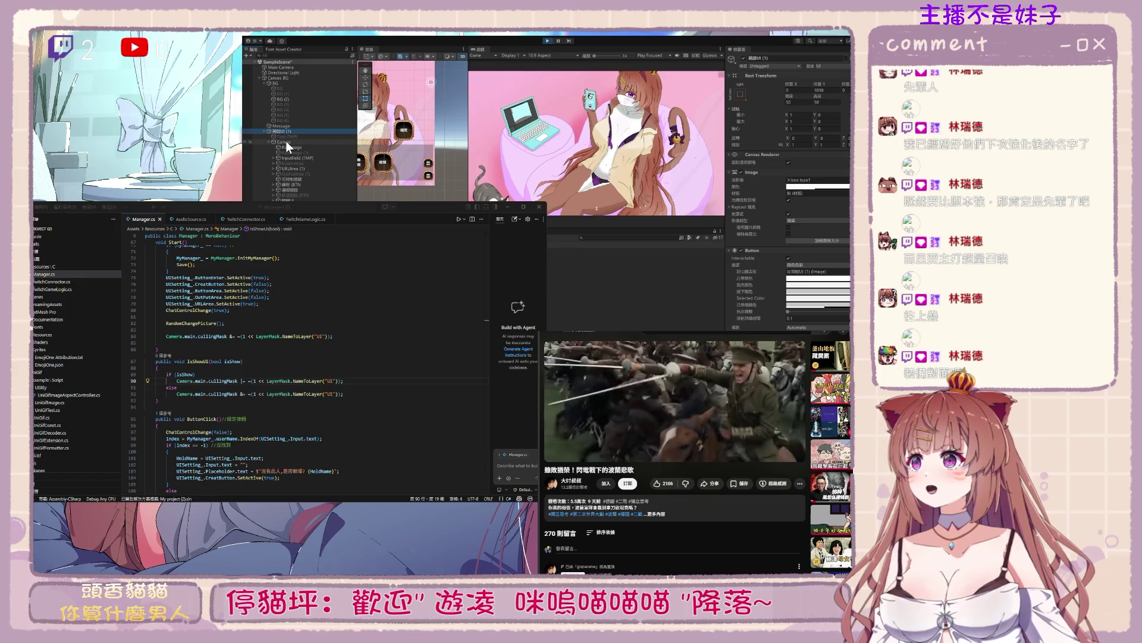
click(286, 141)
Restart the game and inspect the bottom 開啟UI button
click(548, 41)
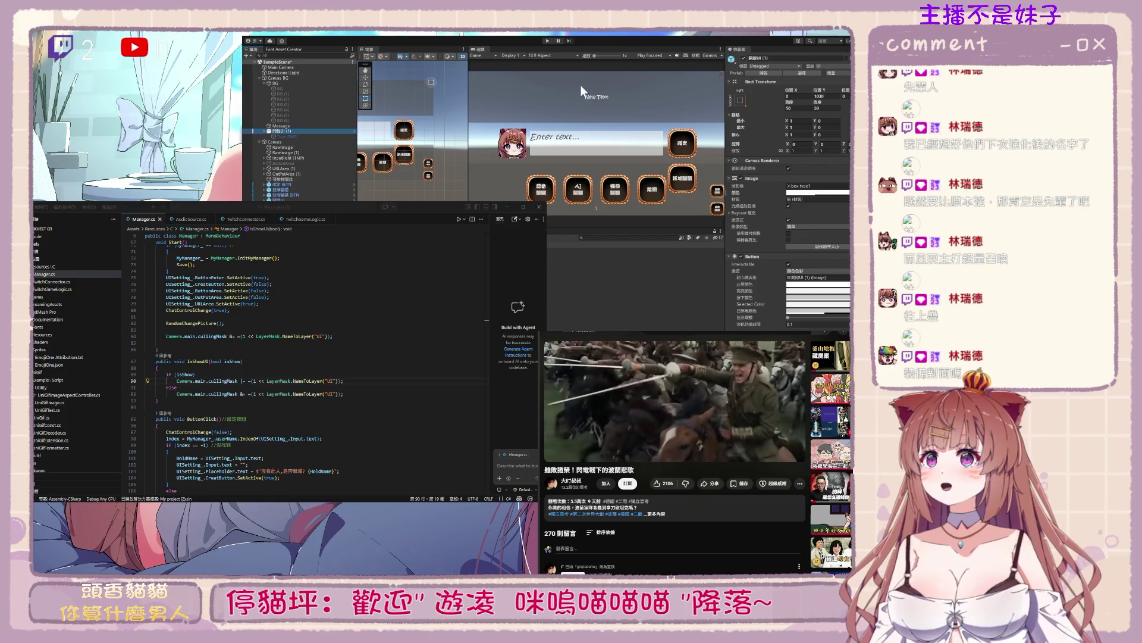
click(547, 41)
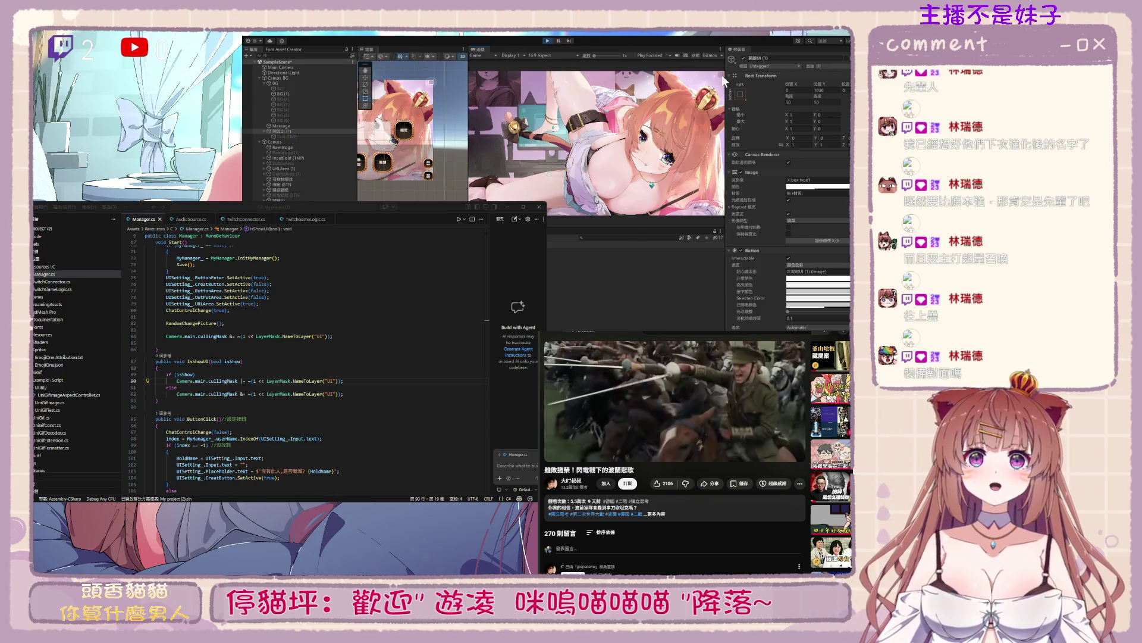
scroll(824, 244, down, 3)
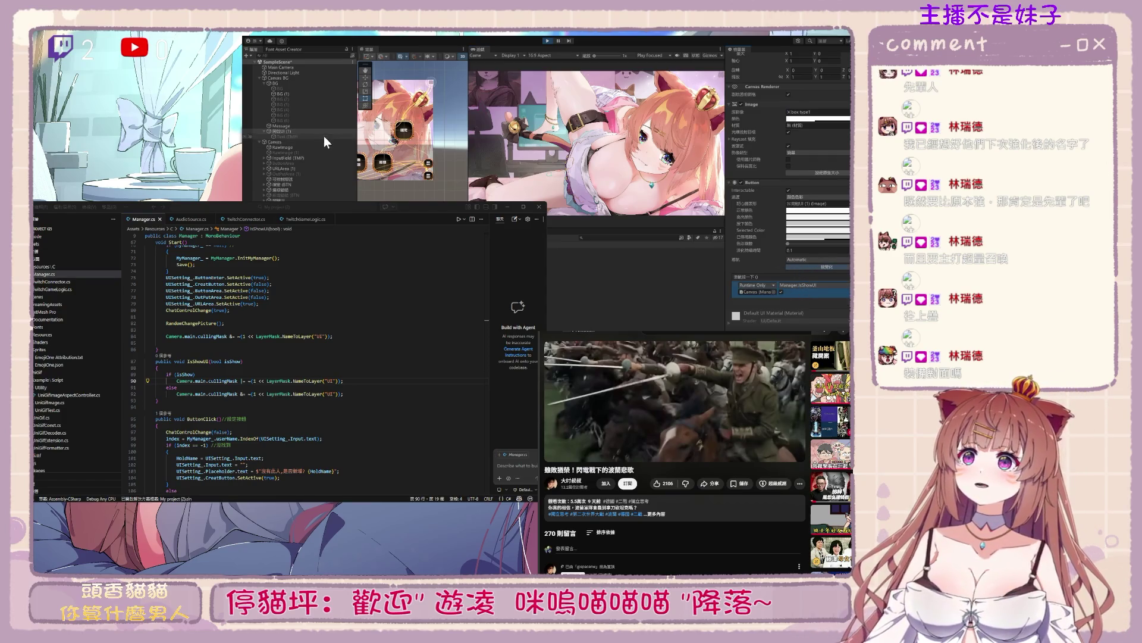
click(428, 163)
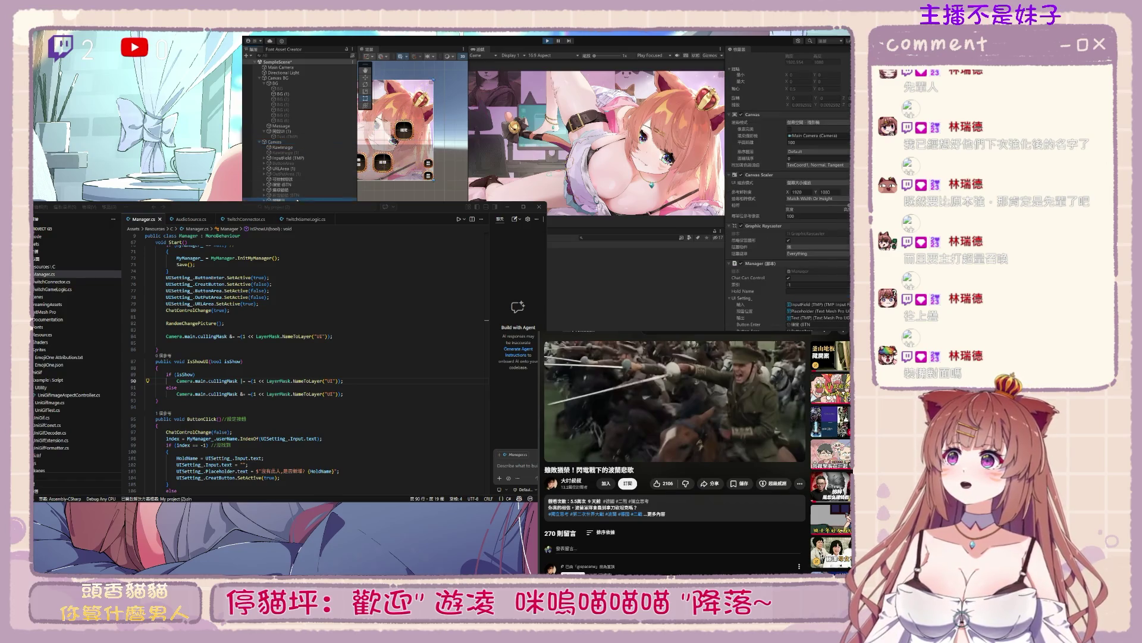
scroll(809, 288, down, 1)
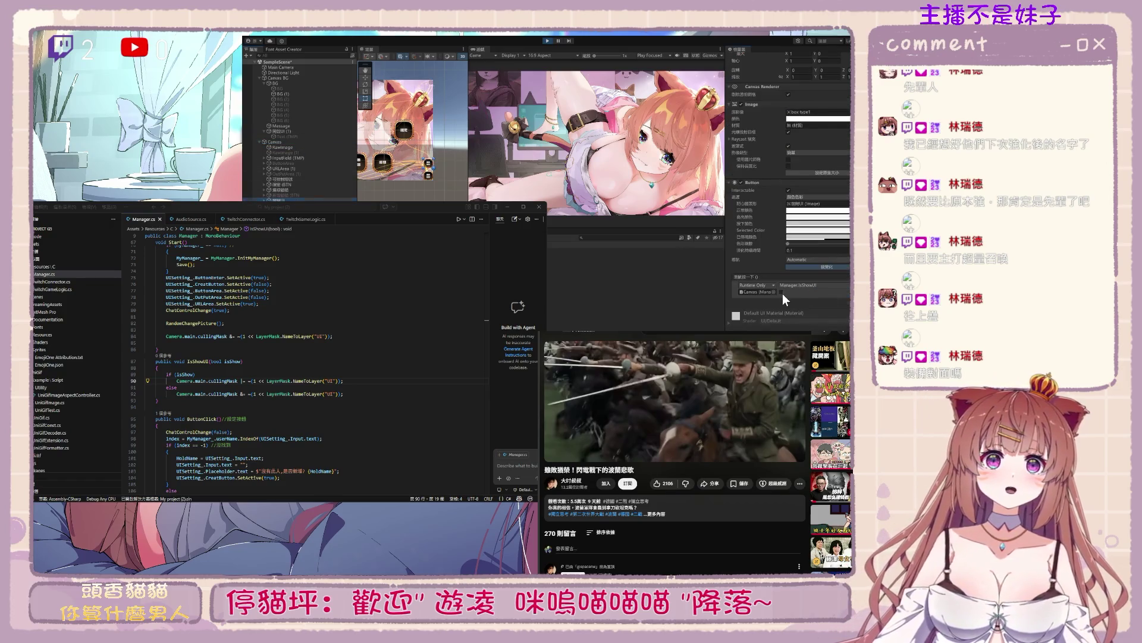
Set Main Camera's Culling Mask to Everything and press 遮蔽UI in-game to hide the UI
click(294, 68)
click(825, 93)
click(821, 128)
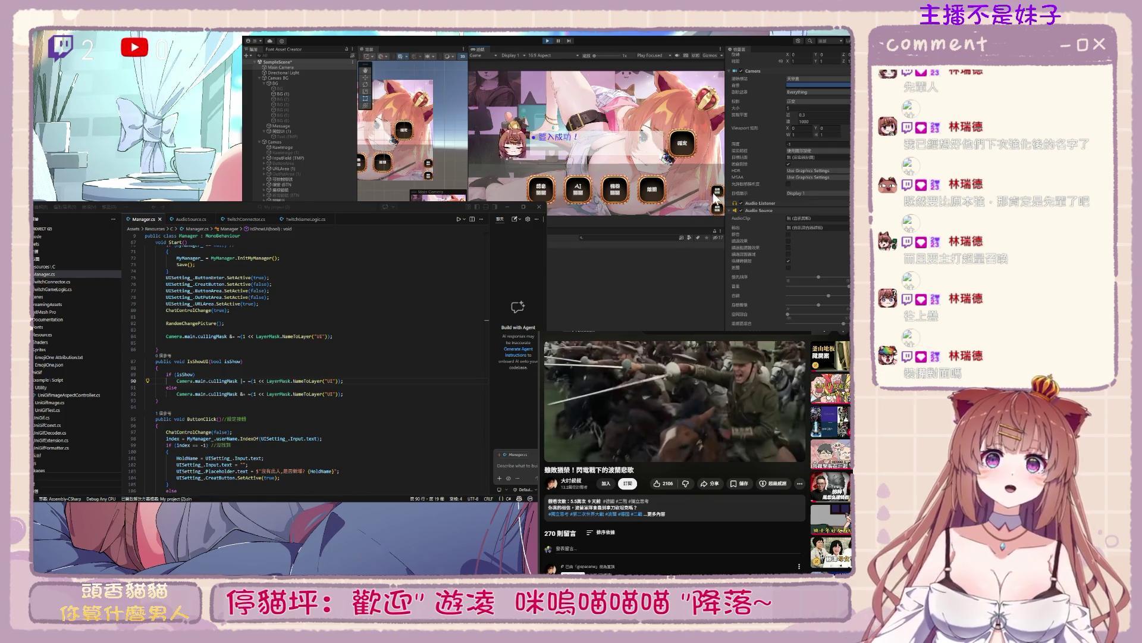
click(293, 195)
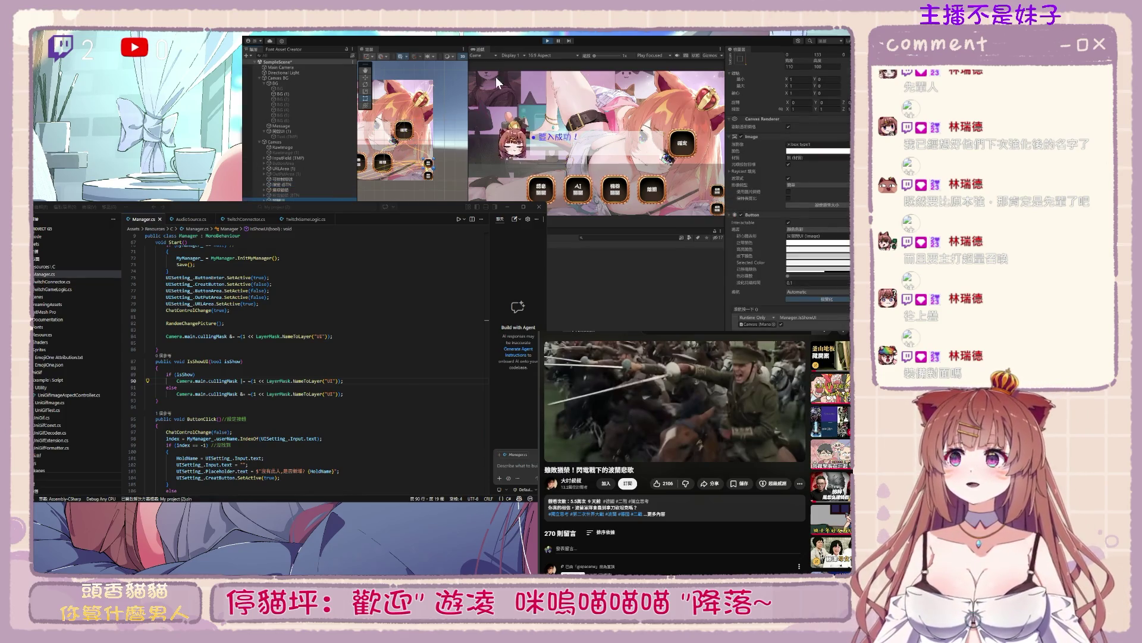
click(286, 131)
scroll(787, 298, down, 2)
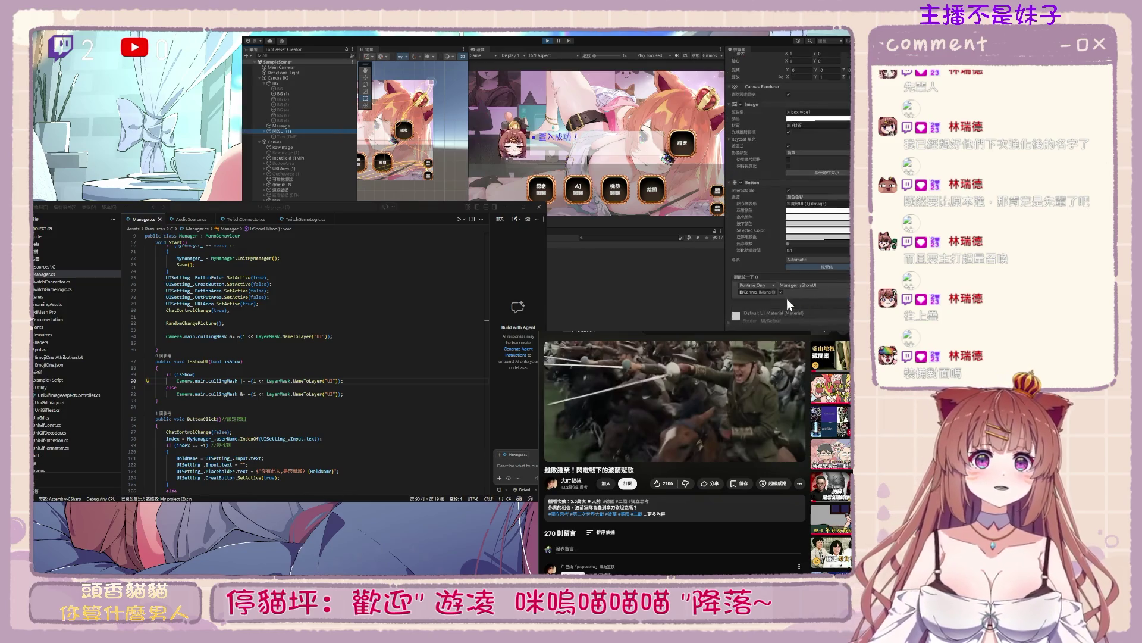
click(723, 79)
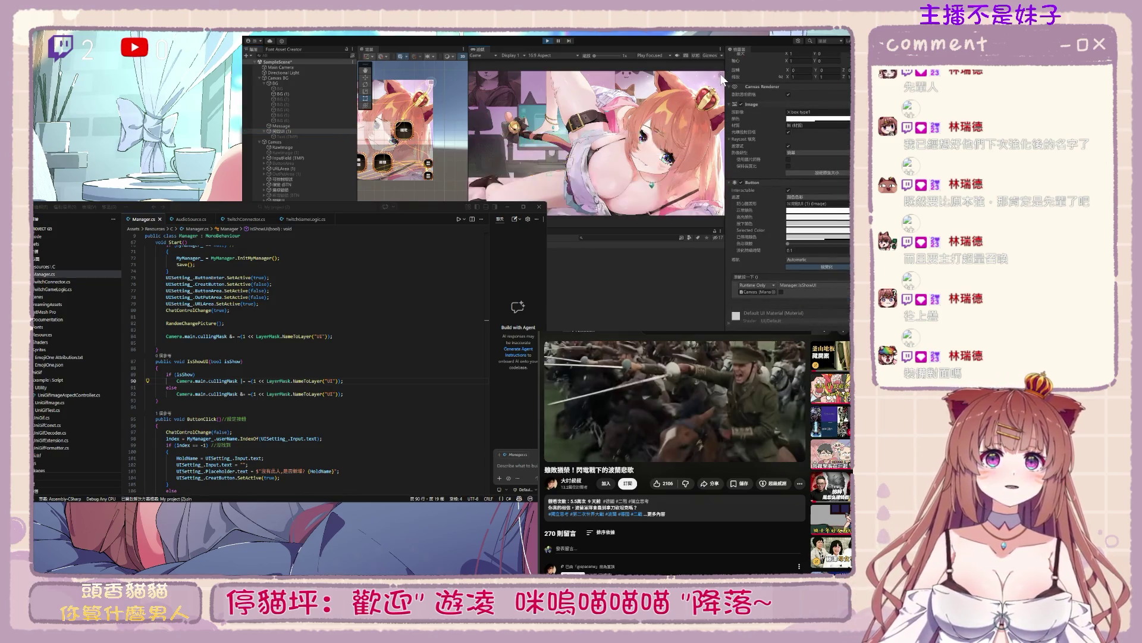
Tick the IsShowUI event's boolean argument and toggle Main Camera's occlusion culling
click(781, 291)
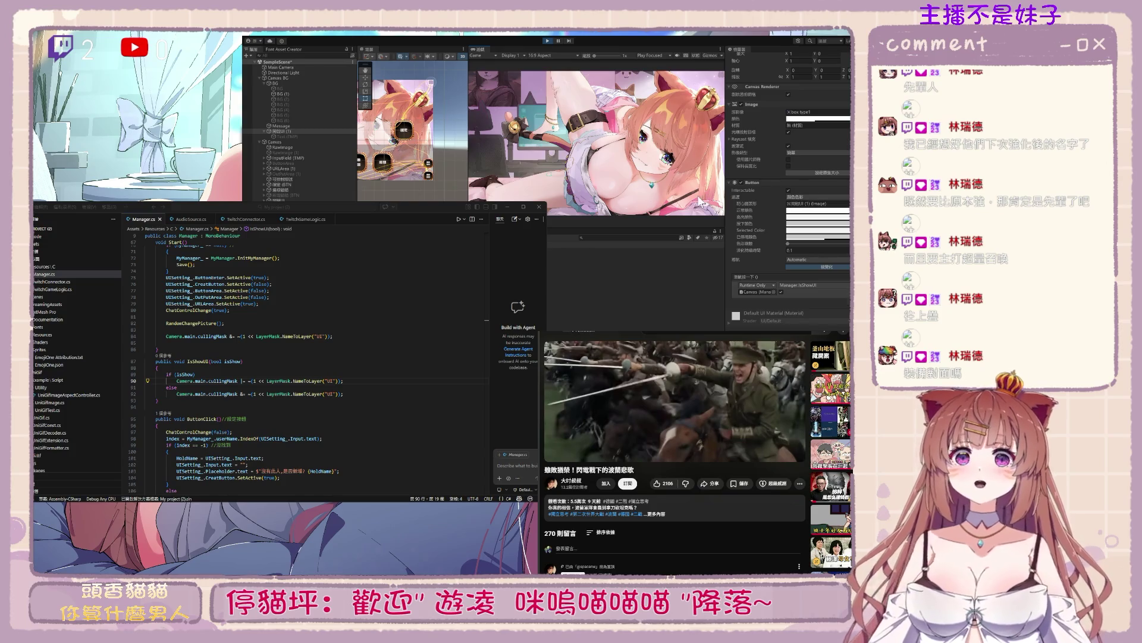
scroll(789, 227, up, 3)
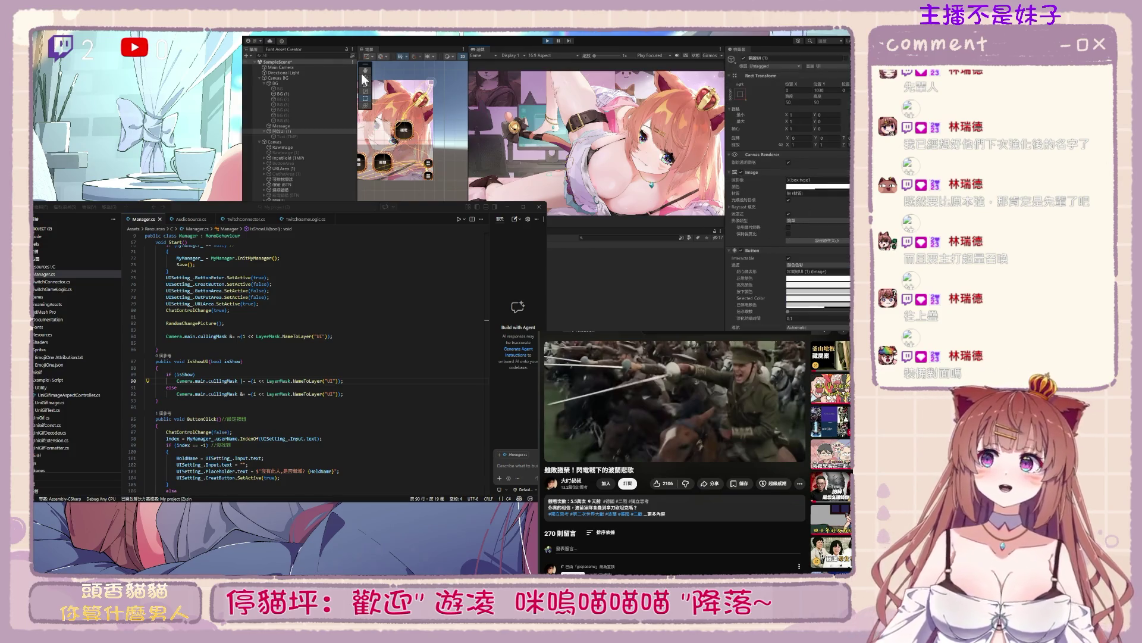
click(280, 67)
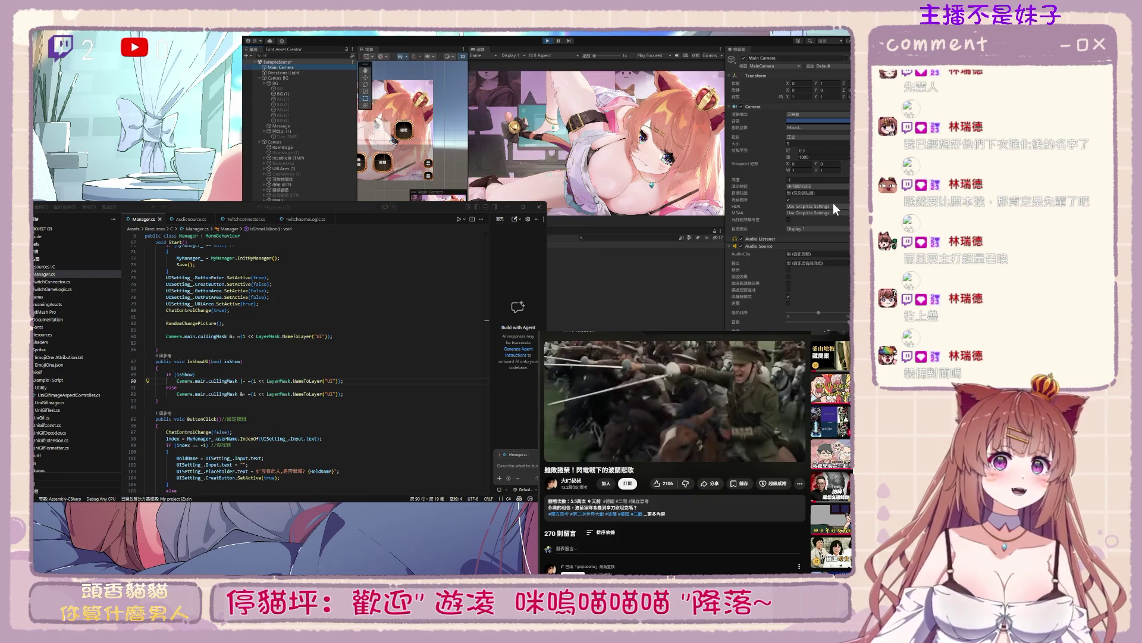
click(789, 198)
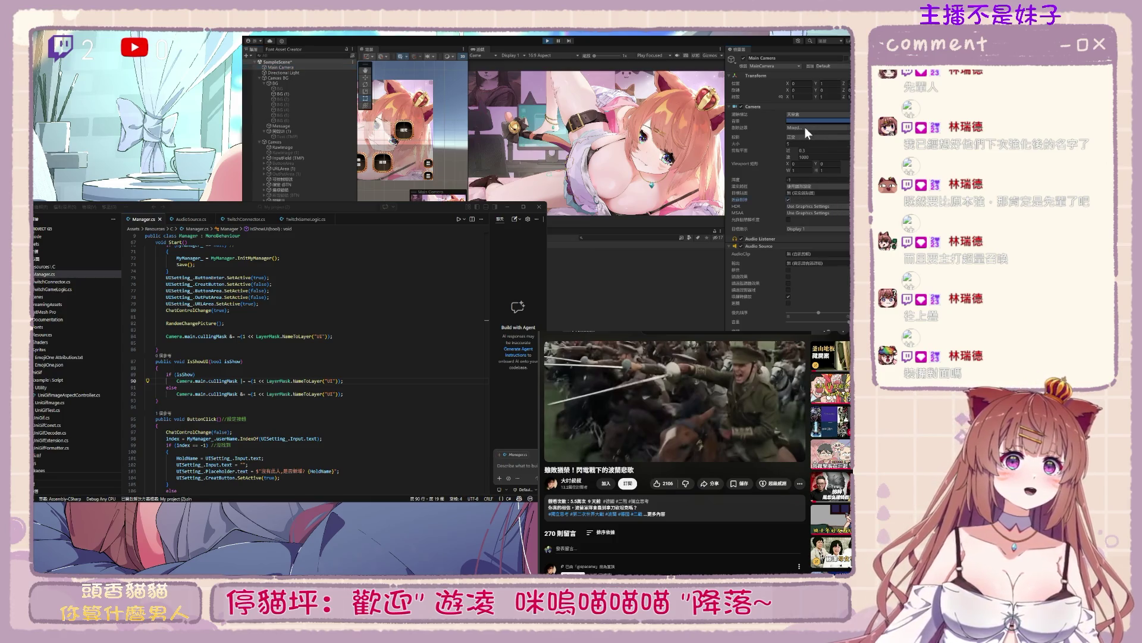
click(194, 381)
click(312, 132)
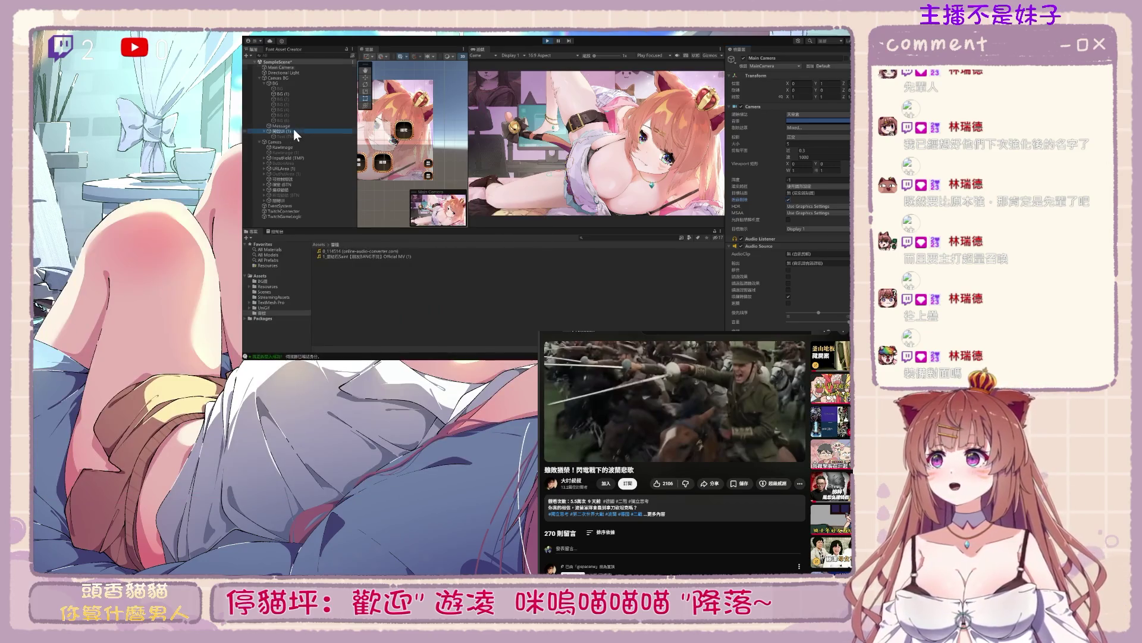
Restart the game and inspect the 開啟UI (1) button's click event and label text
click(547, 41)
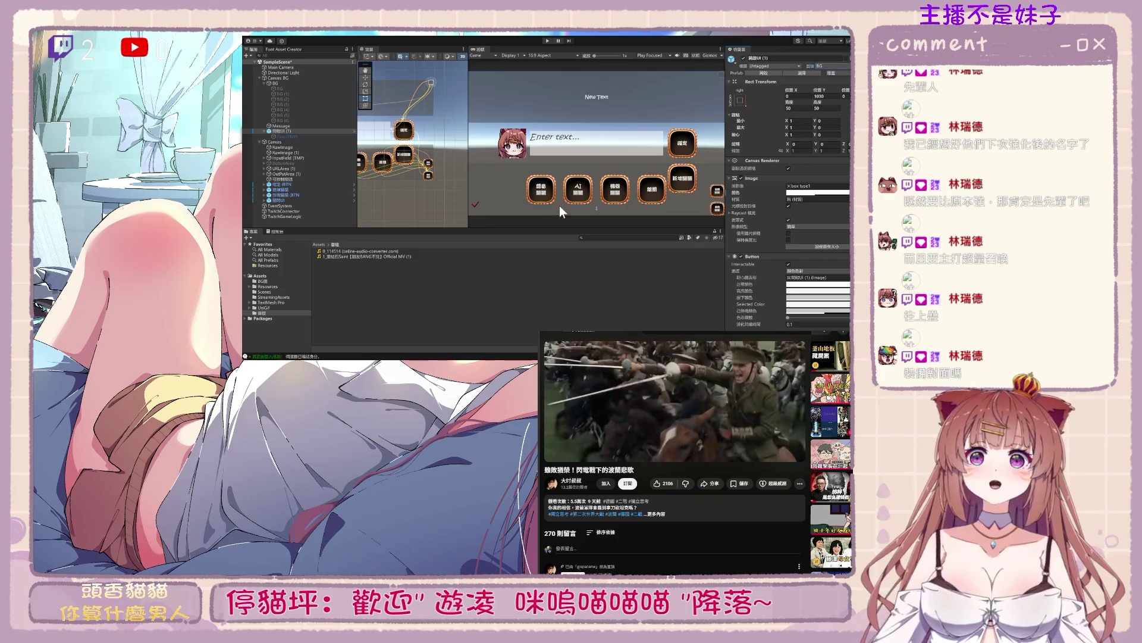
click(546, 41)
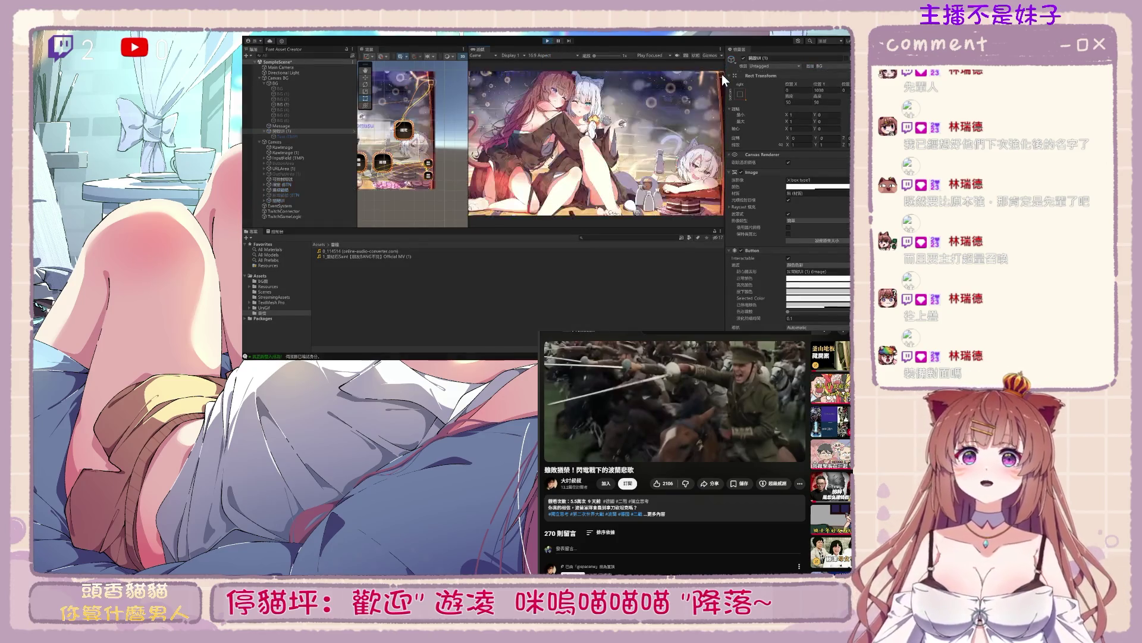
scroll(812, 220, down, 3)
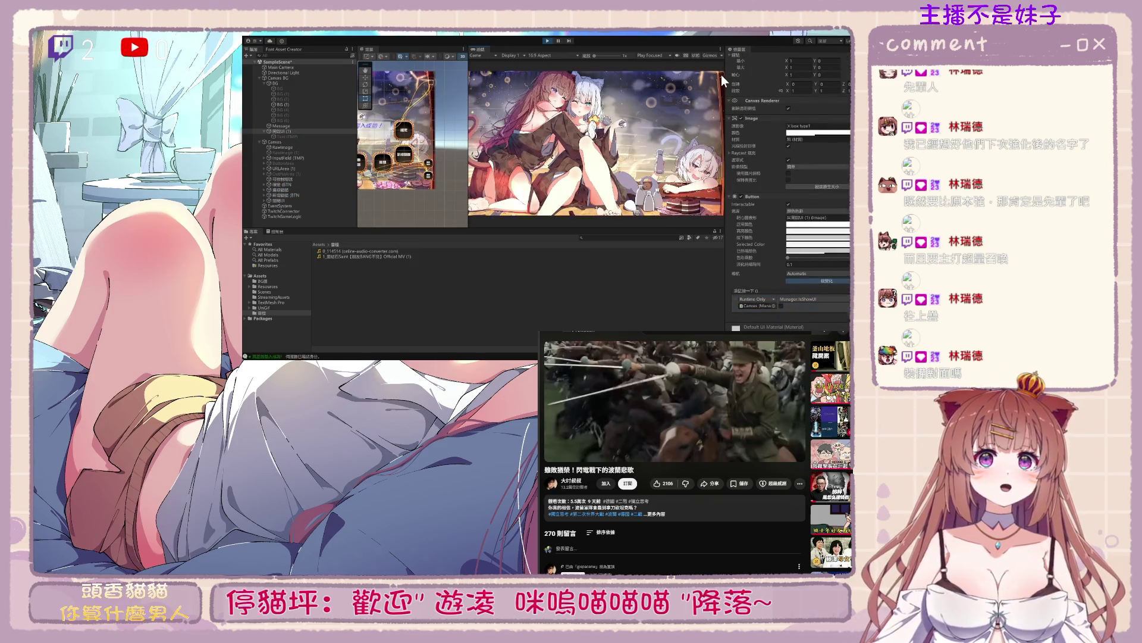
click(307, 130)
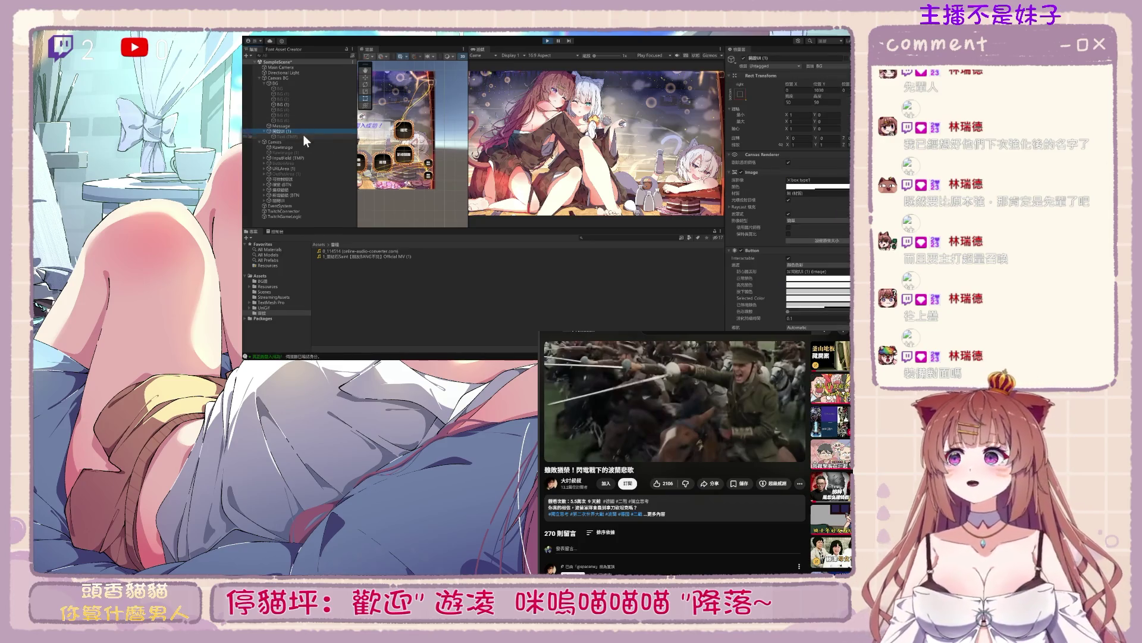
click(297, 82)
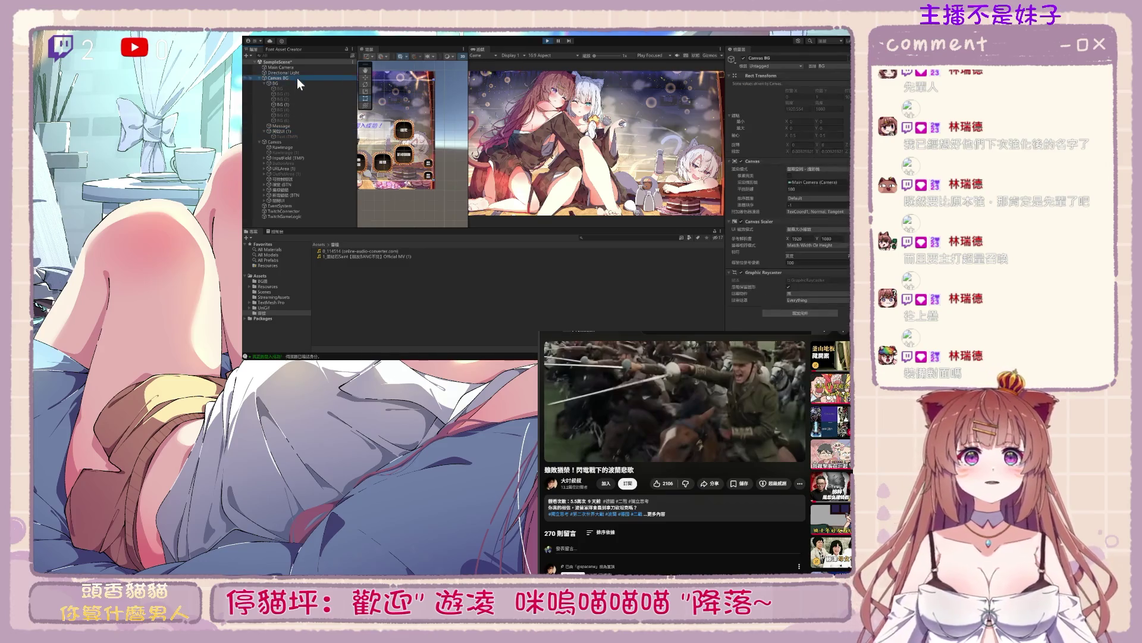
click(301, 131)
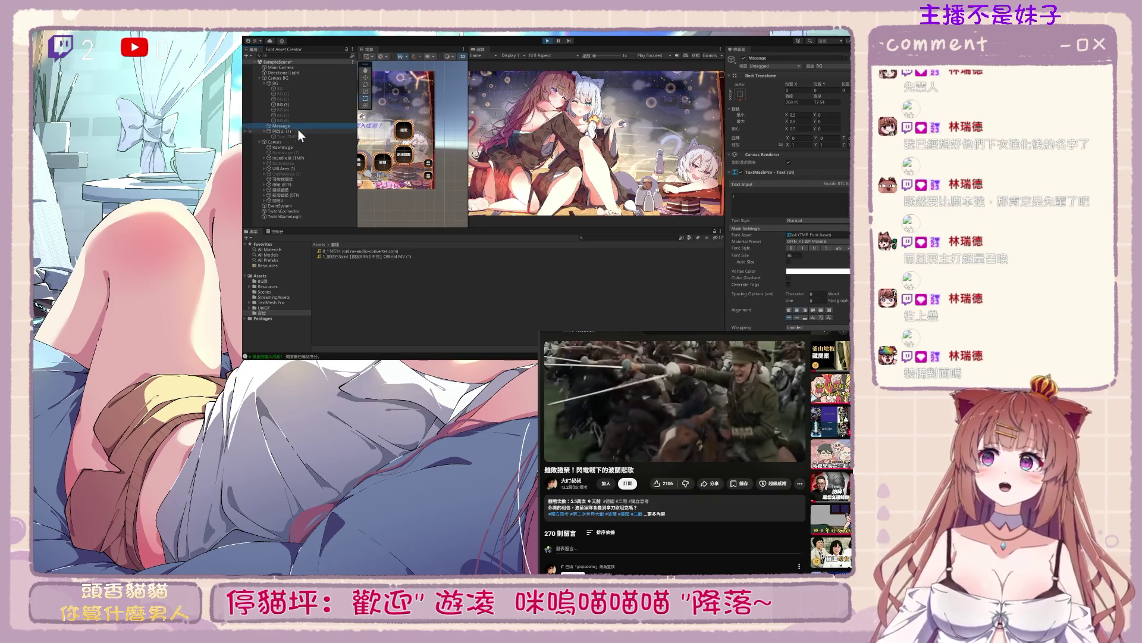
click(296, 135)
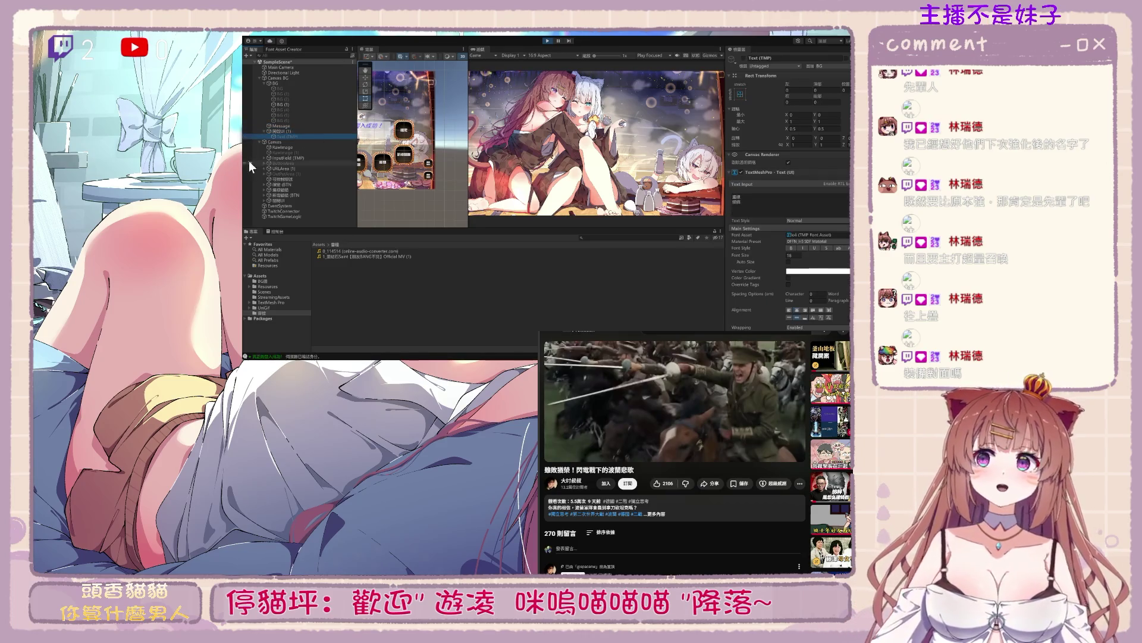
Disable and re-enable the Canvas, then inspect the 關閉UI button's click events
click(291, 201)
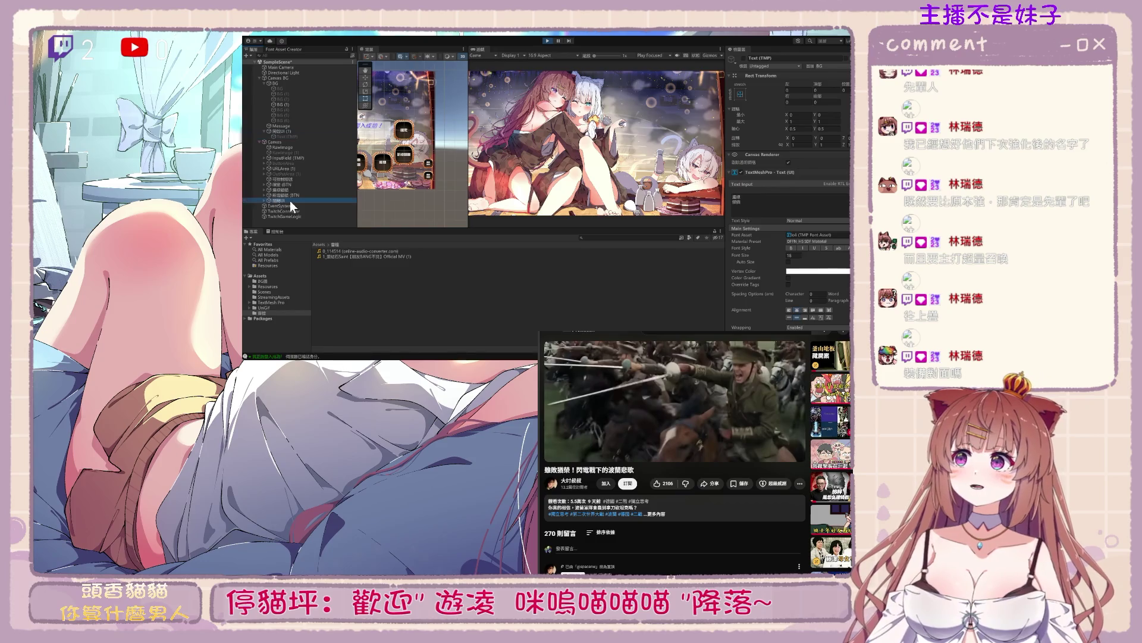
click(294, 143)
click(743, 58)
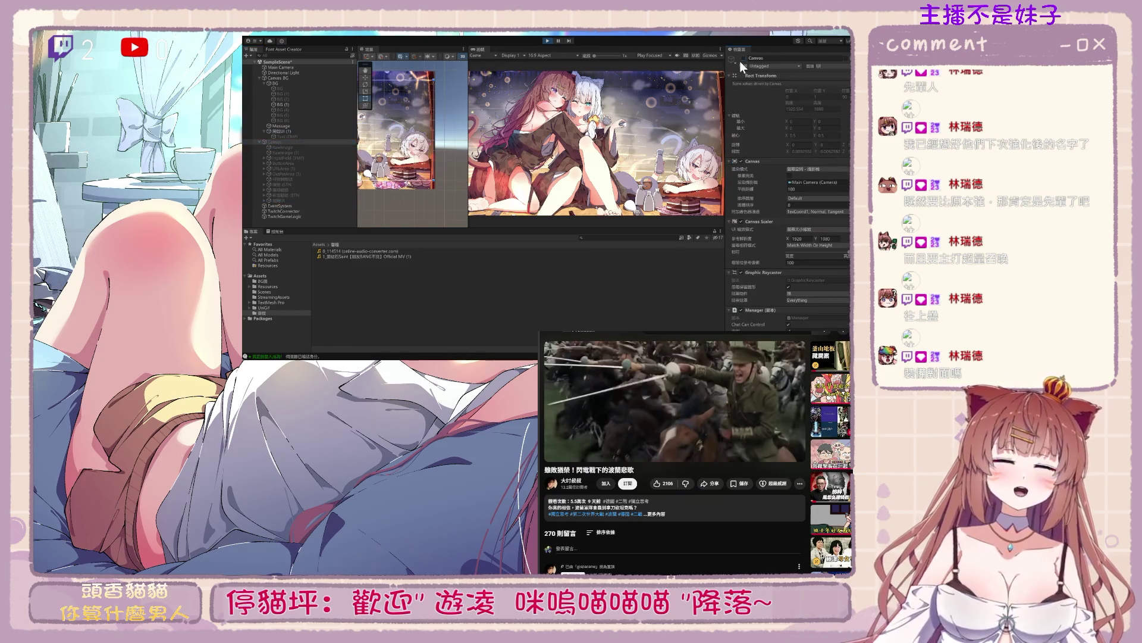
click(743, 58)
click(291, 200)
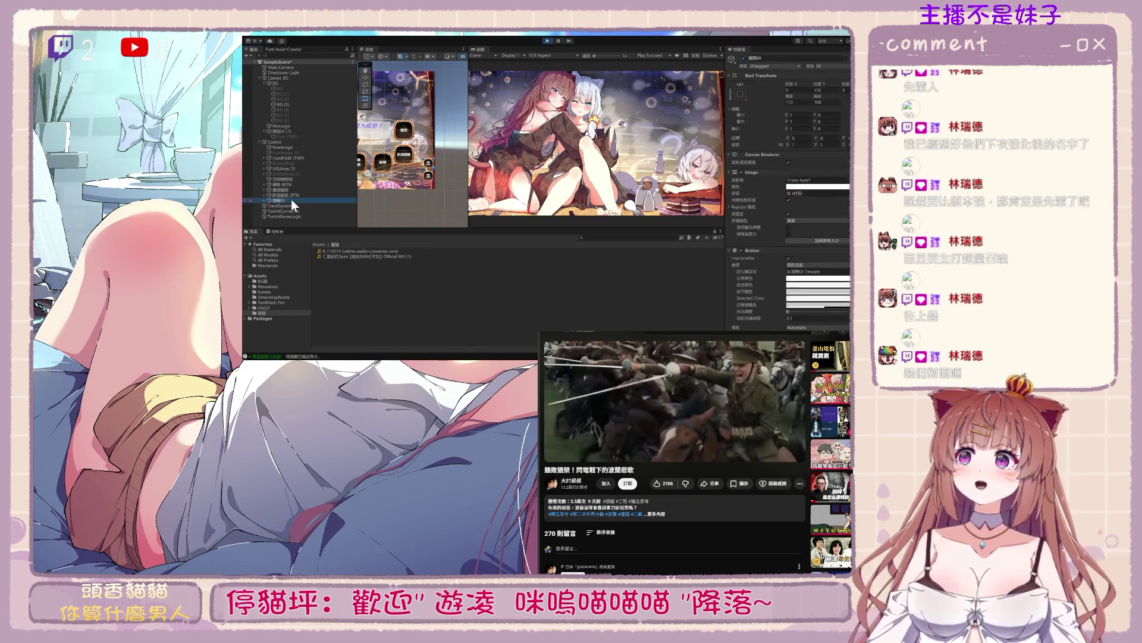
scroll(780, 288, down, 3)
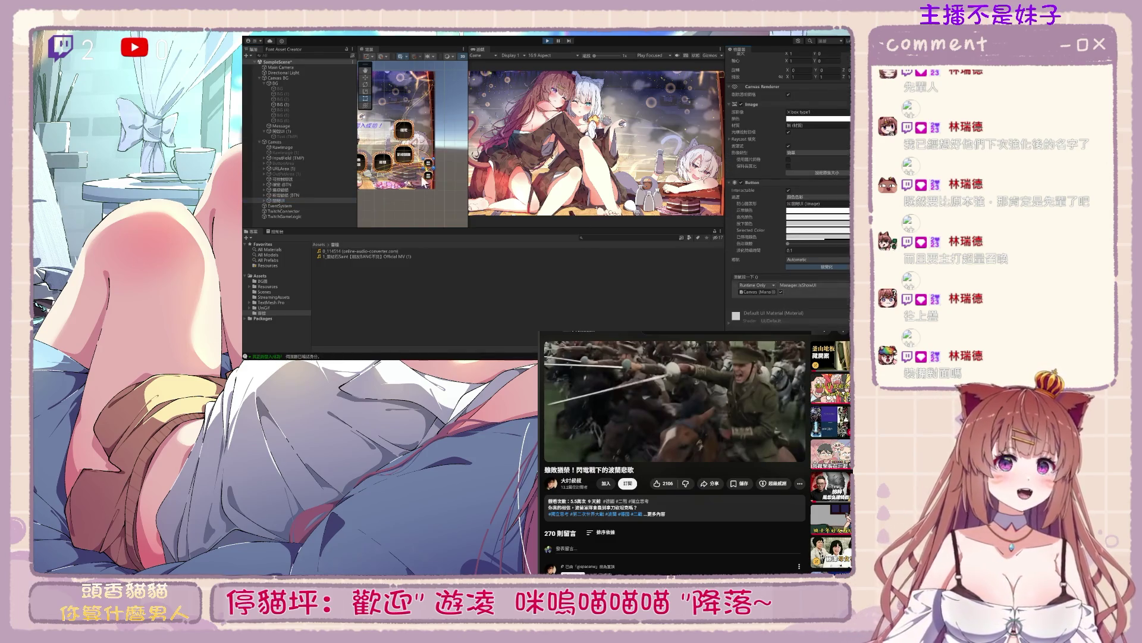
Set Main Camera's Culling Mask to Everything and press 隱藏UI in the Game view
click(298, 67)
click(806, 92)
click(809, 140)
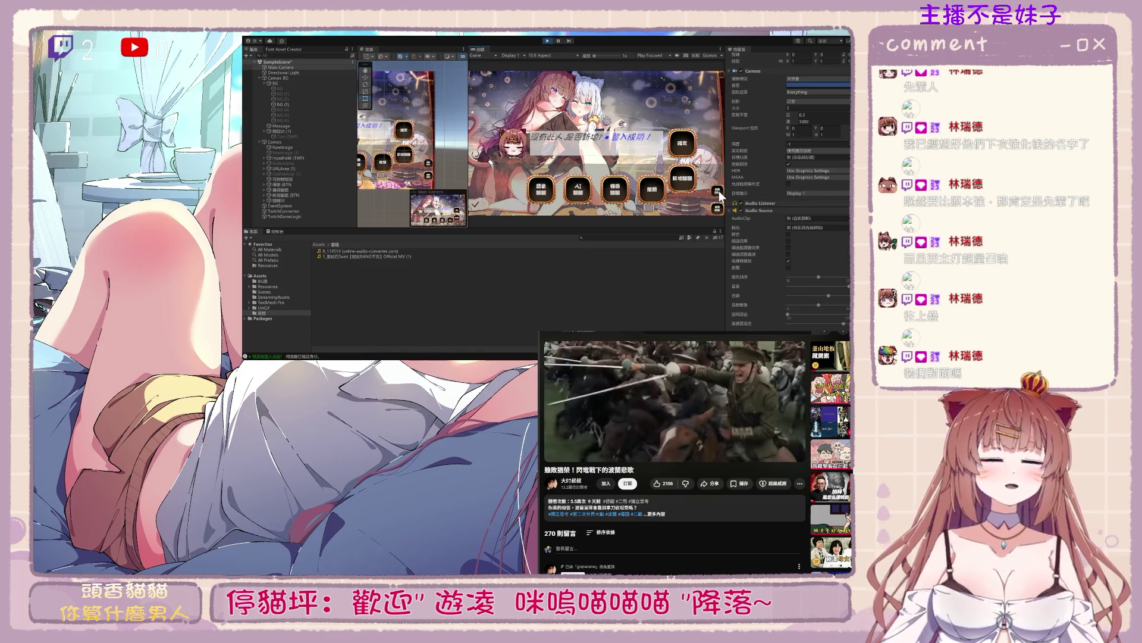
click(299, 200)
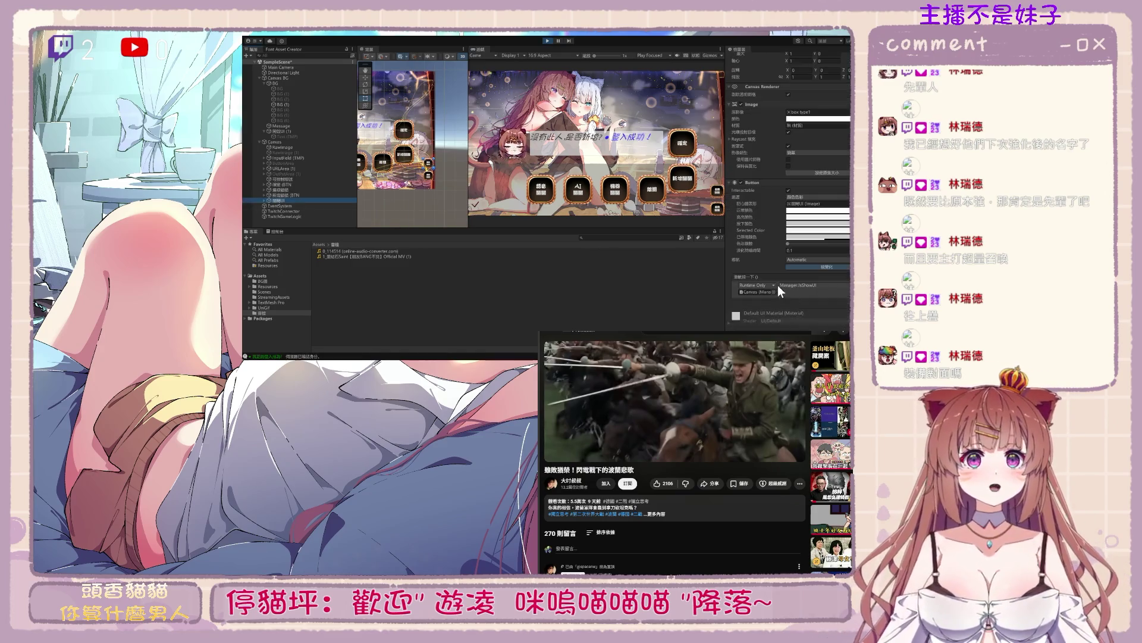
click(722, 93)
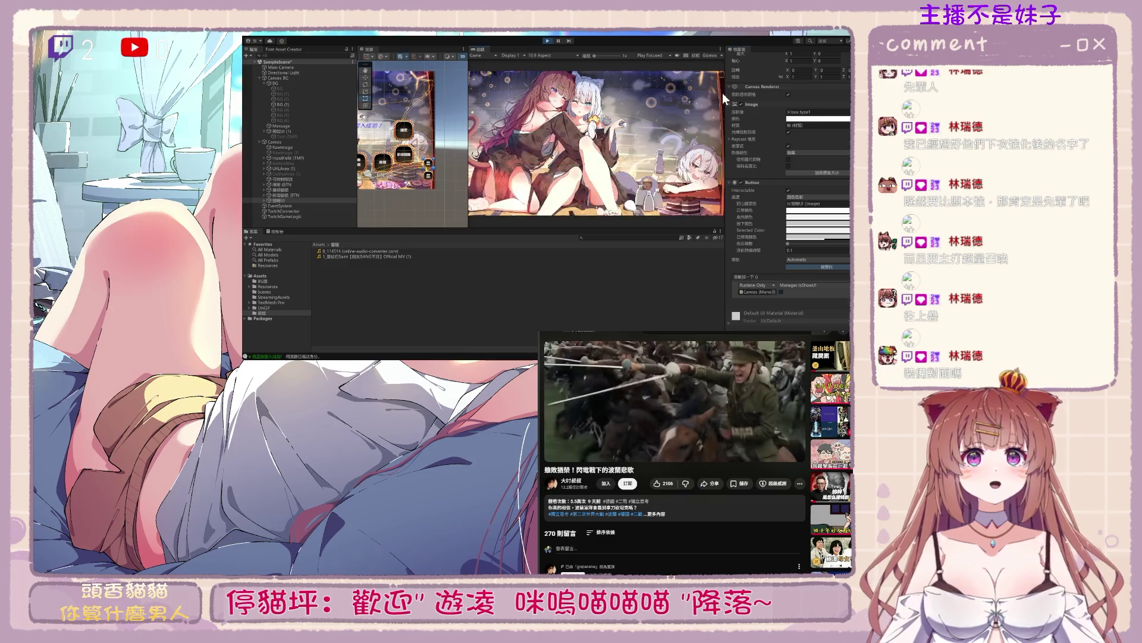
Stop Play mode and recheck the 隱藏UI button's click events
click(312, 130)
click(548, 41)
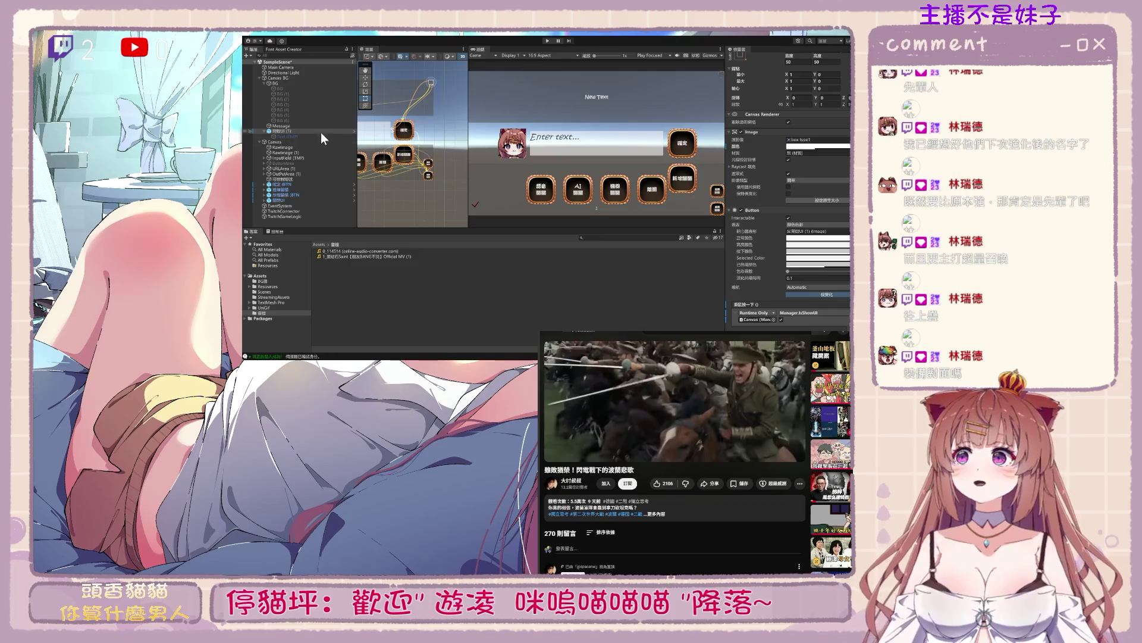
scroll(839, 316, down, 1)
click(294, 199)
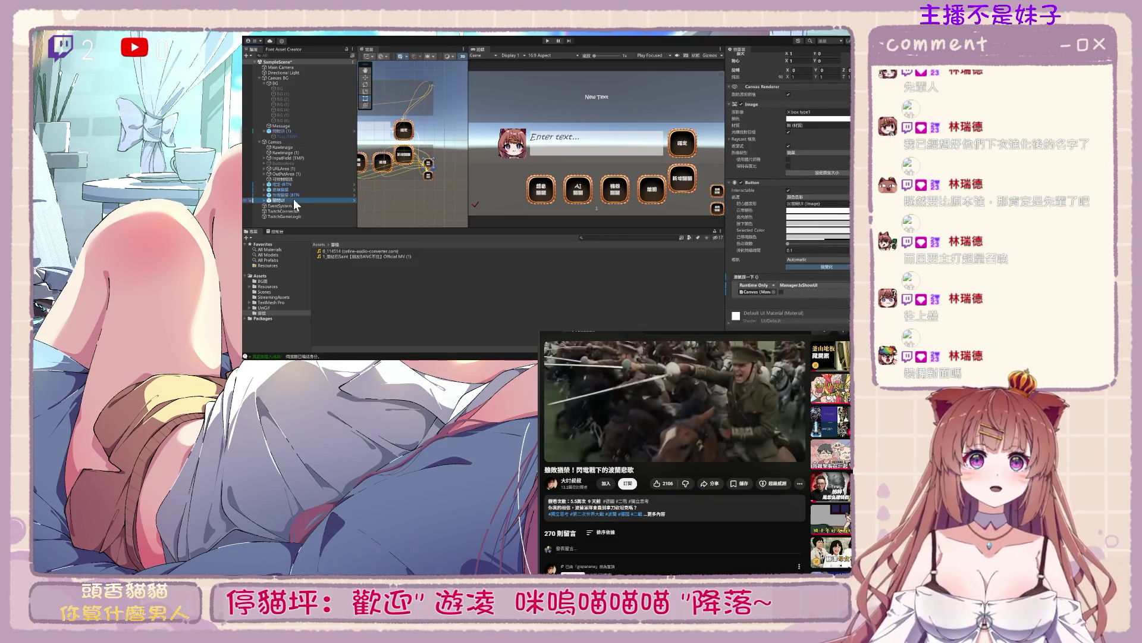
key(alt+Tab)
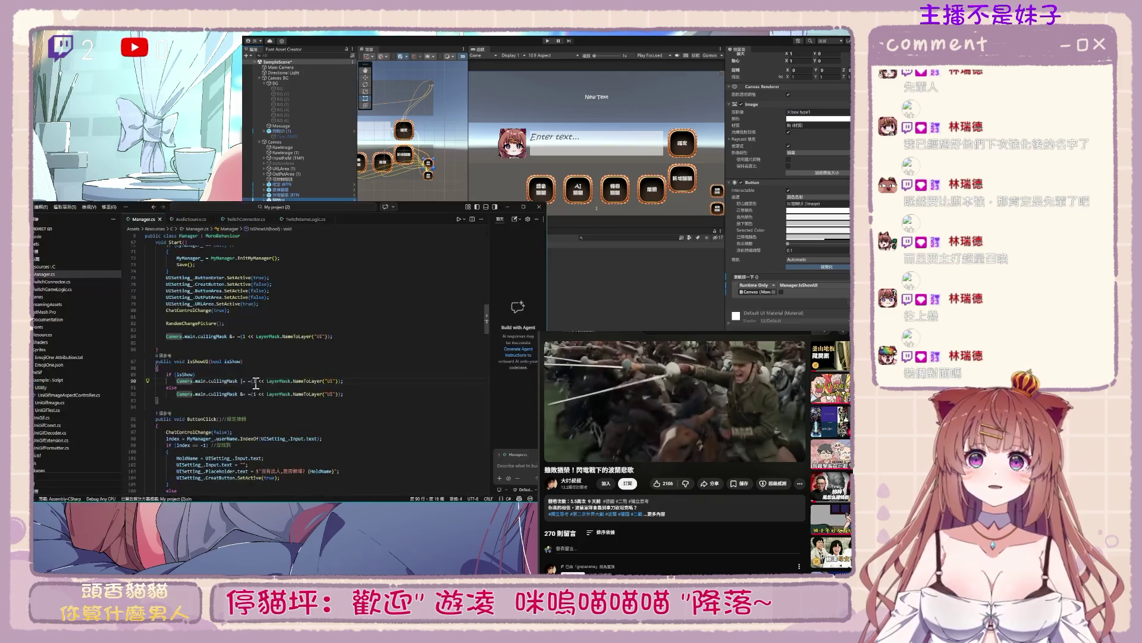
Start a new method below IsShowUI from the suggested ShowUI signature
click(188, 374)
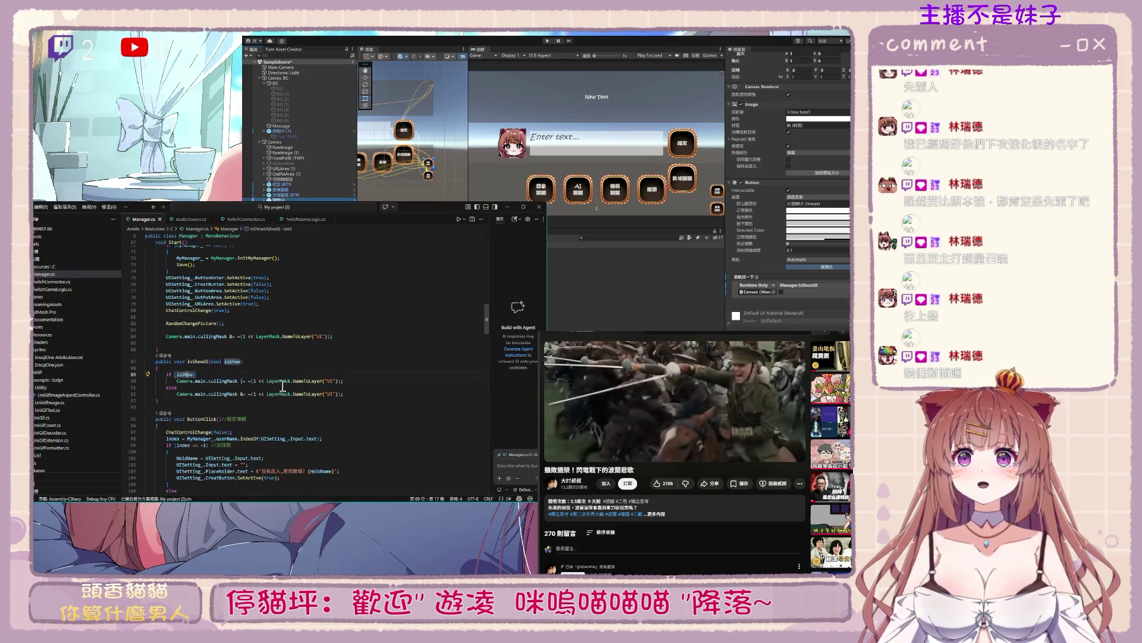
click(303, 407)
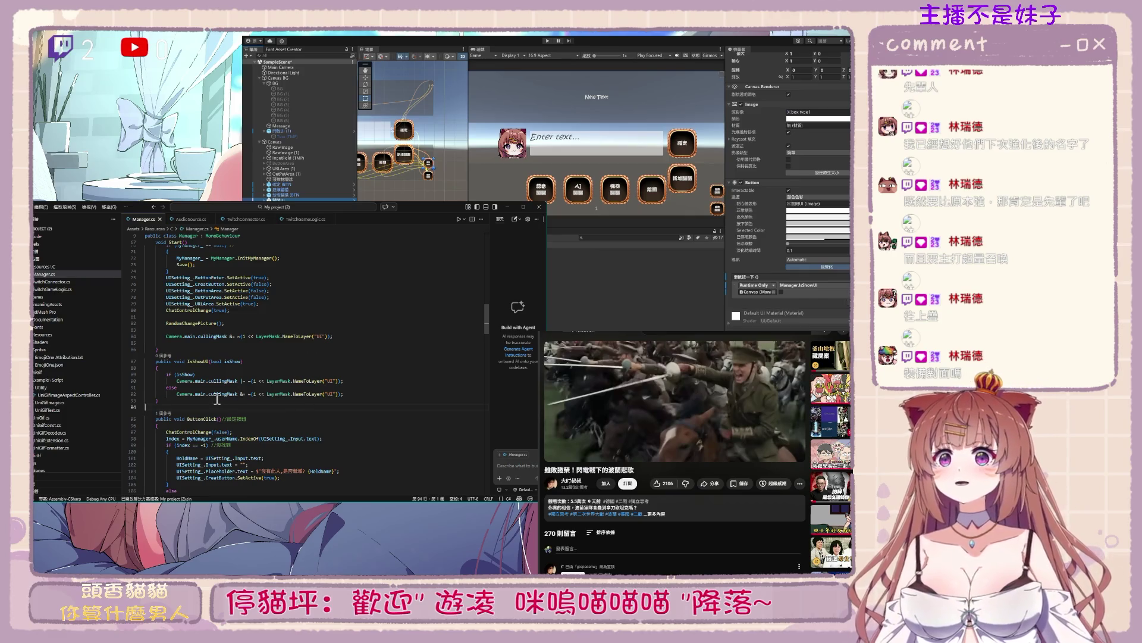
key(Tab)
text(ㄒ4)
key(BackSpace)
key(BackSpace)
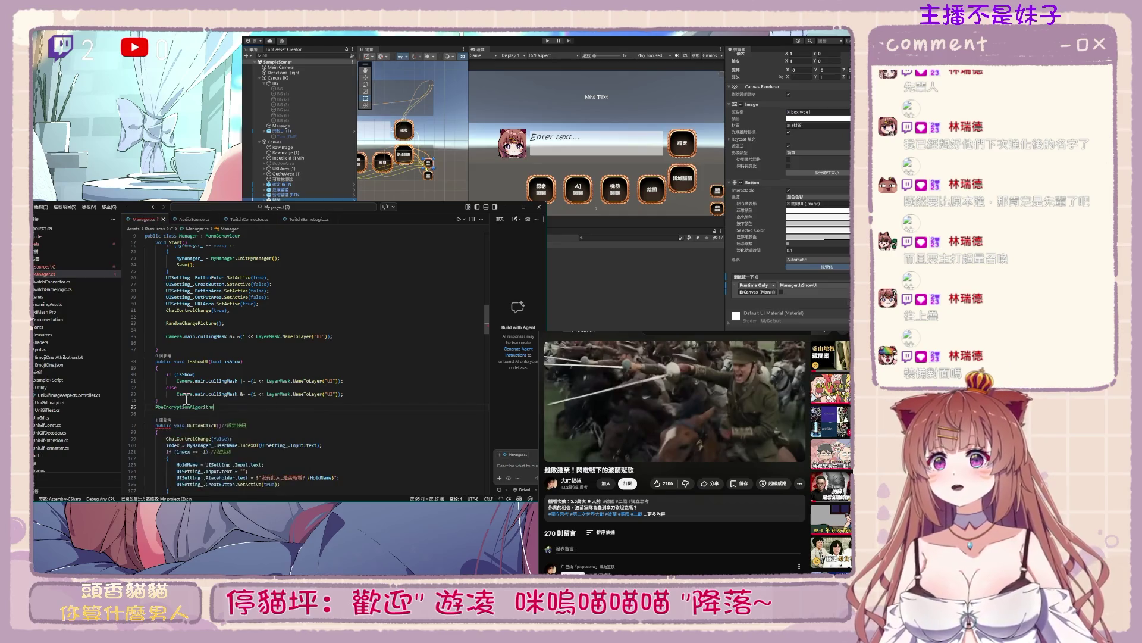
scroll(187, 400, down, 1)
key(Tab)
Rename the new method to CloseUI with no parameter and open its body
click(203, 399)
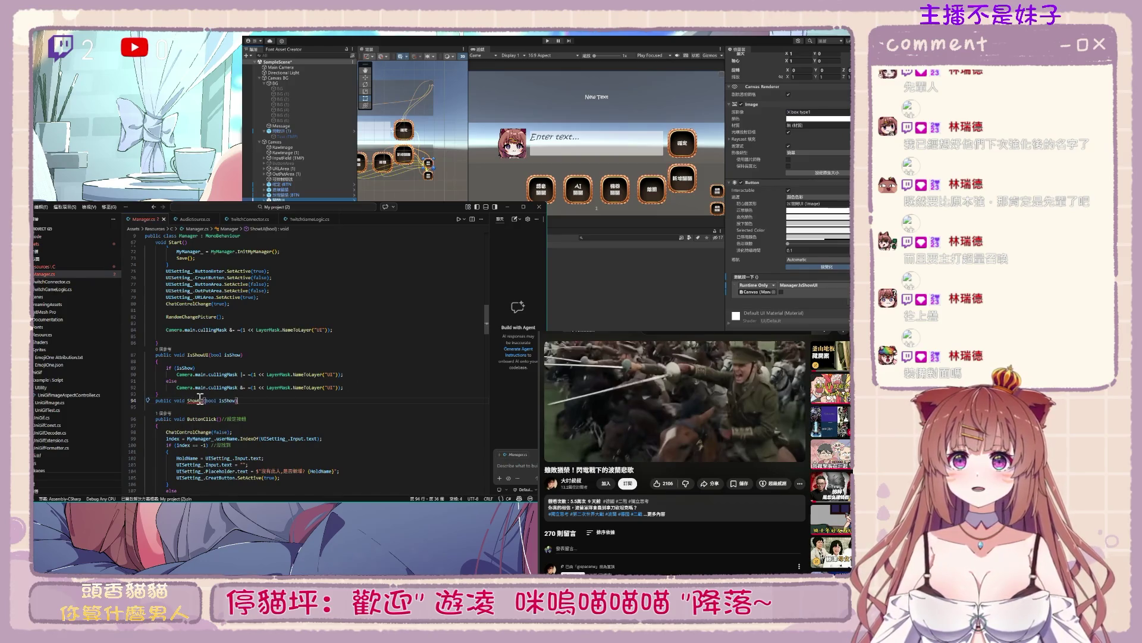
key(BackSpace)
key(BackSpace)
key(BackSpace)
key(BackSpace)
text(close)
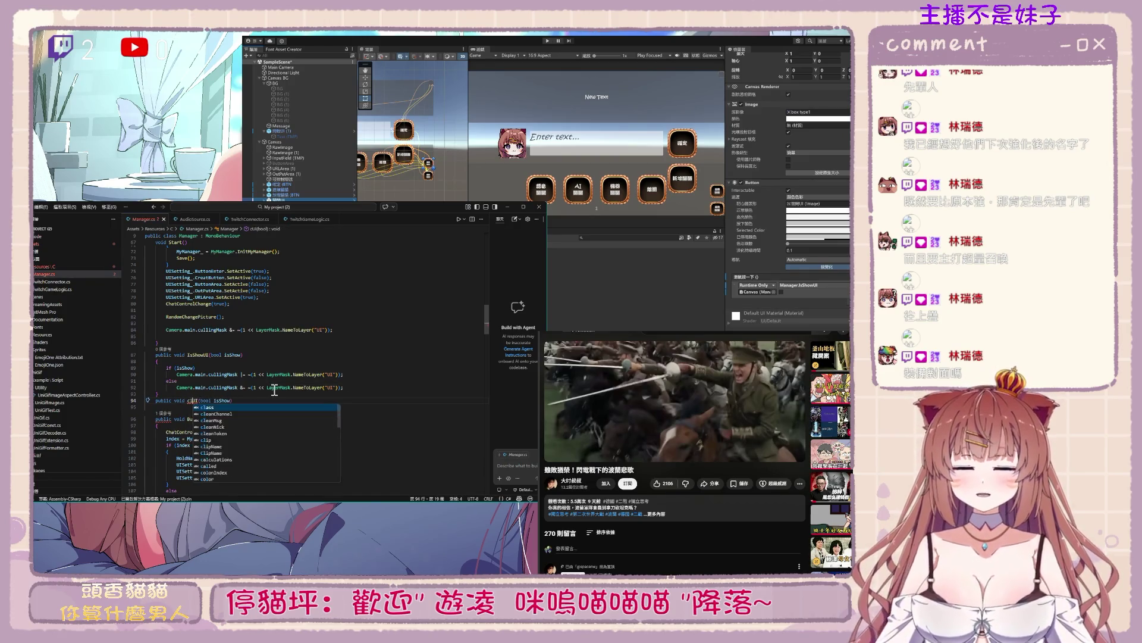
key(BackSpace)
key(BackSpace)
key(BackSpace)
text(Close)
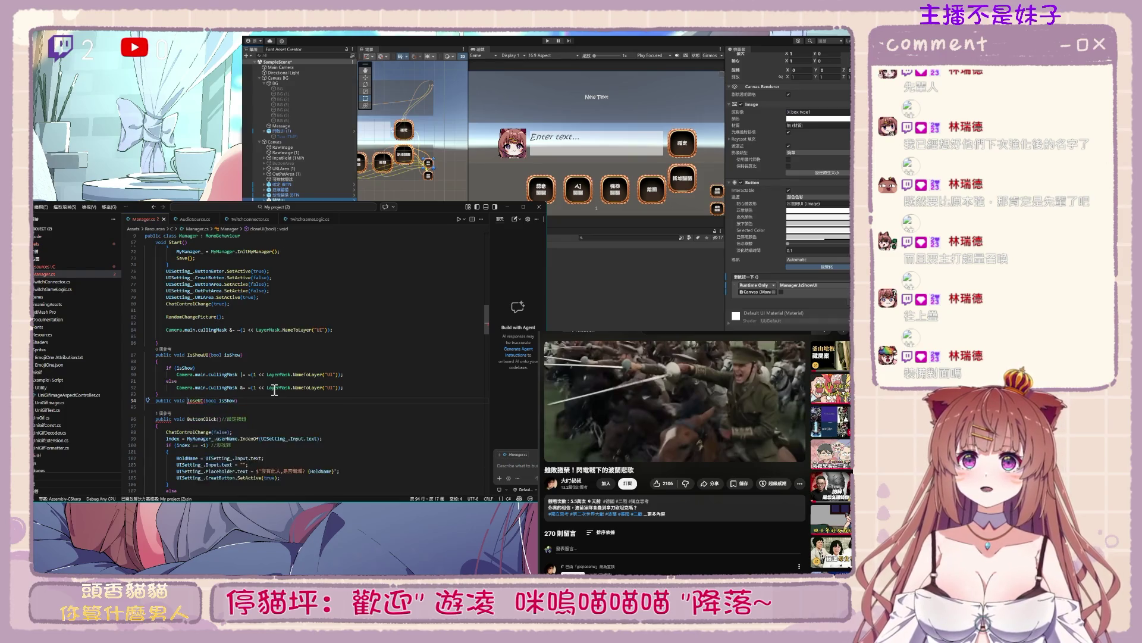
key(End)
key(BackSpace)
key(BackSpace)
key(BackSpace)
key(End)
key(Return)
text({)
key(Return)
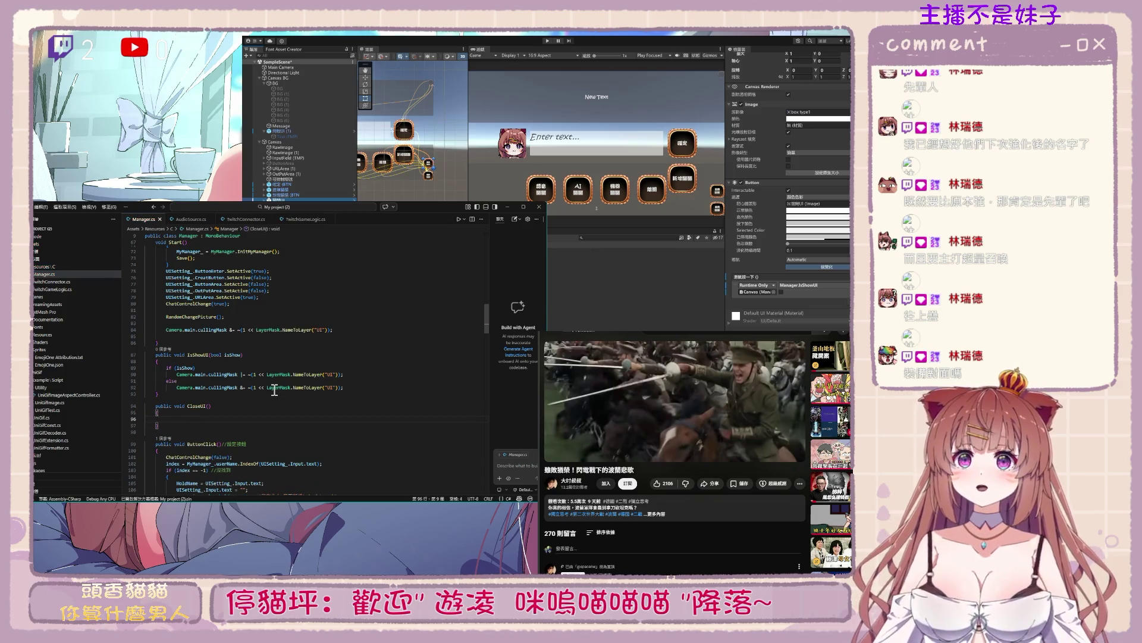
Copy the UI-hiding cullingMask statement into CloseUI's body
click(344, 388)
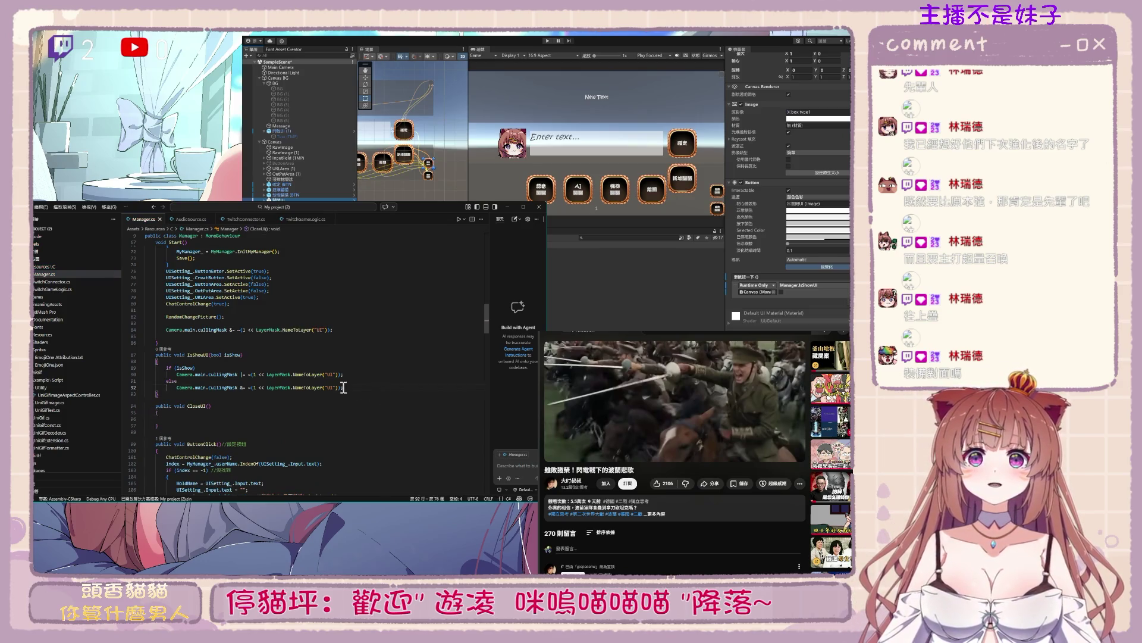
shift+click(180, 388)
key(ctrl+c)
click(189, 419)
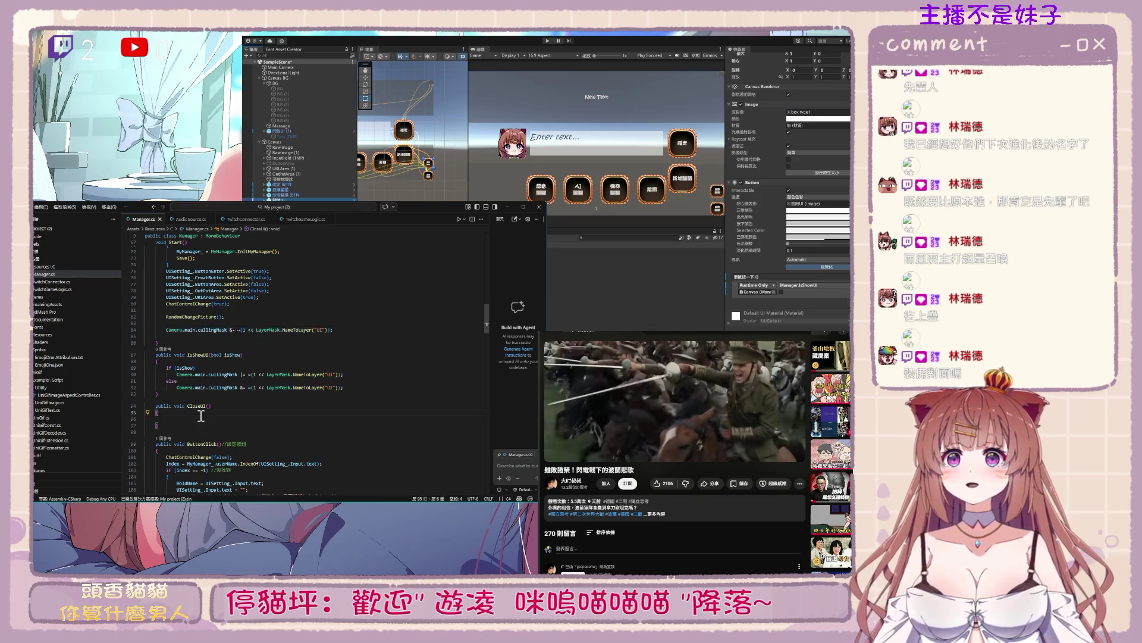
key(ctrl+v)
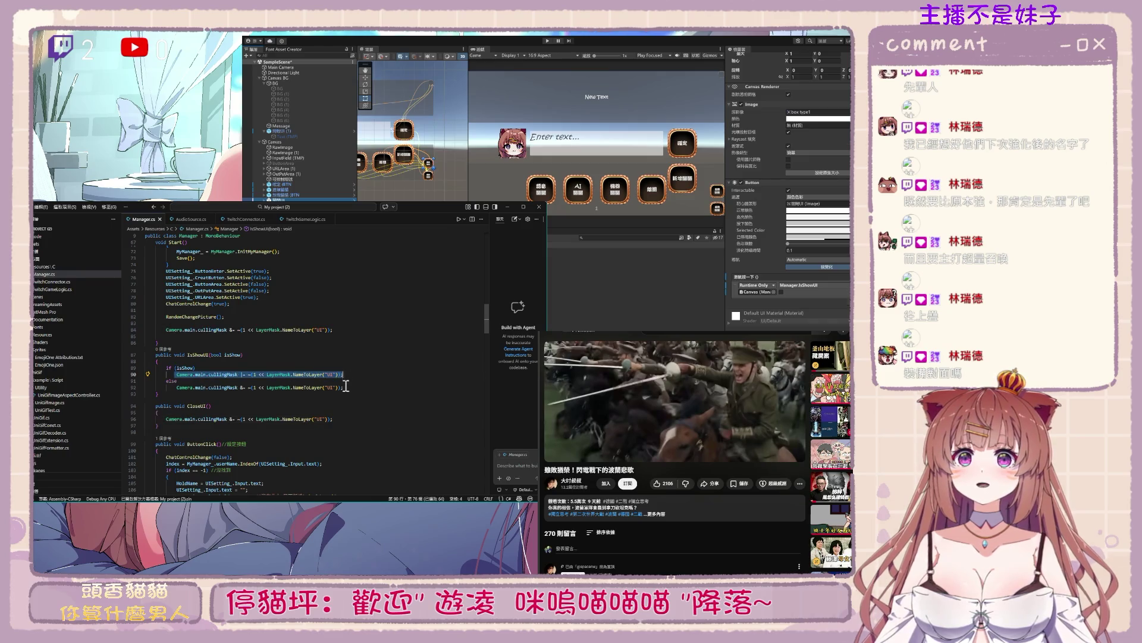
Replace IsShowUI's if/else with the single show-UI statement, drop its bool parameter, and save
drag(351, 387, 171, 371)
key(ctrl+v)
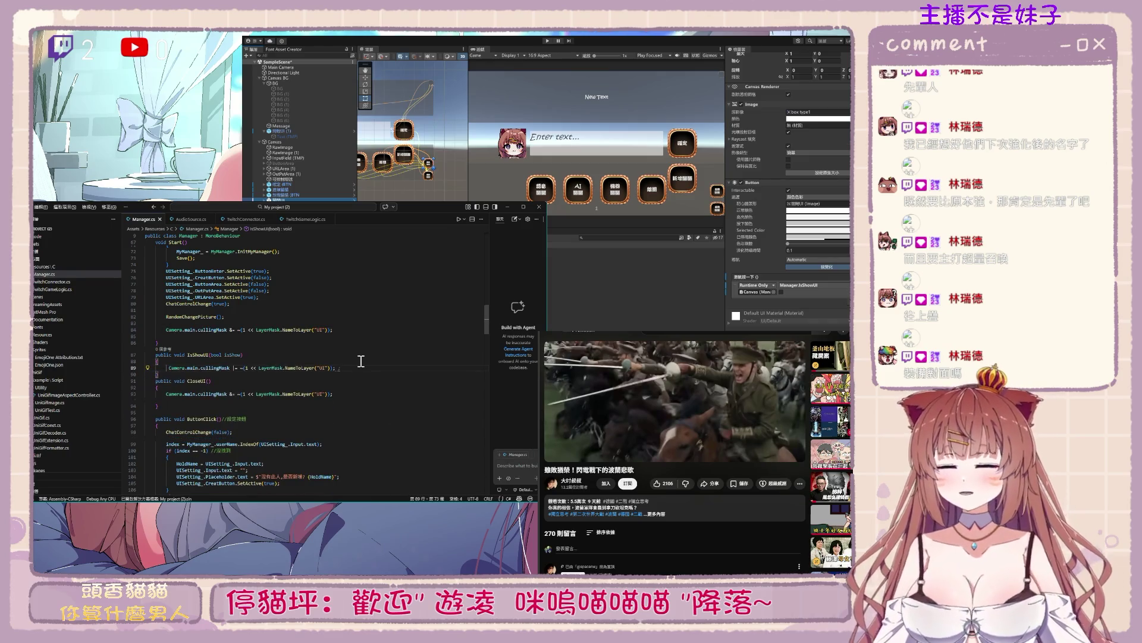
key(ctrl+minus)
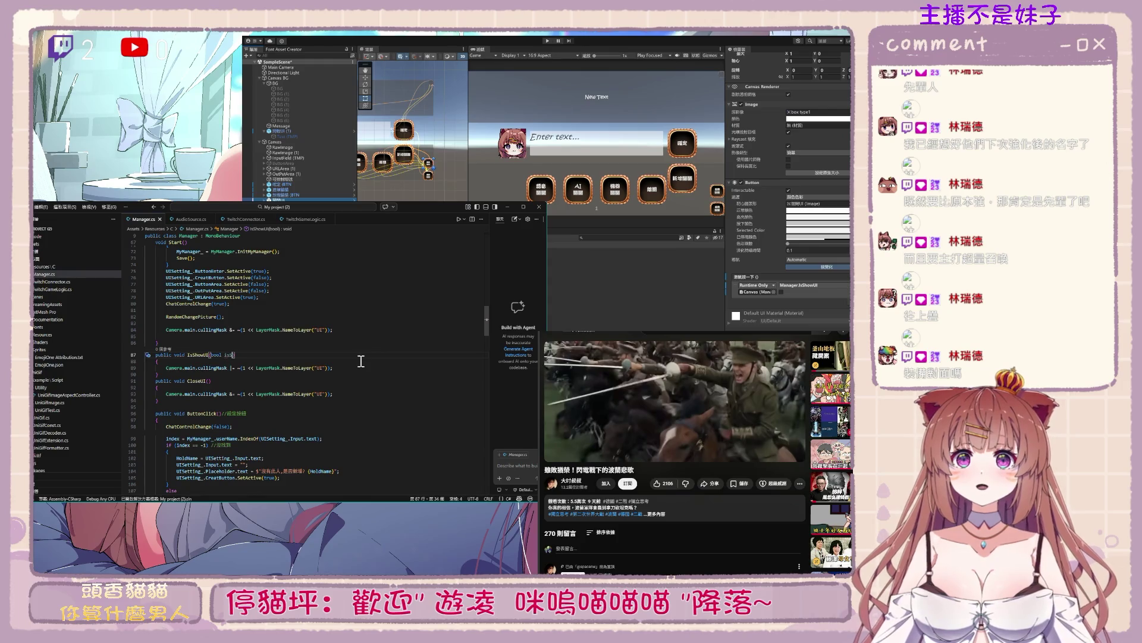
key(BackSpace)
key(BackSpace)
key(BackSpace)
key(BackSpace)
key(BackSpace)
key(BackSpace)
key(ctrl+s)
click(361, 368)
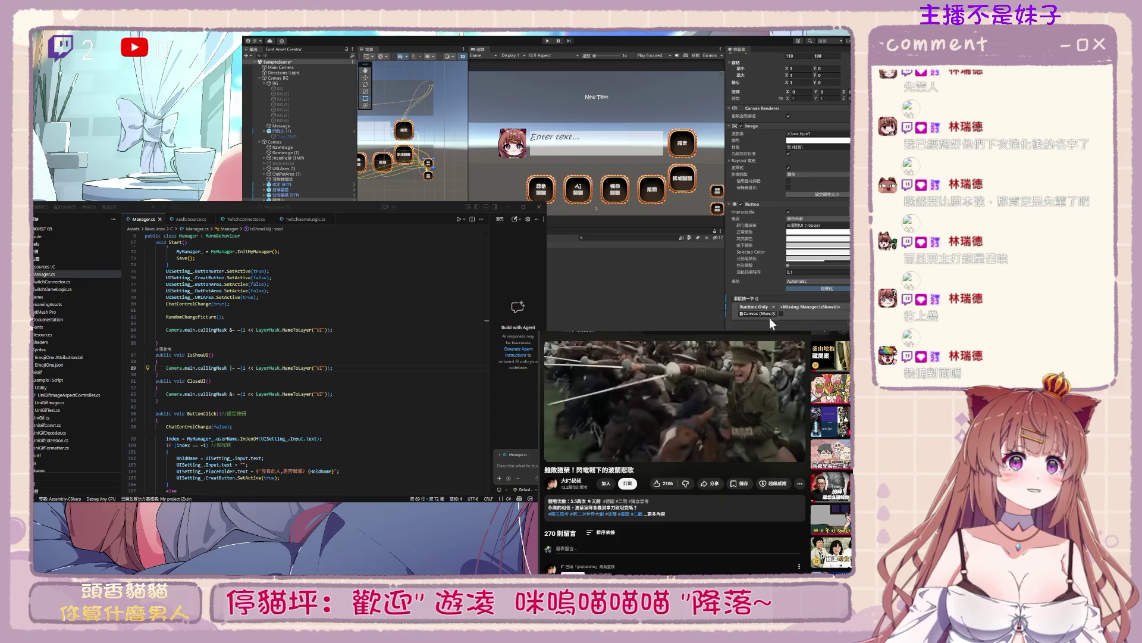
Check the button's missing Manager.IsShowUI OnClick entry, select 開始UI (1), and run the game
click(814, 312)
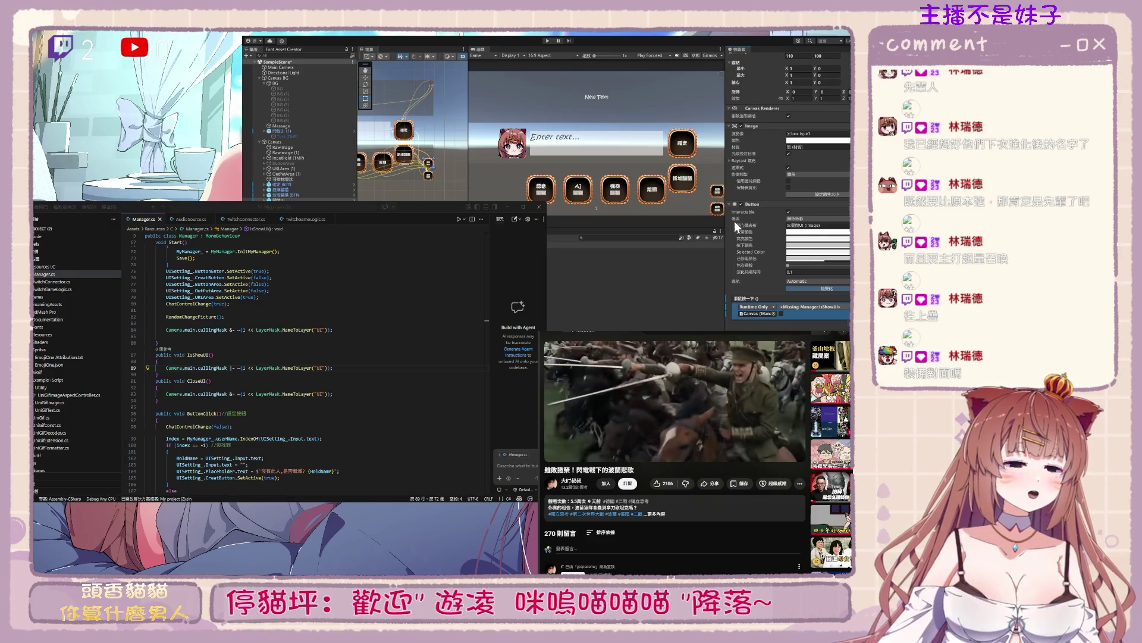
click(285, 131)
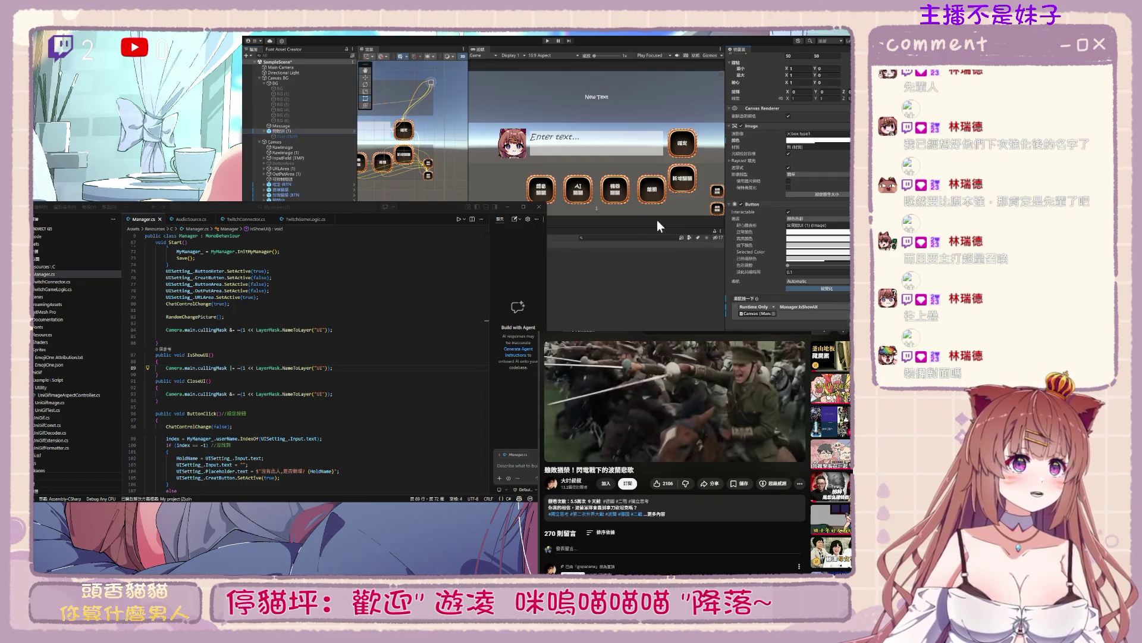
click(547, 40)
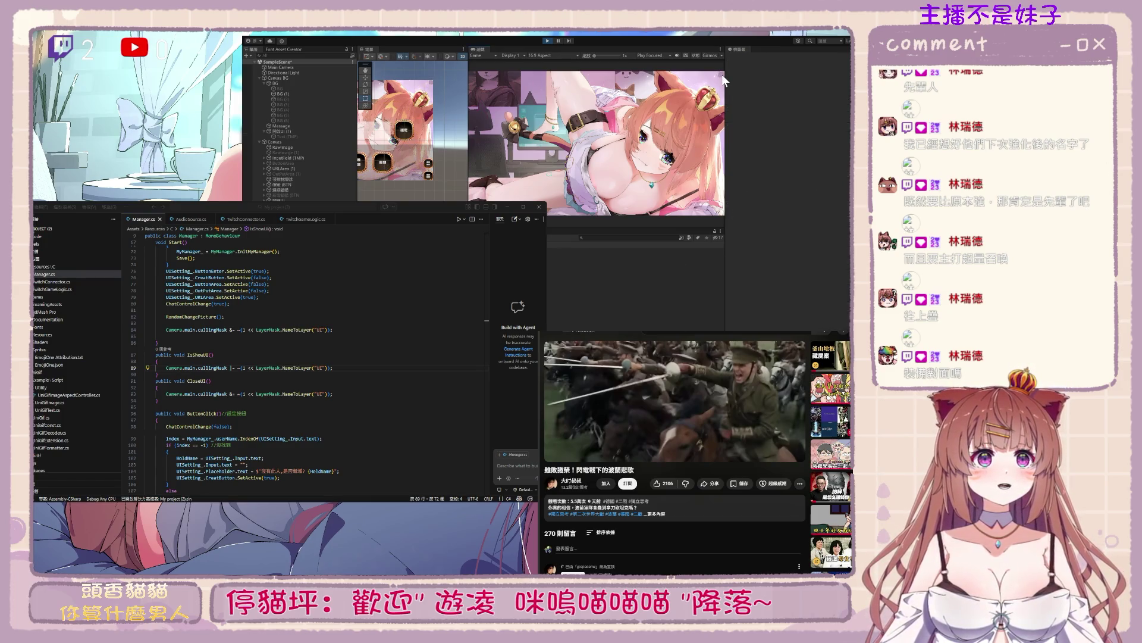
click(283, 141)
click(260, 78)
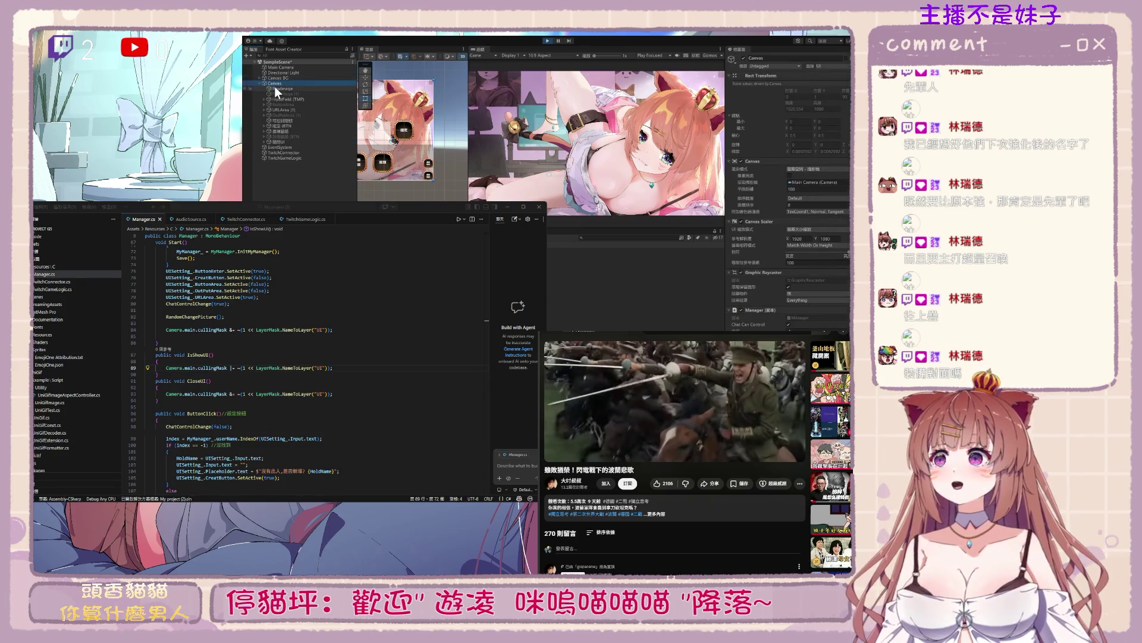
drag(417, 123, 451, 140)
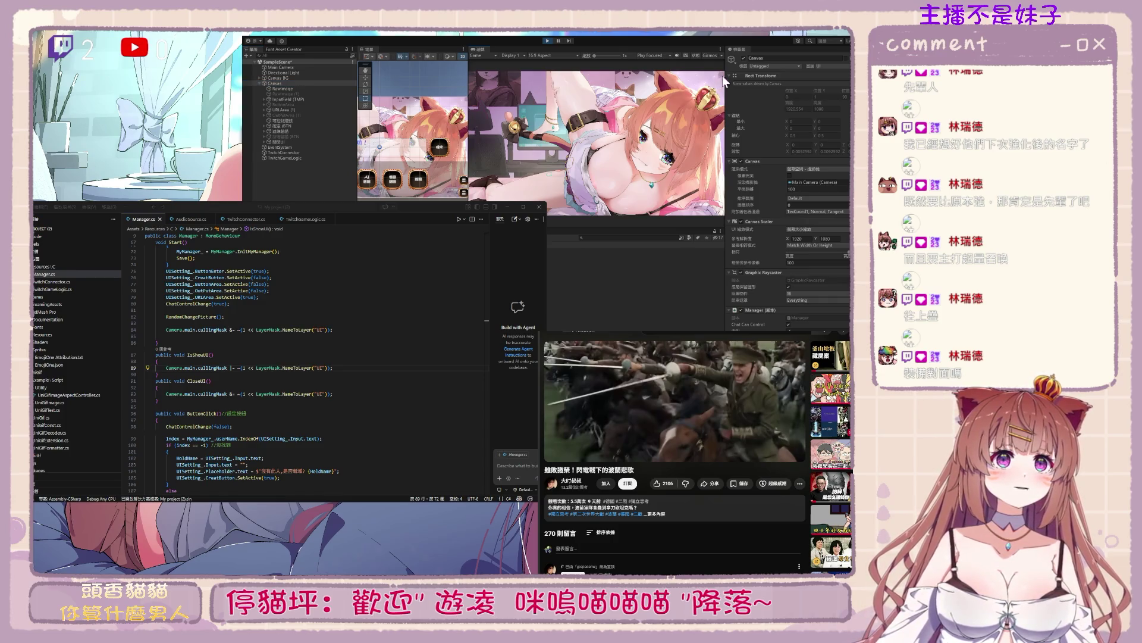
scroll(407, 121, down, 2)
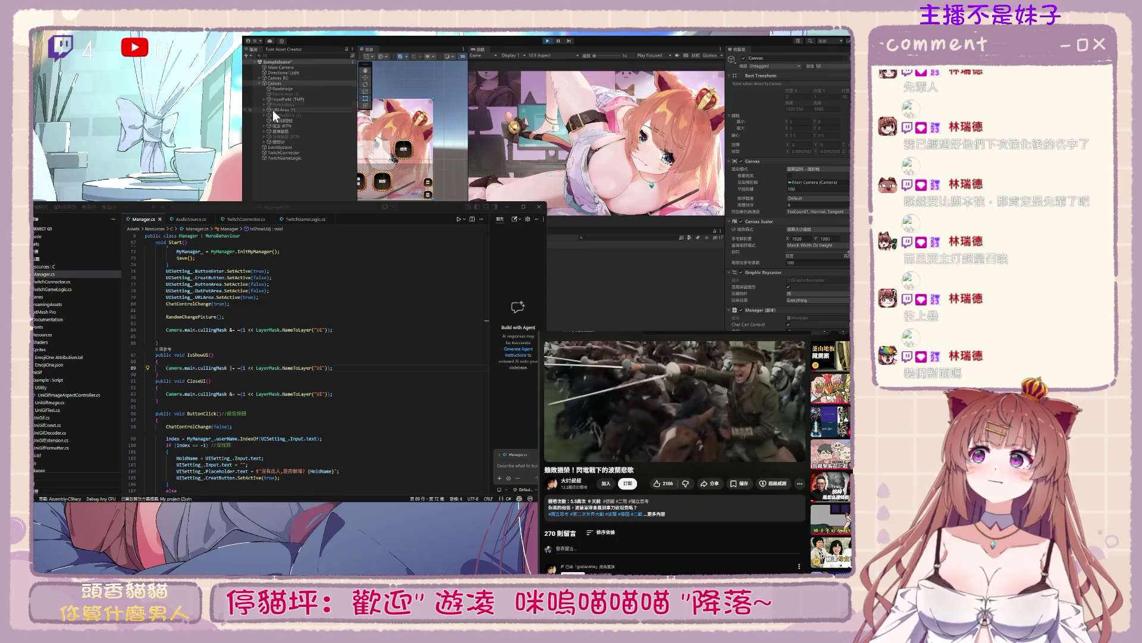
click(261, 78)
click(259, 77)
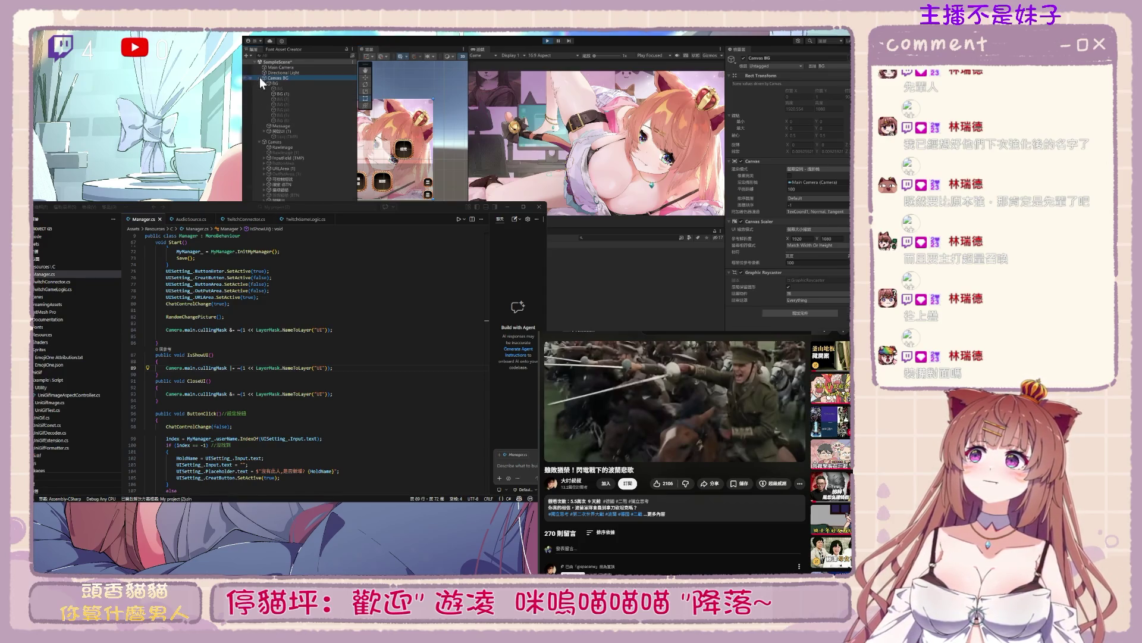
click(301, 131)
scroll(816, 286, down, 3)
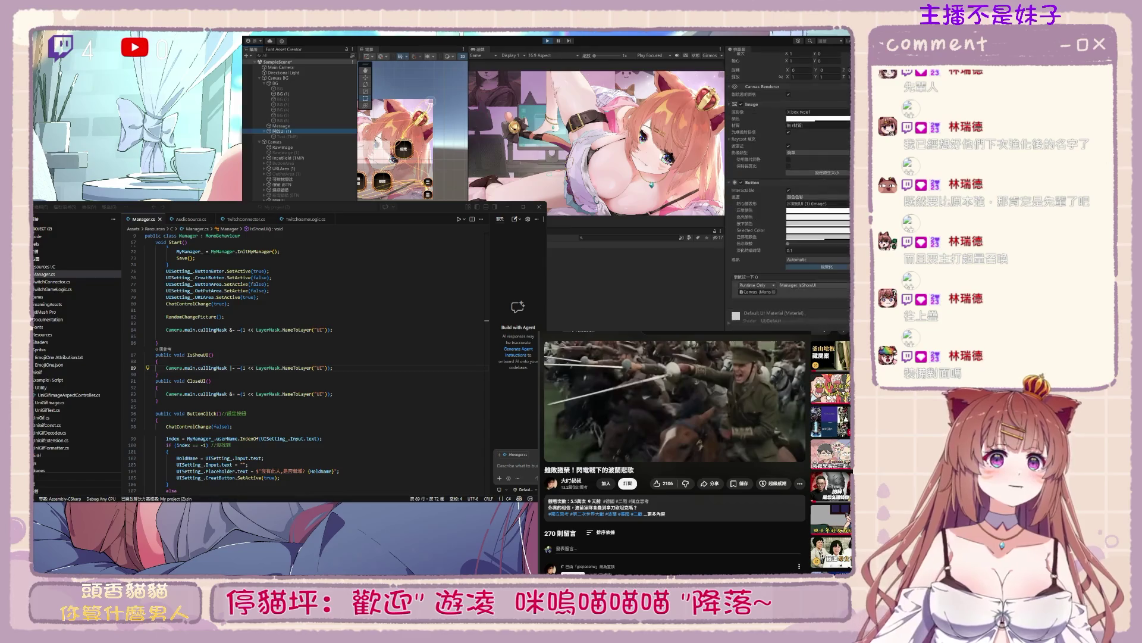
Exit Play mode and point the button's OnClick at Main Camera's Camera.cullingMask
click(546, 40)
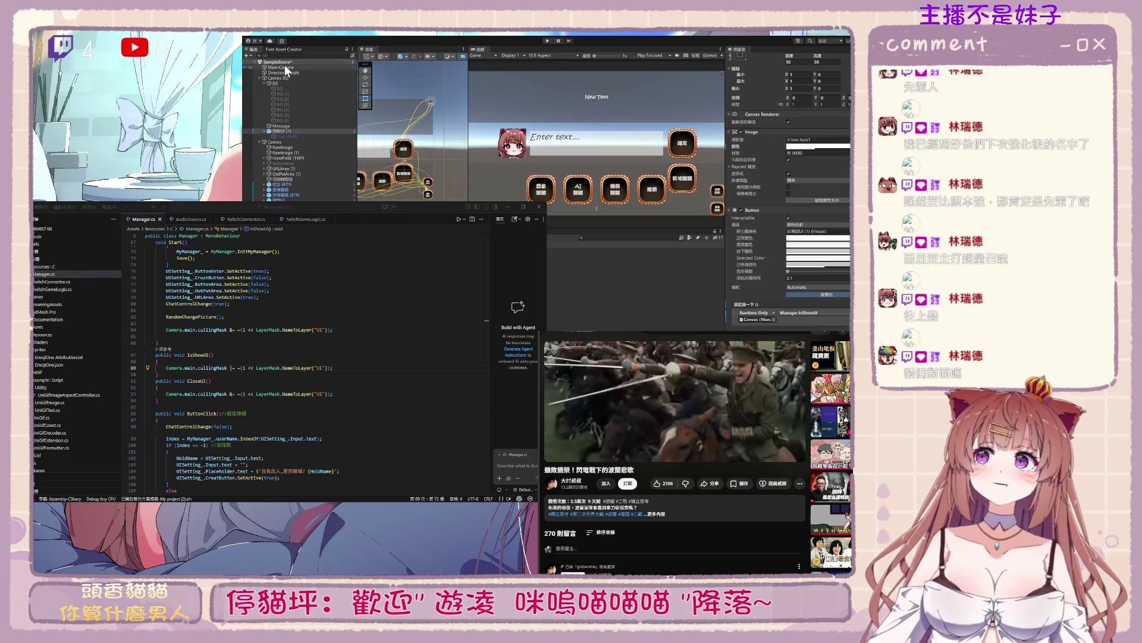
drag(772, 324, 780, 319)
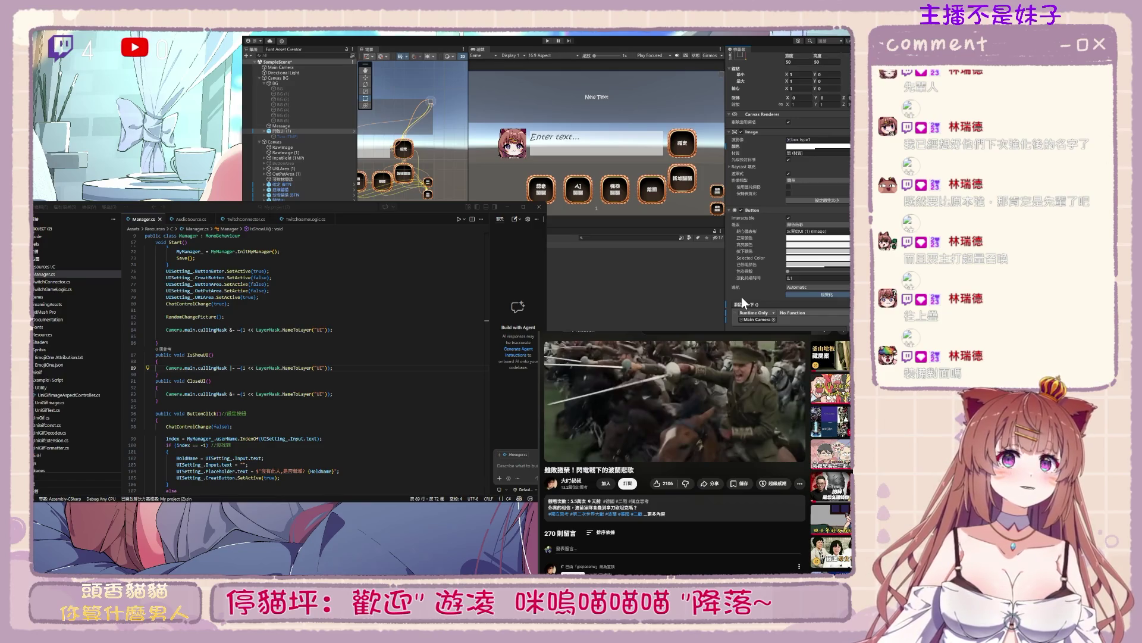
click(680, 102)
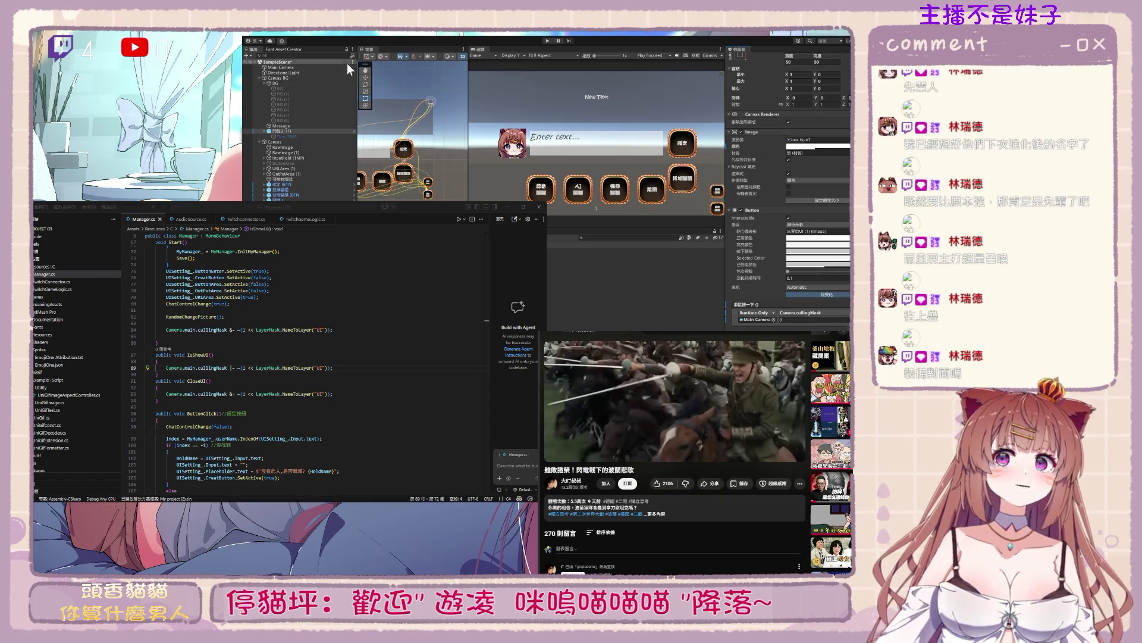
click(320, 67)
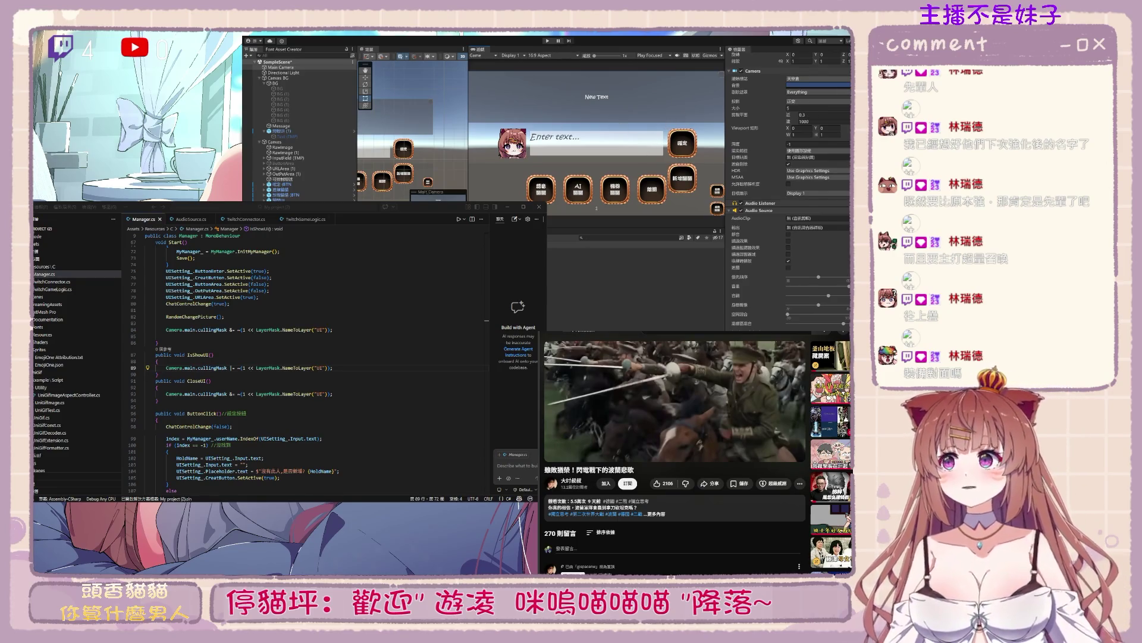
click(333, 368)
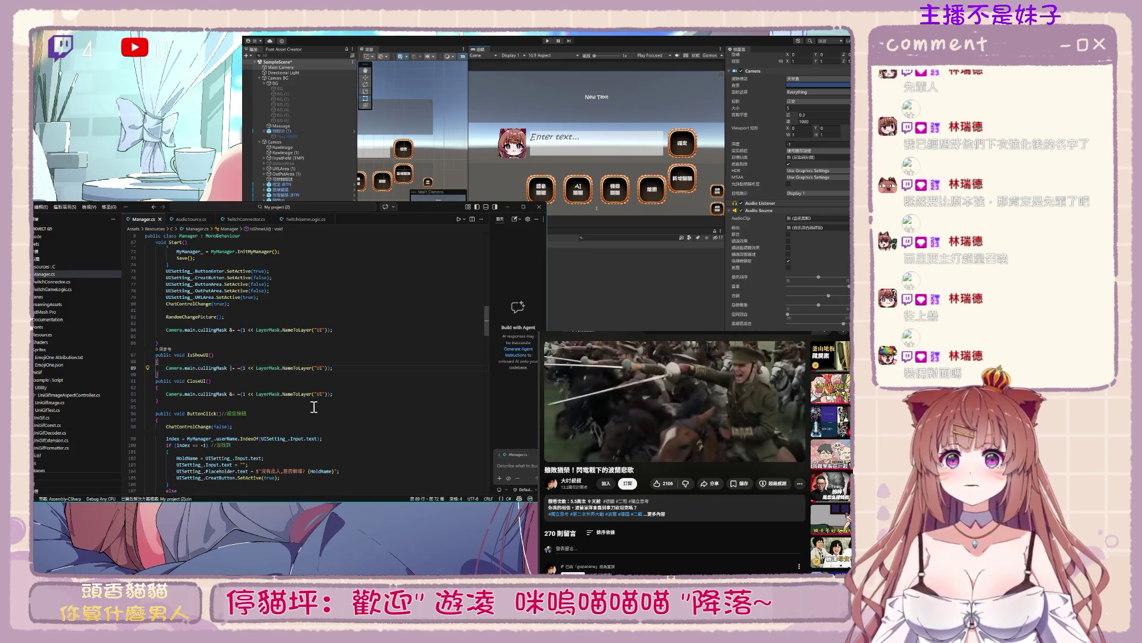
click(294, 135)
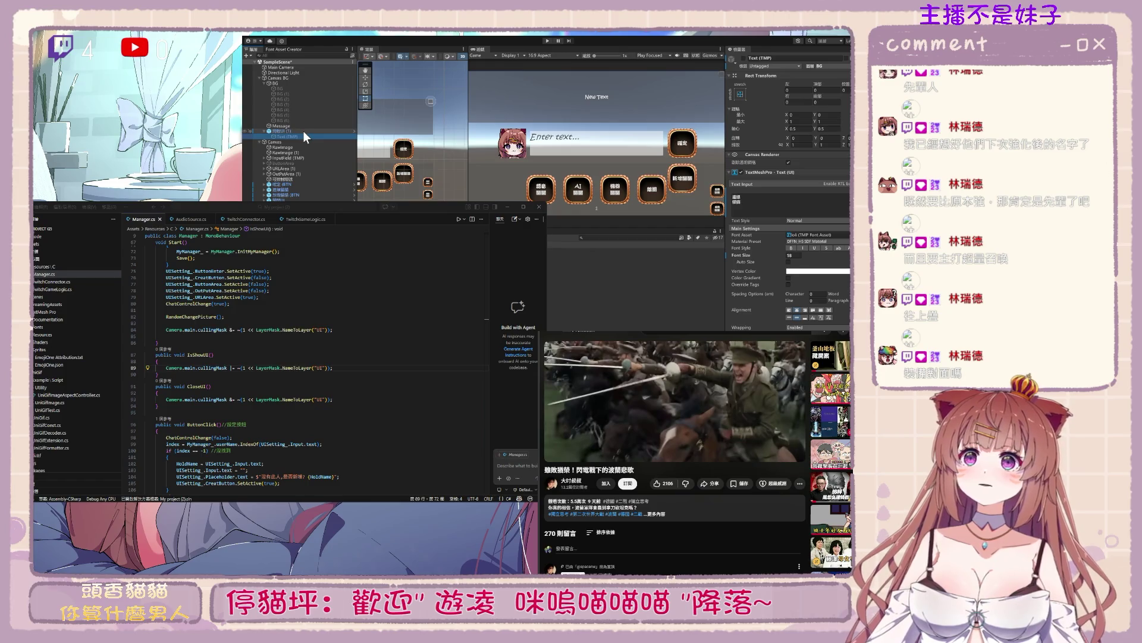
scroll(795, 251, down, 2)
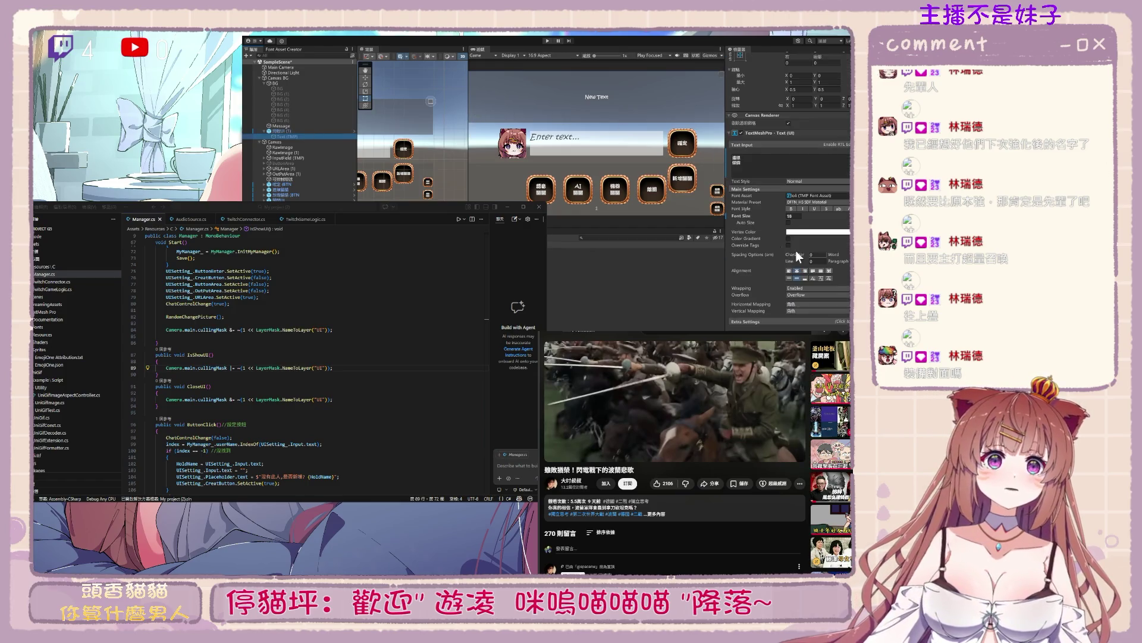
click(291, 130)
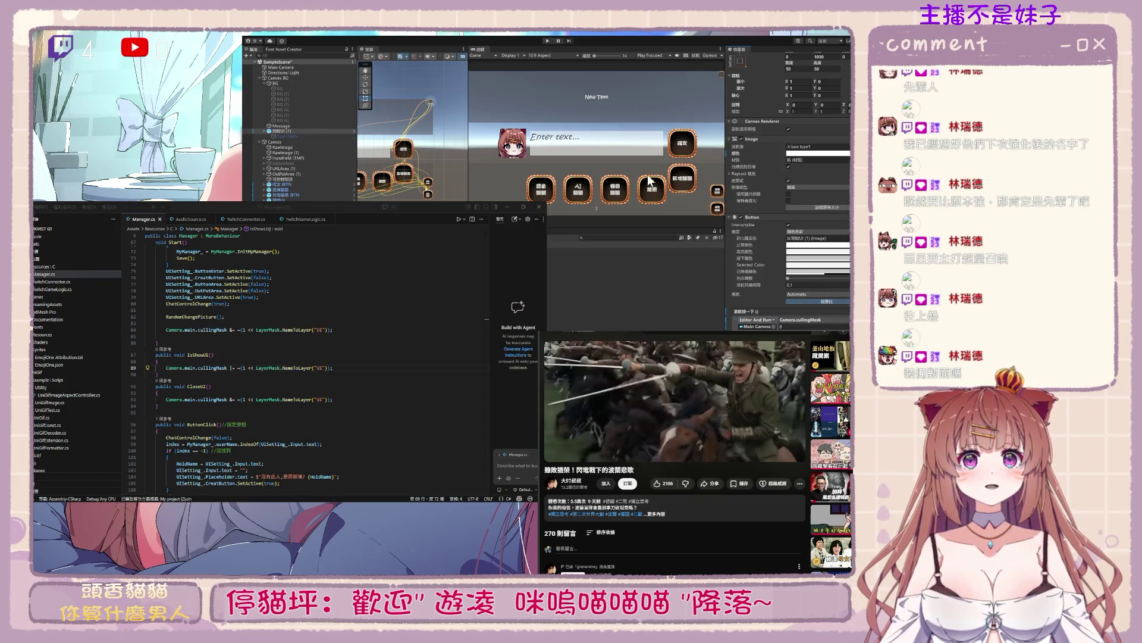
double_click(756, 326)
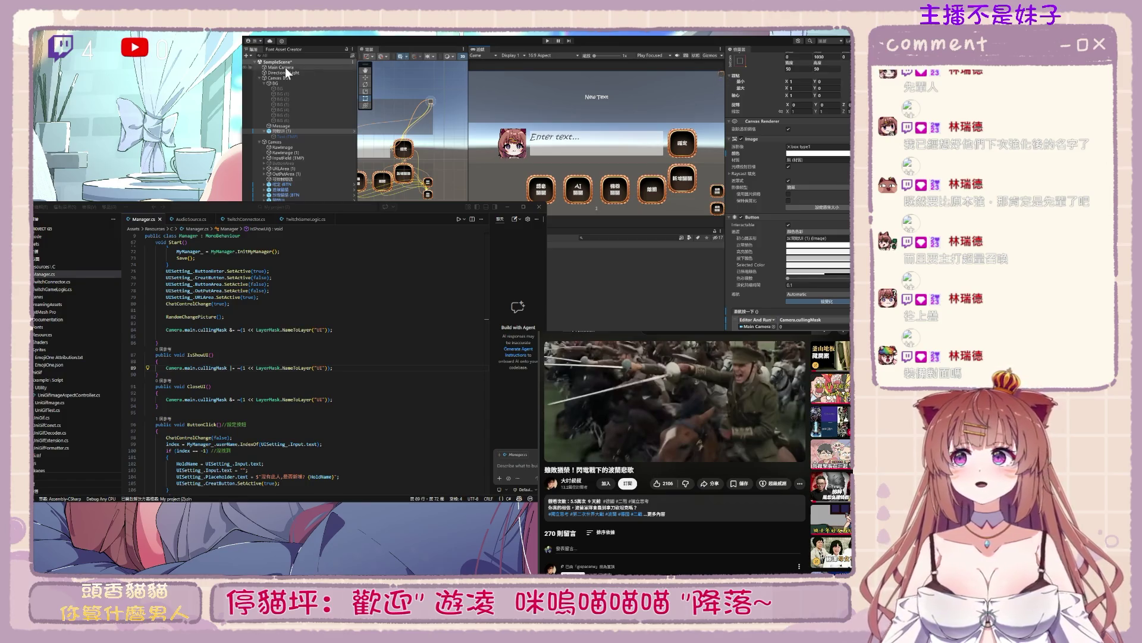
scroll(745, 134, up, 2)
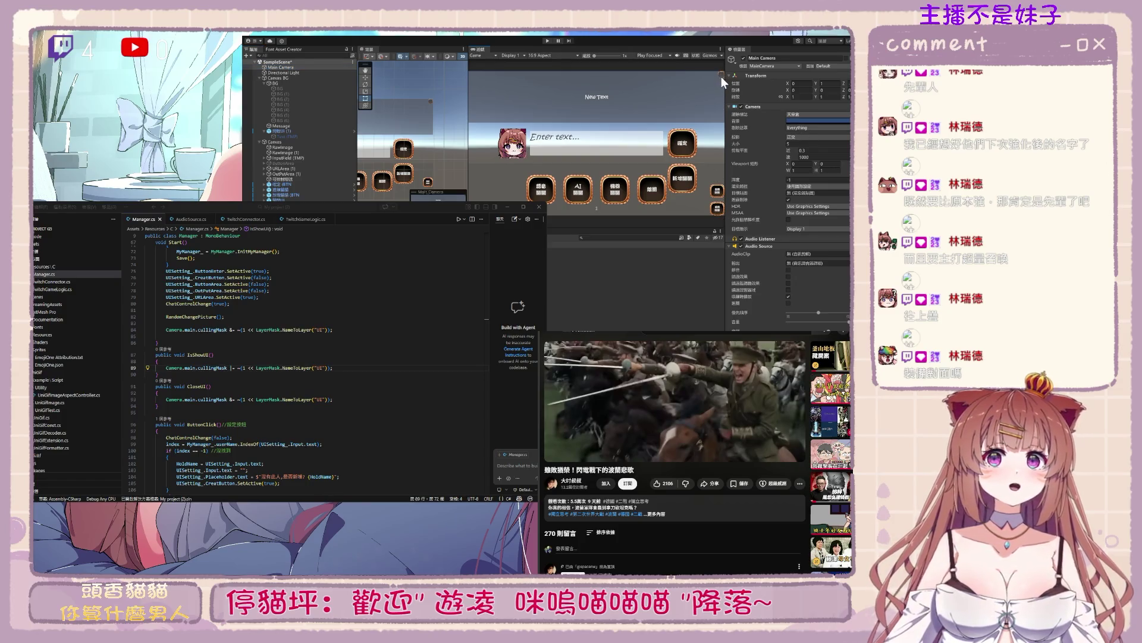
click(280, 132)
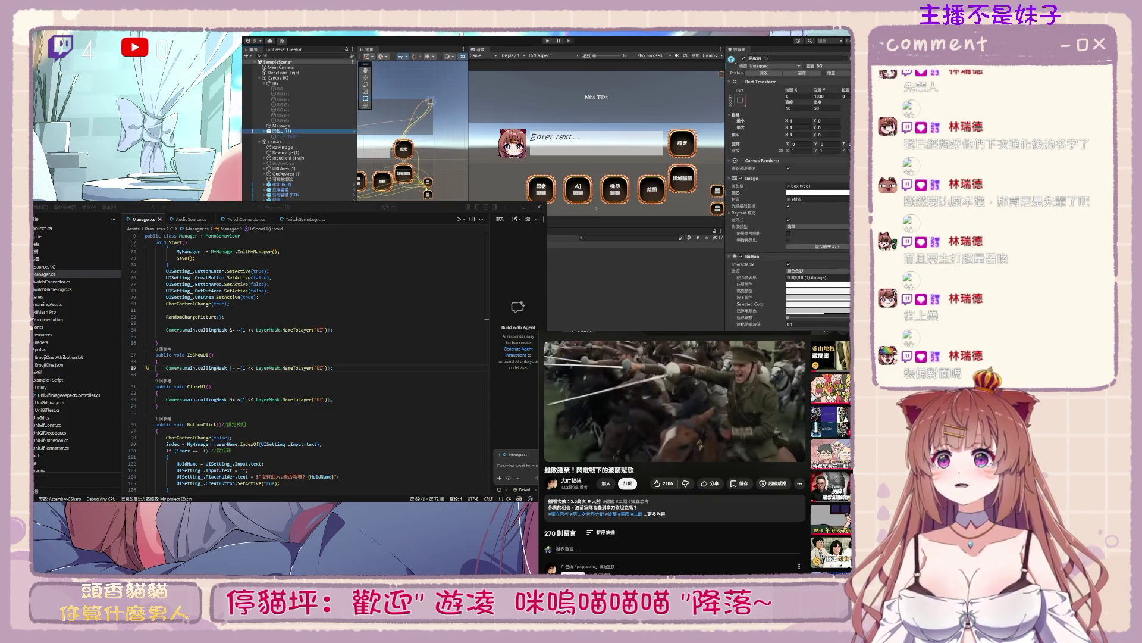
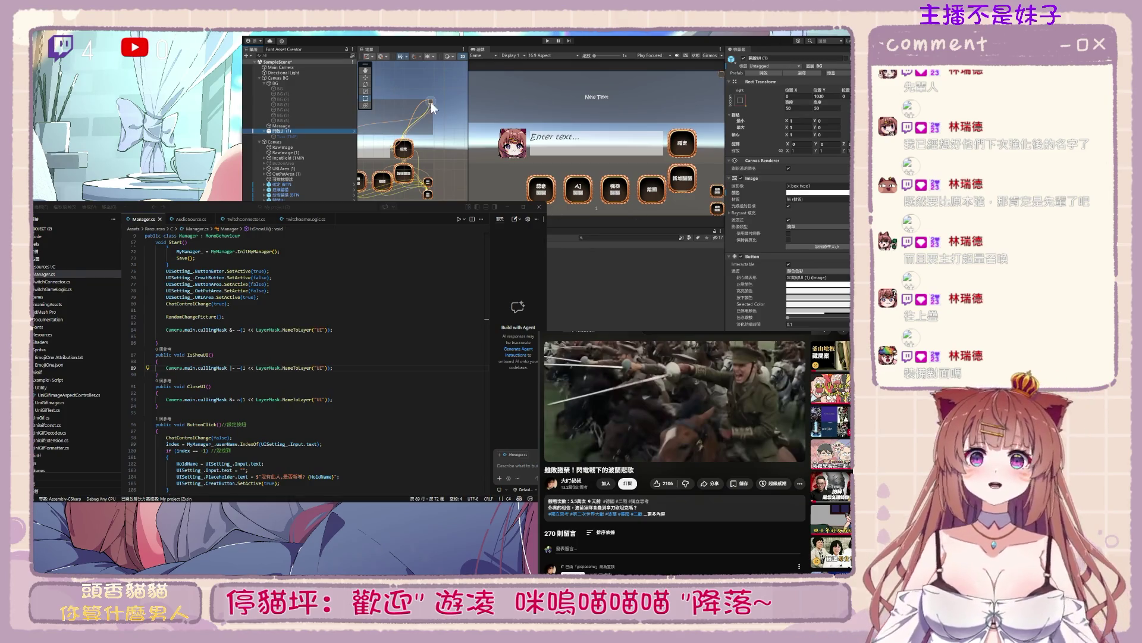
Select the IsShowUI and CloseUI methods in Manager.cs to review them
scroll(791, 280, down, 3)
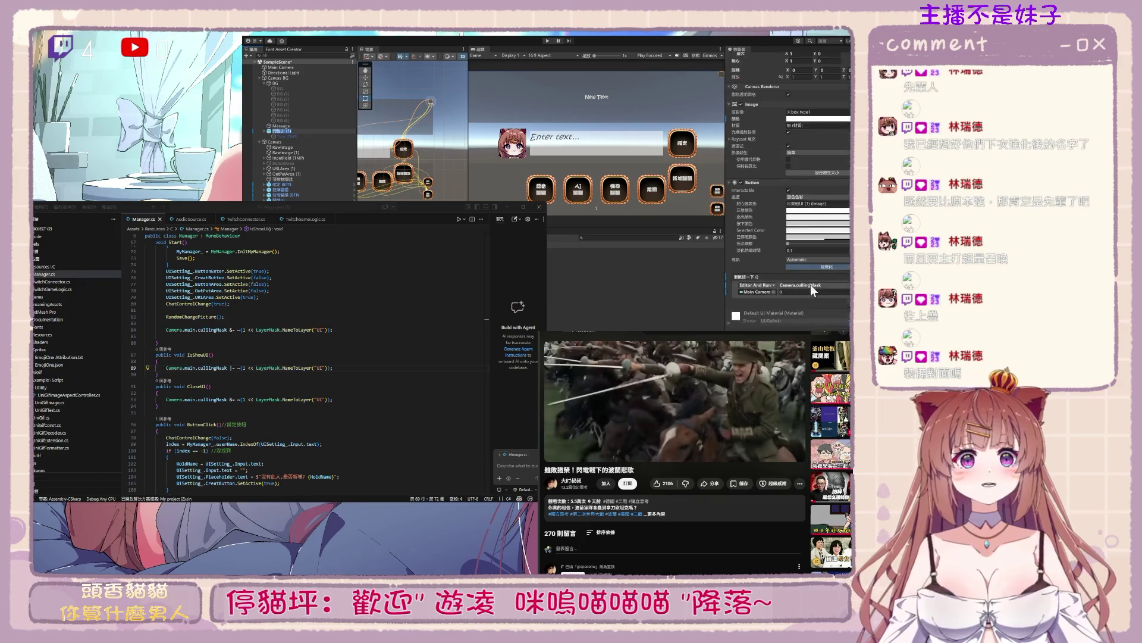
key(alt+Tab)
key(Down)
key(Down)
key(Down)
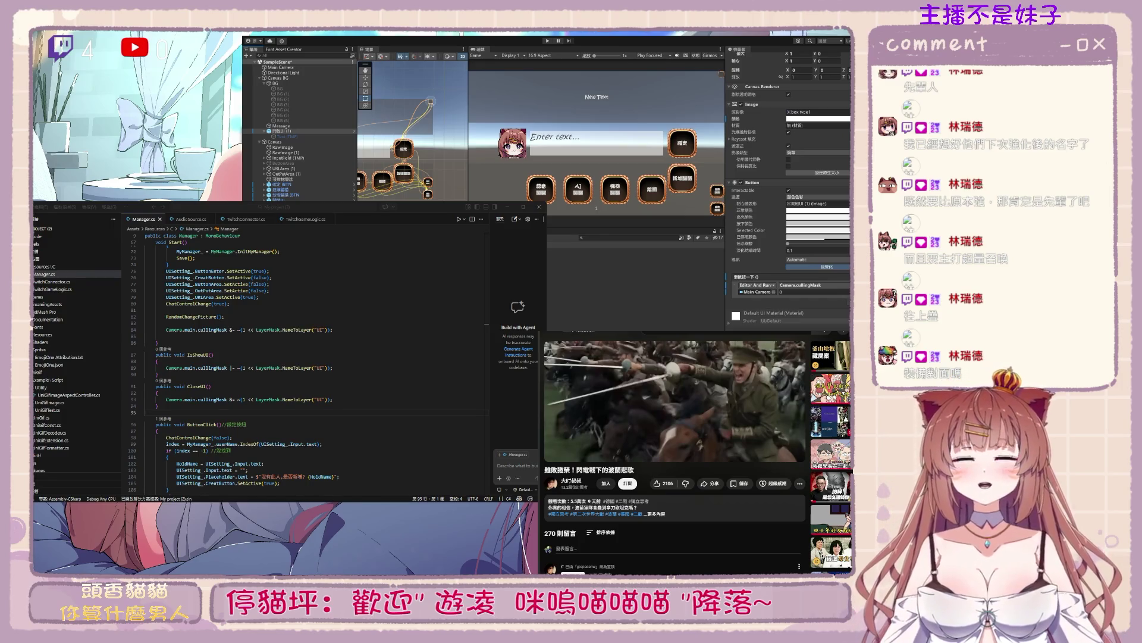
click(315, 405)
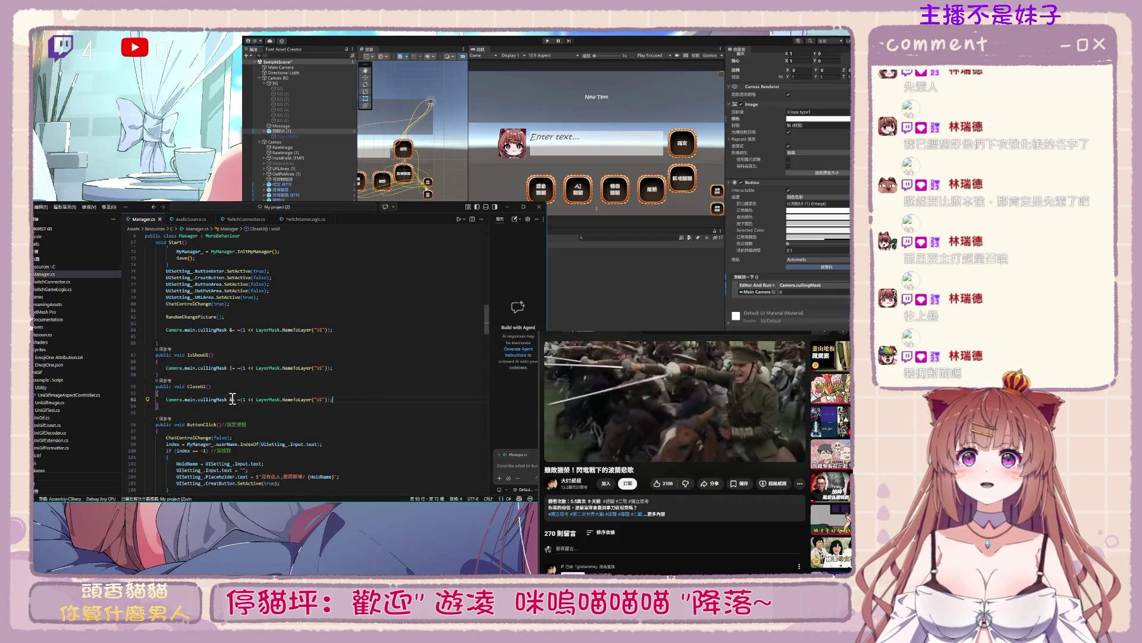
drag(152, 353, 182, 410)
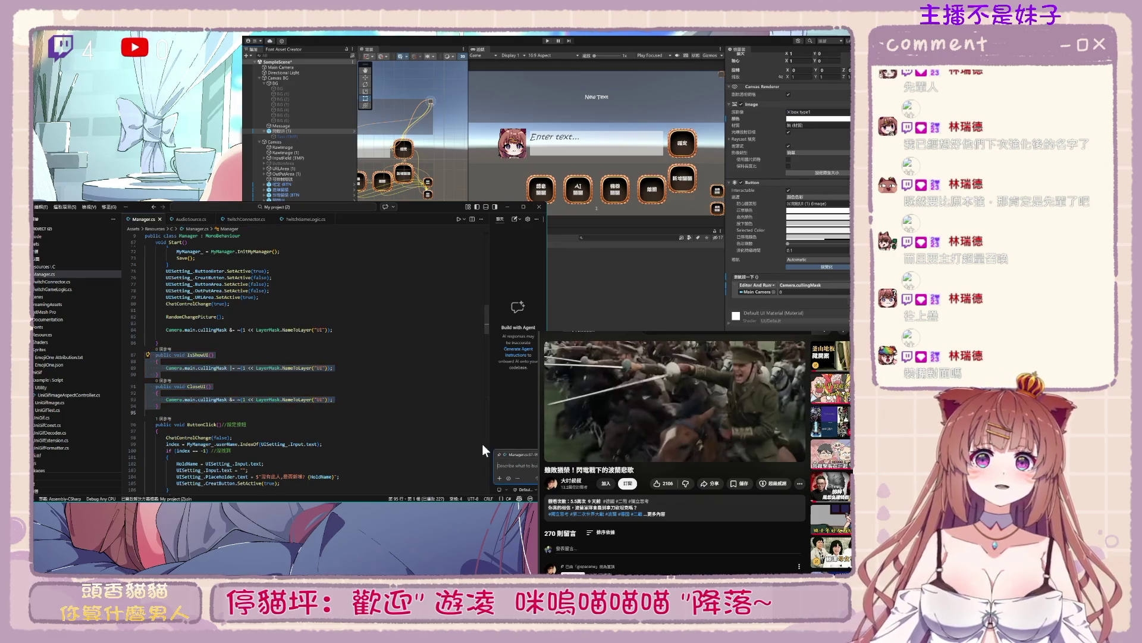
key(alt+Tab)
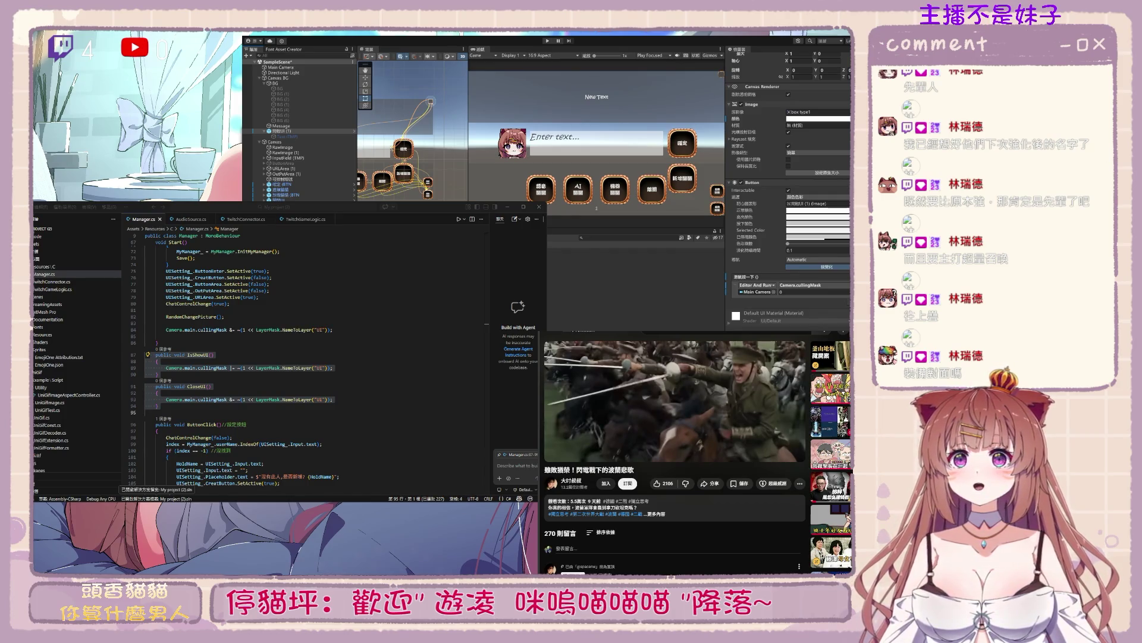
Undo the tilde and extra parentheses so IsShowUI adds the UI layer with |=
click(268, 404)
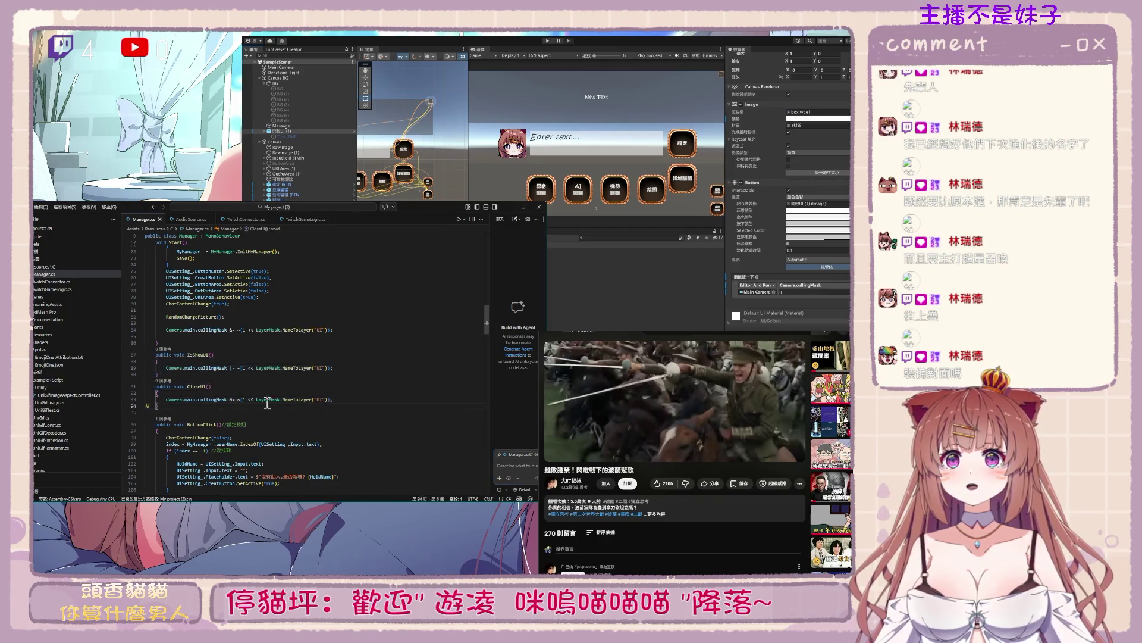
key(ctrl+z)
key(ctrl+z)
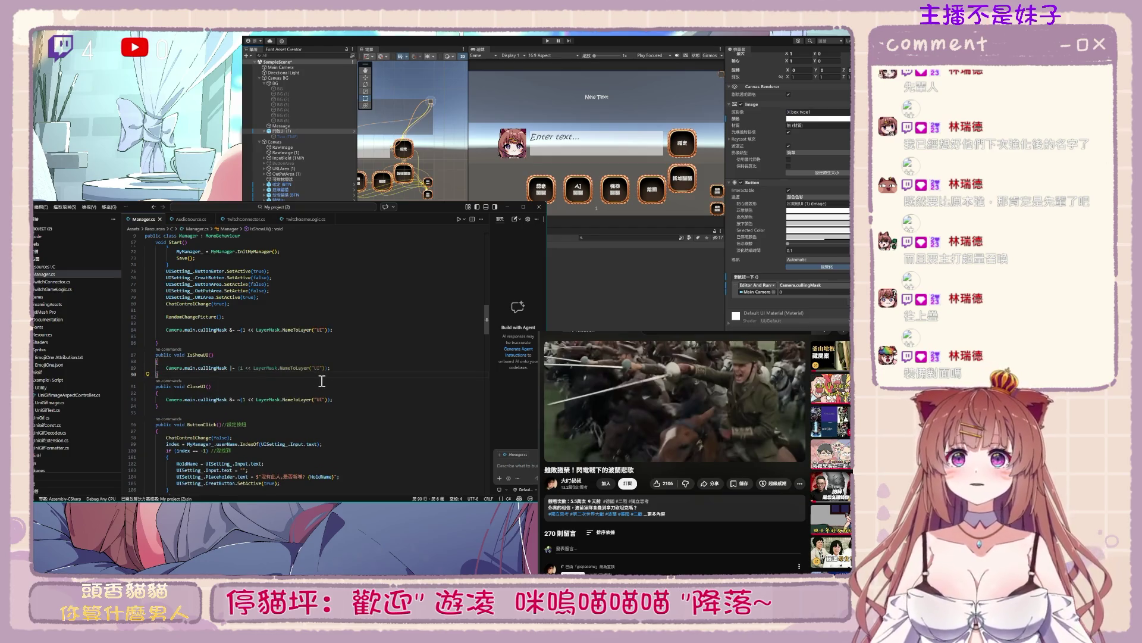
mouse_move(282, 370)
key(ctrl+z)
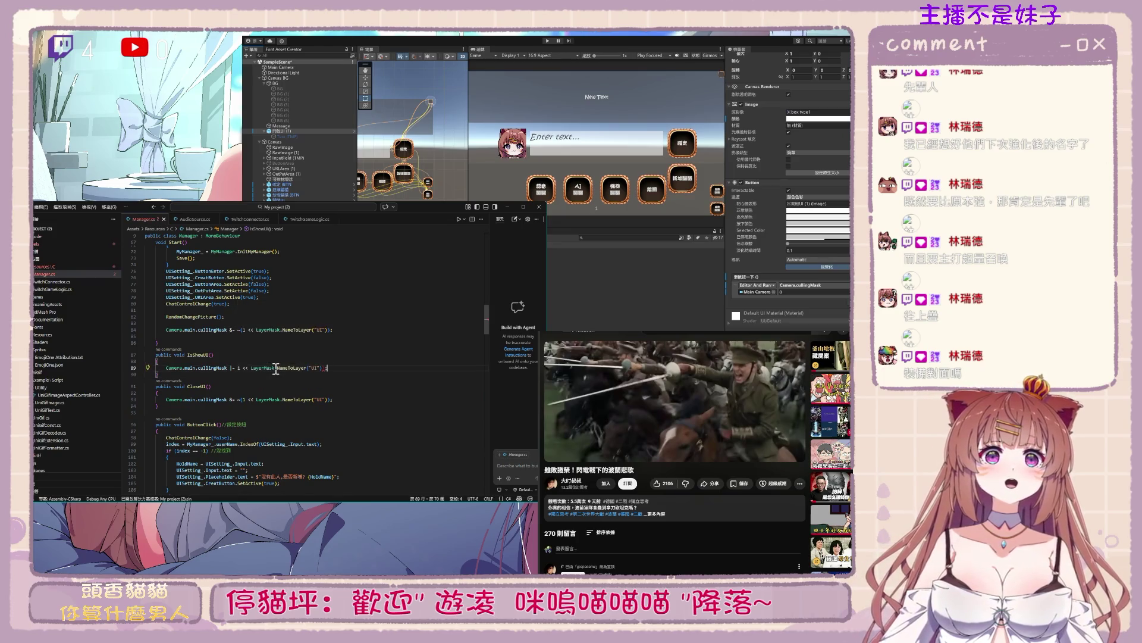
key(Left)
key(Left)
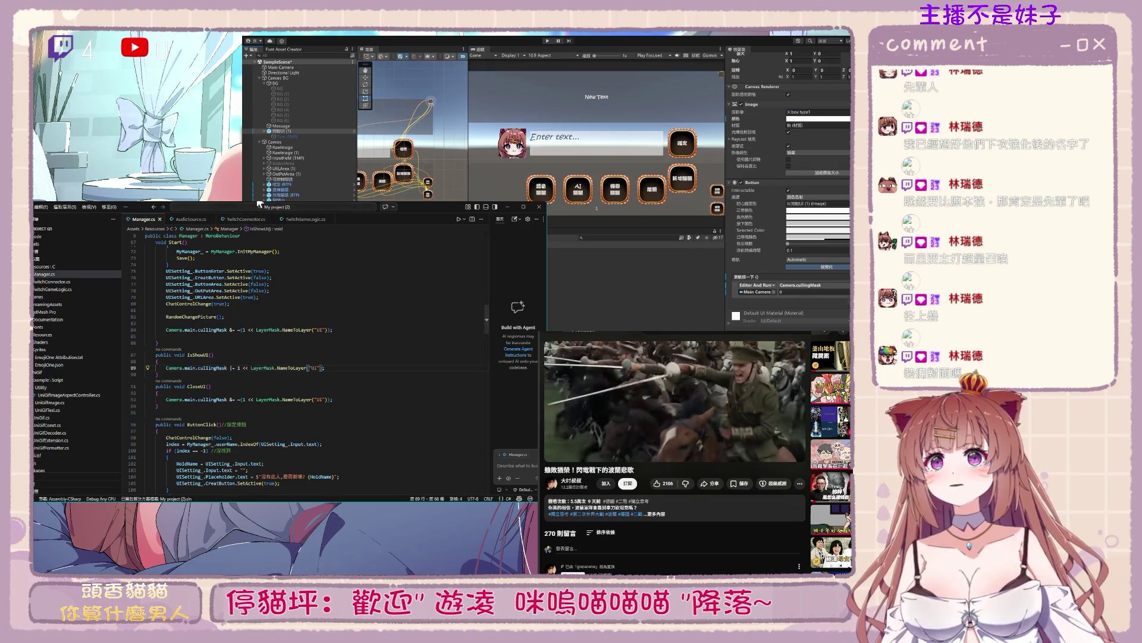
key(alt+Tab)
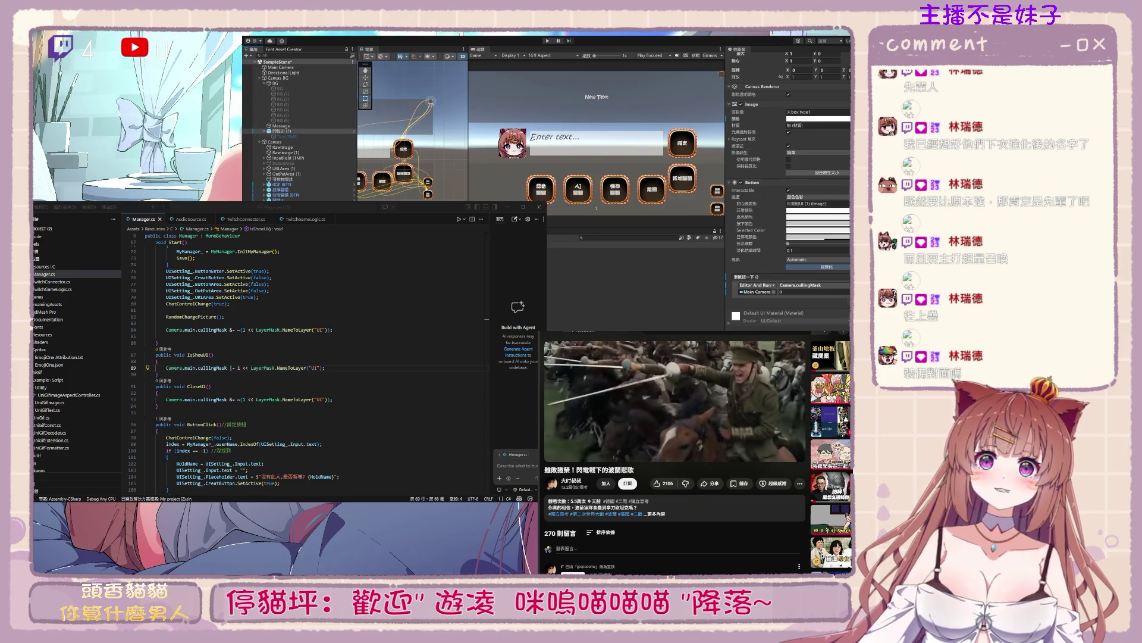
scroll(789, 188, up, 1)
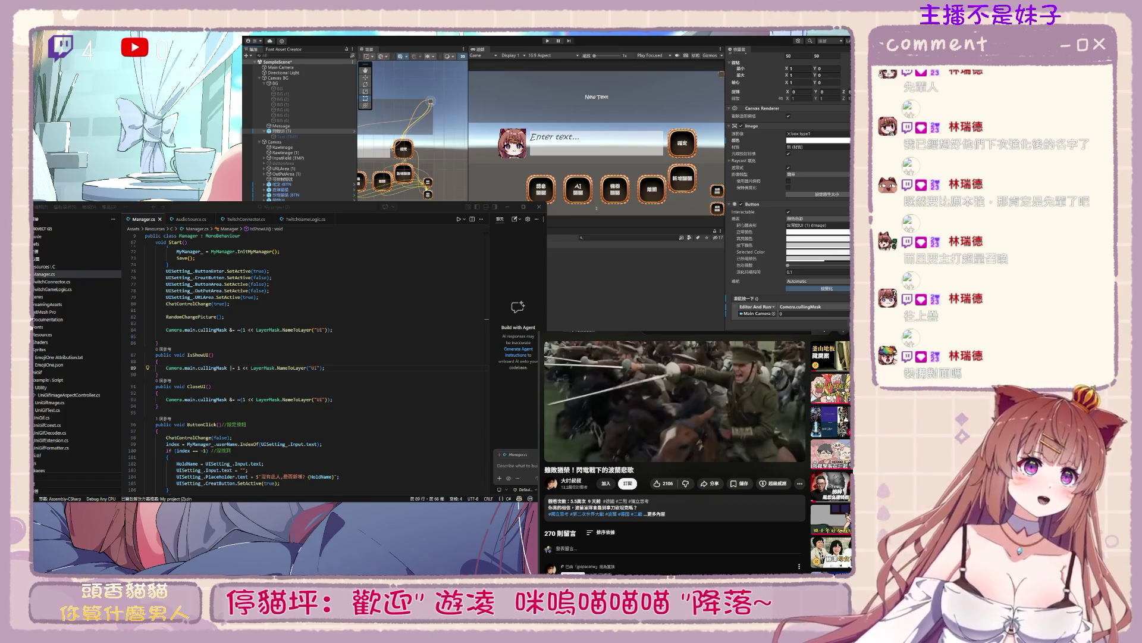
Run the game, press the in-game toggle button, then stop Play mode
click(548, 42)
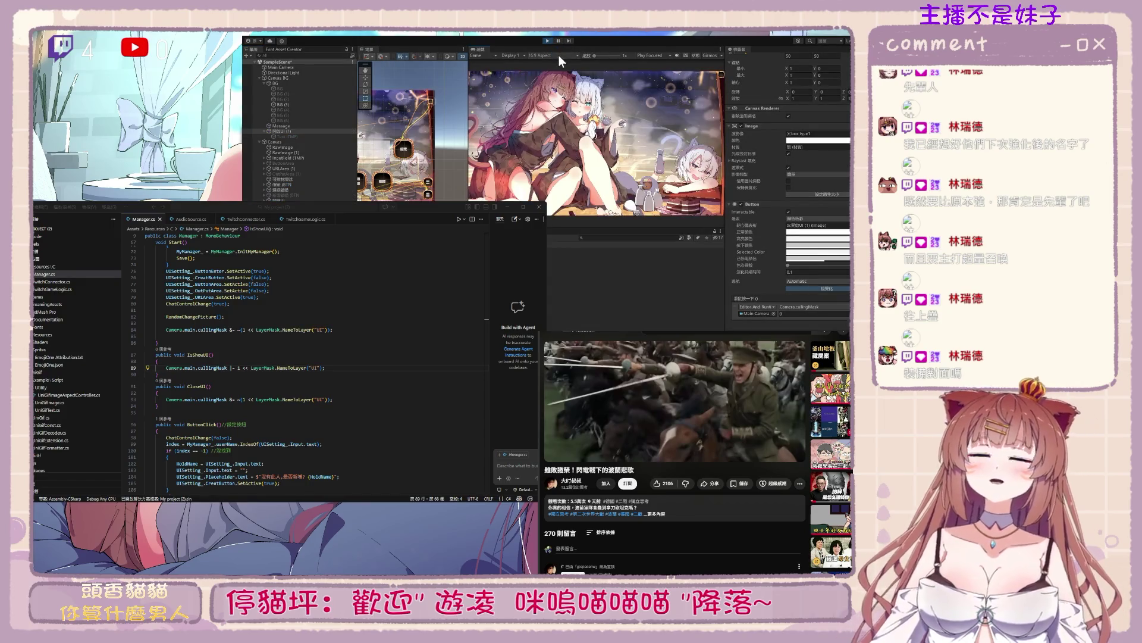
click(721, 73)
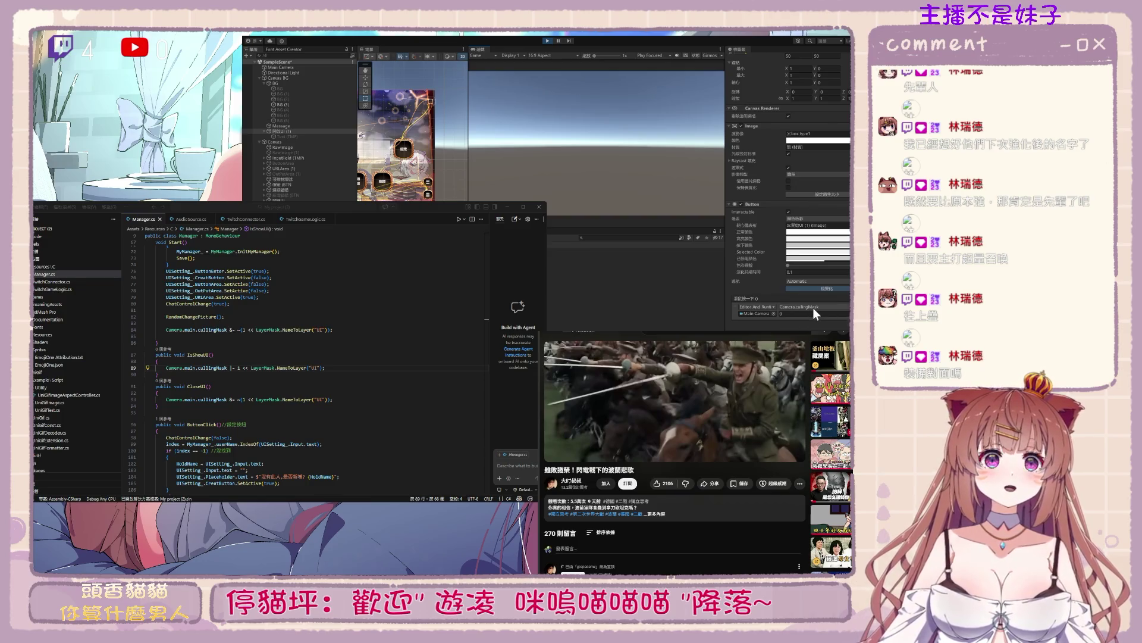
click(546, 40)
Make Canvas the target object of the Button's On Click event
drag(275, 141, 756, 319)
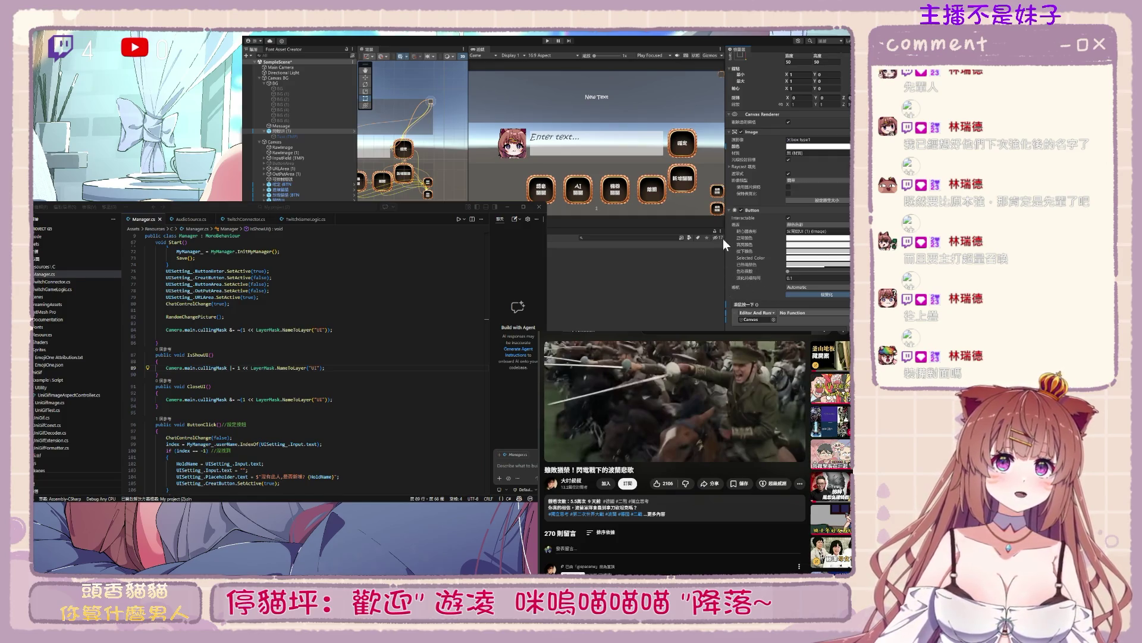
key(ctrl+p)
scroll(268, 413, up, 15)
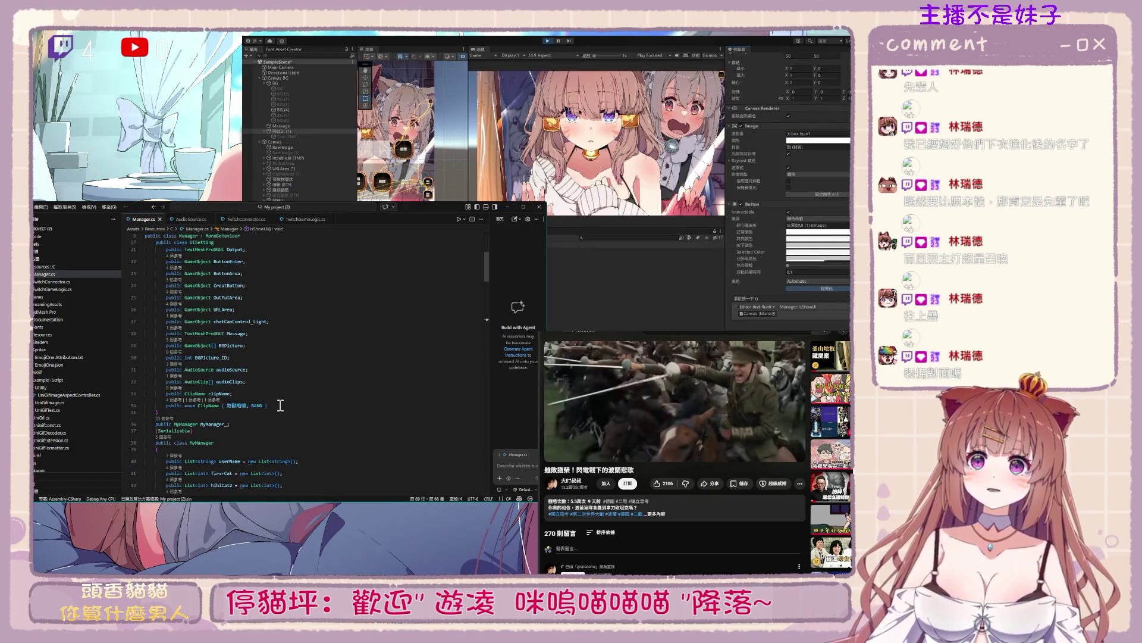
Below the ClipName enum, start a 'public bool' field declaration and fix the 'public' typo
click(279, 405)
key(Return)
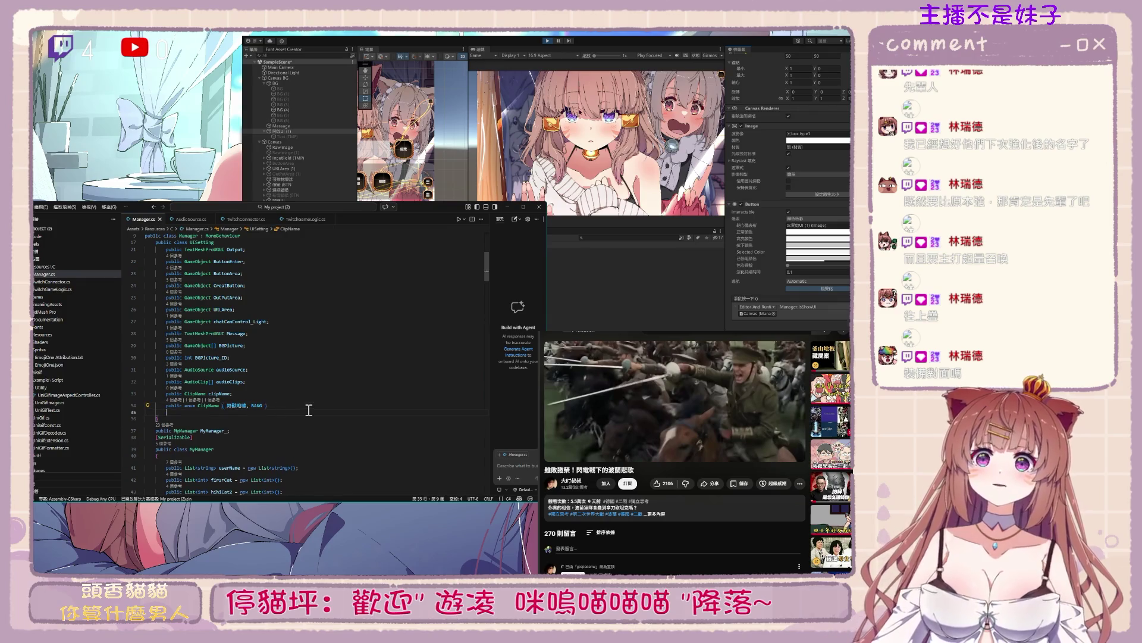
text([)
key(BackSpace)
text(pub)
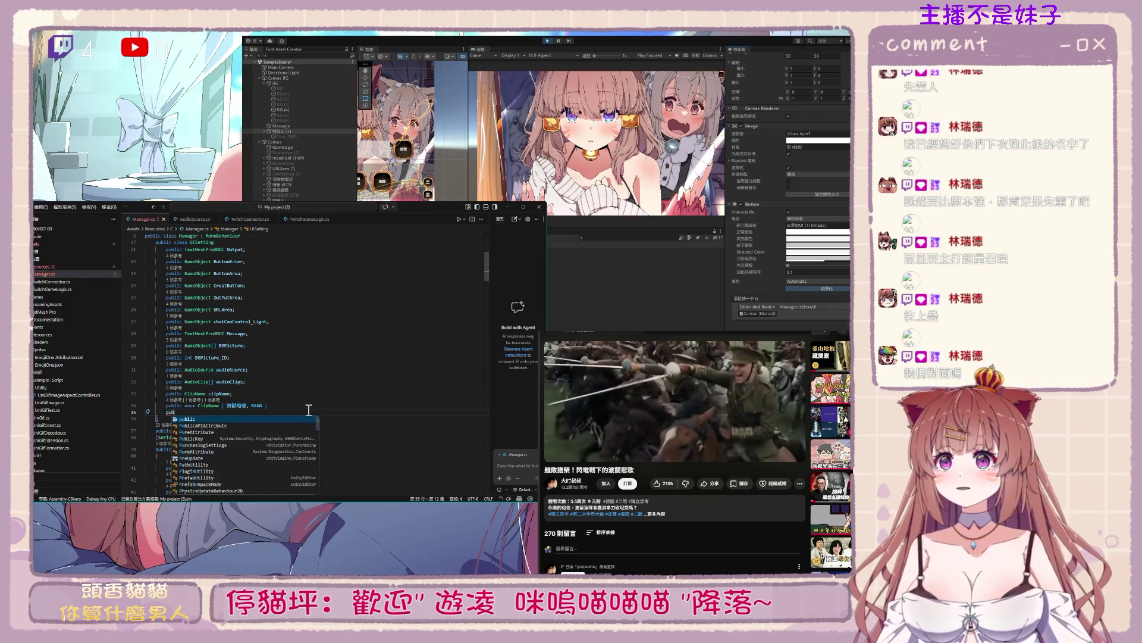
text(l)
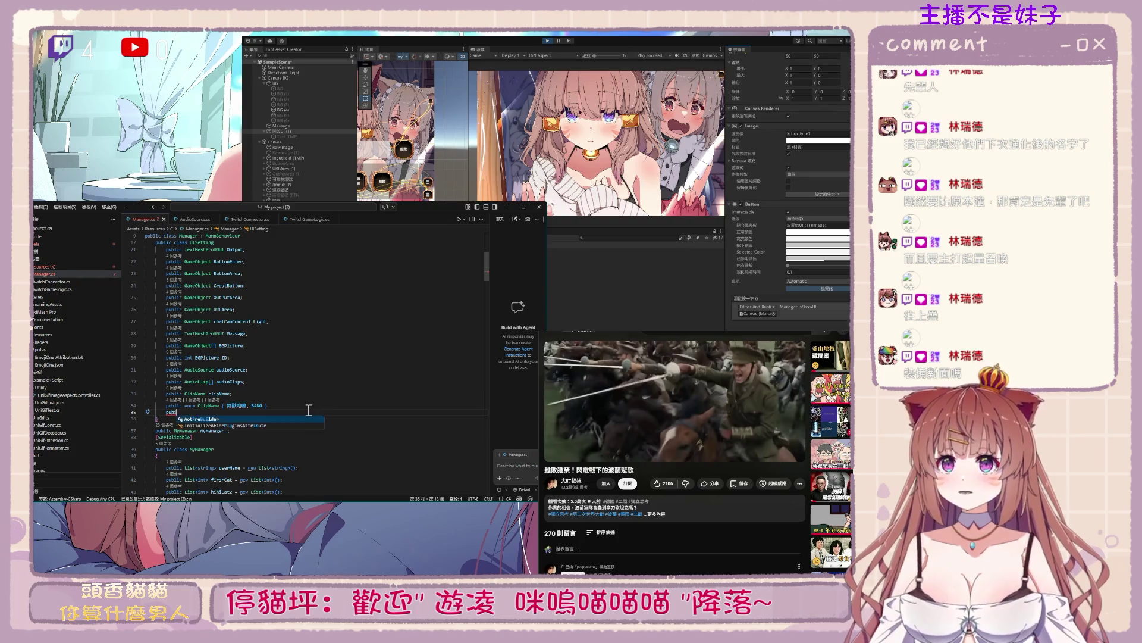
text(ic bool)
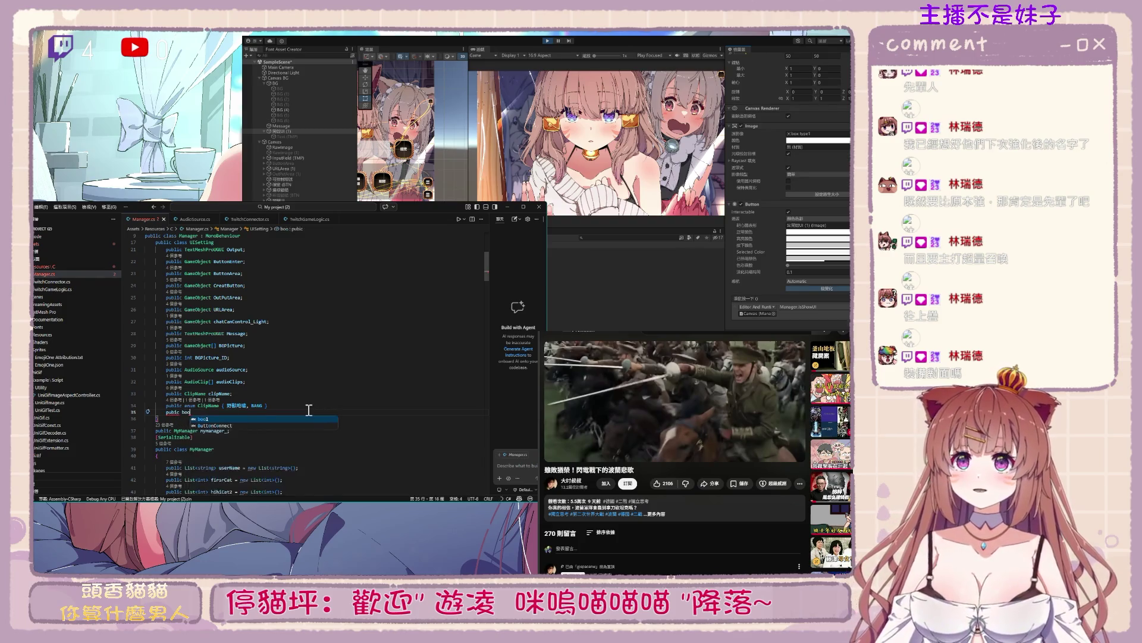
key(Left)
key(Left)
key(Left)
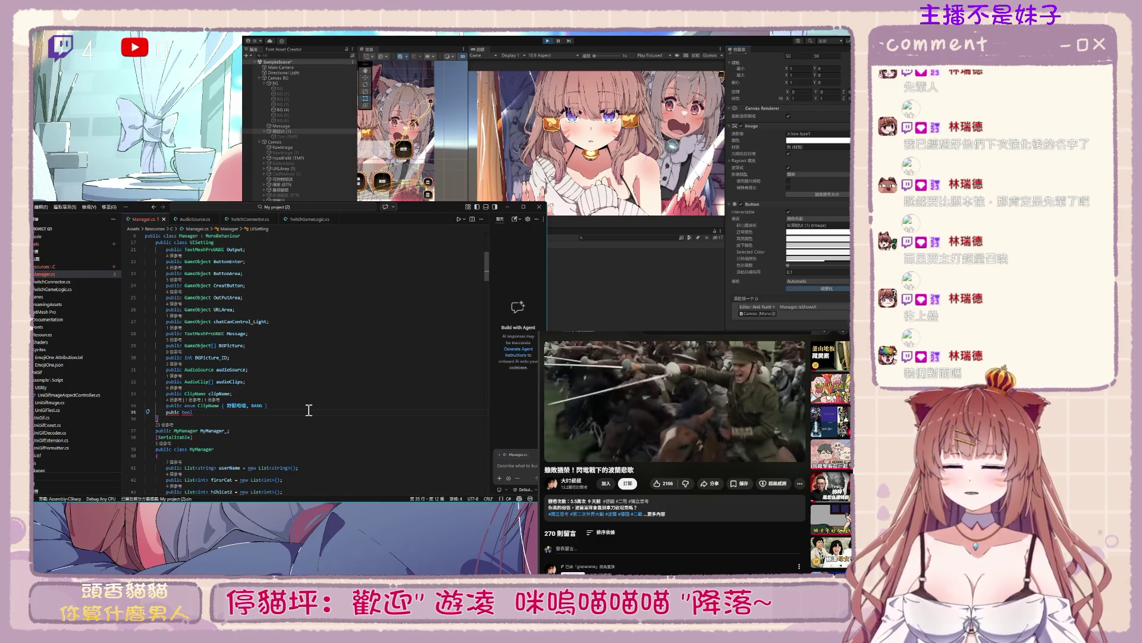
text(liss)
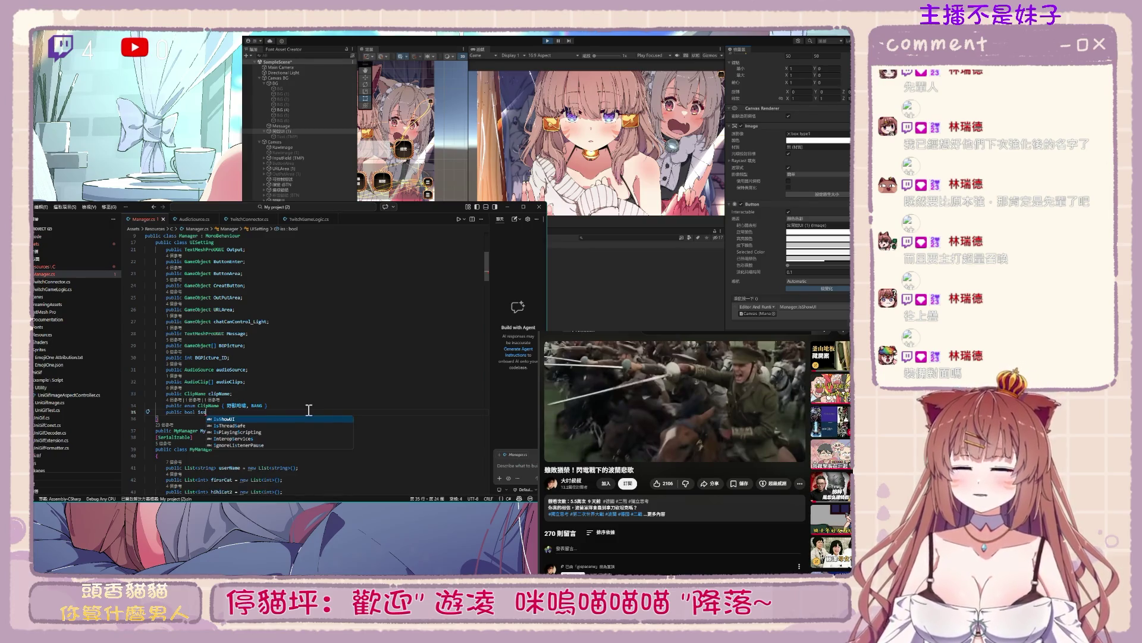
text(;)
Add 'IsShowUI = false;' in Start() just above the cullingMask line
double_click(205, 412)
scroll(278, 392, down, 8)
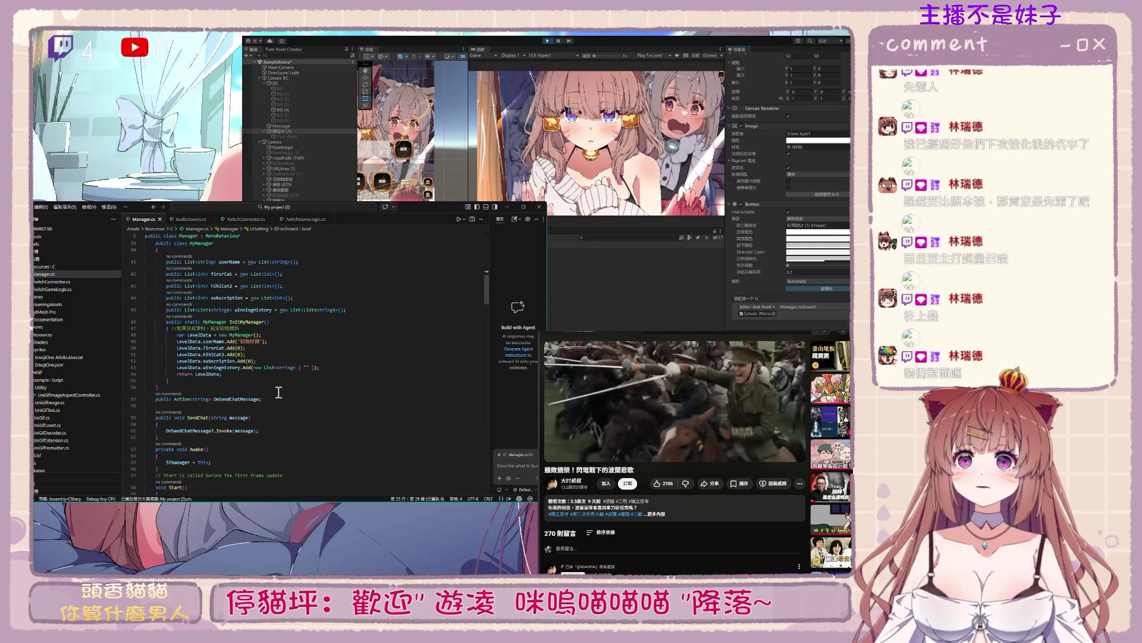
scroll(278, 392, down, 10)
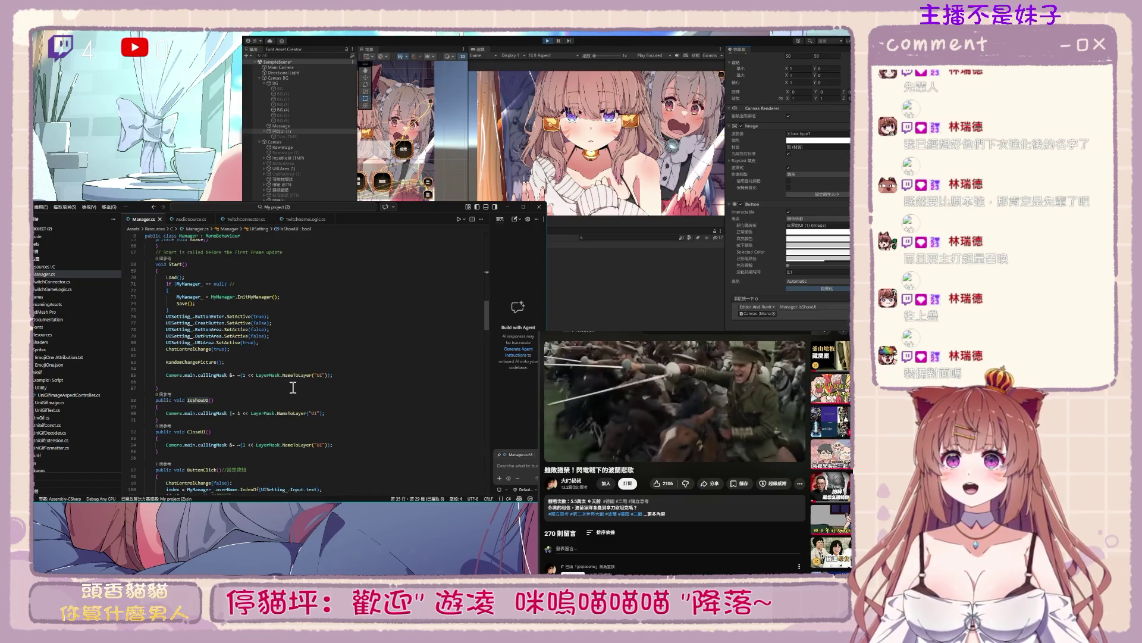
click(258, 369)
key(Return)
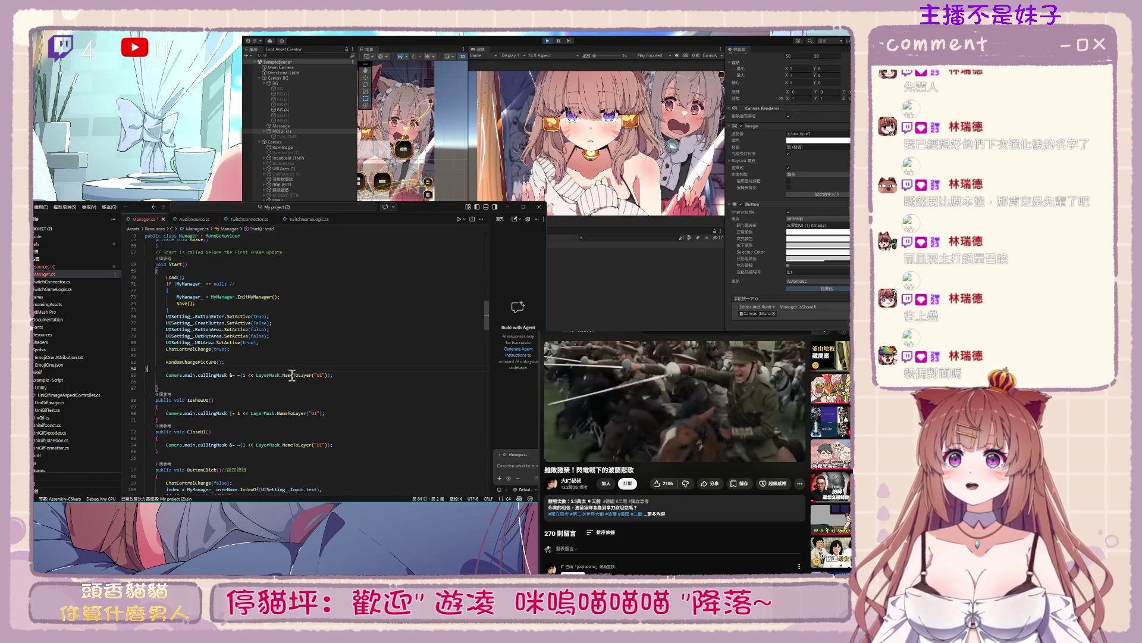
text(IsShowUI = f)
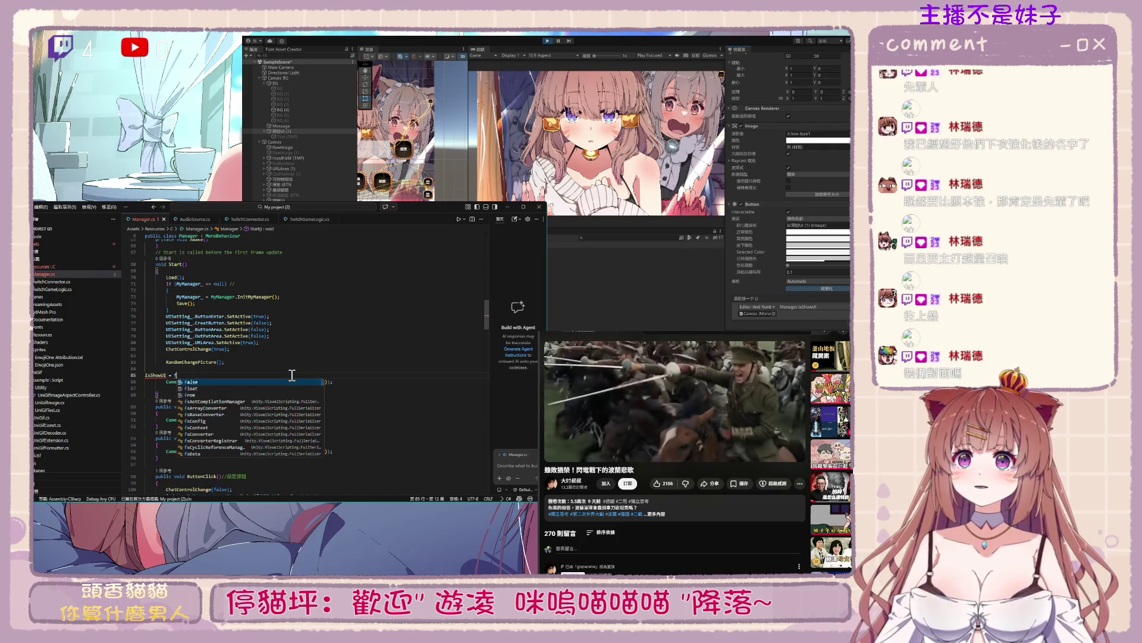
key(Tab)
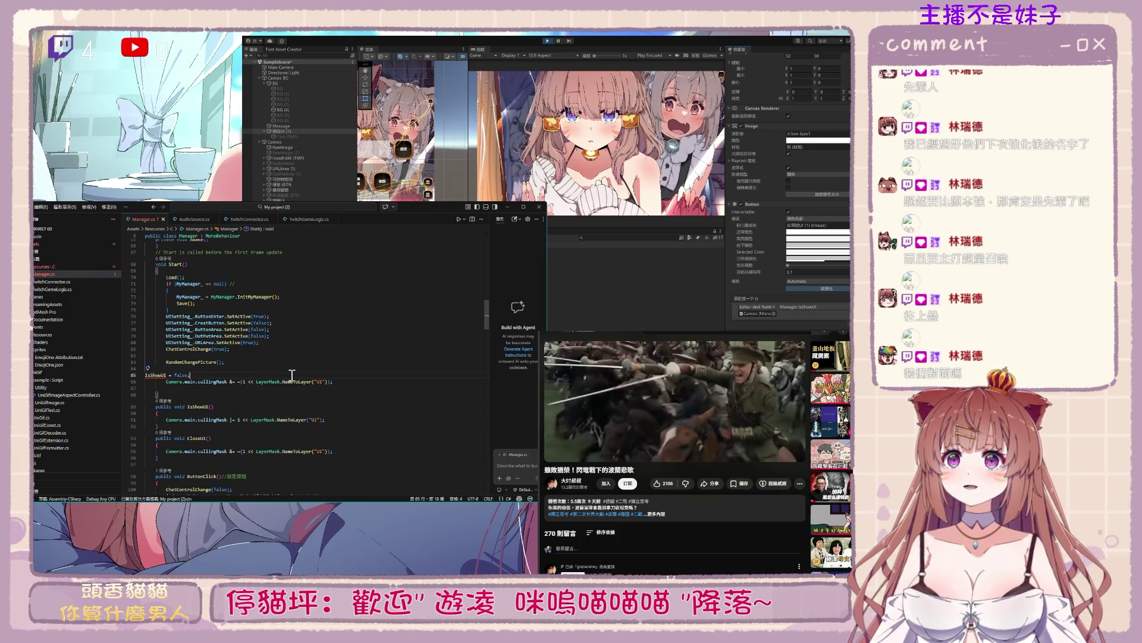
Prefix the assignment with UISetting_. so Start resets UISetting_.IsShowUI to false
scroll(250, 452, down, 2)
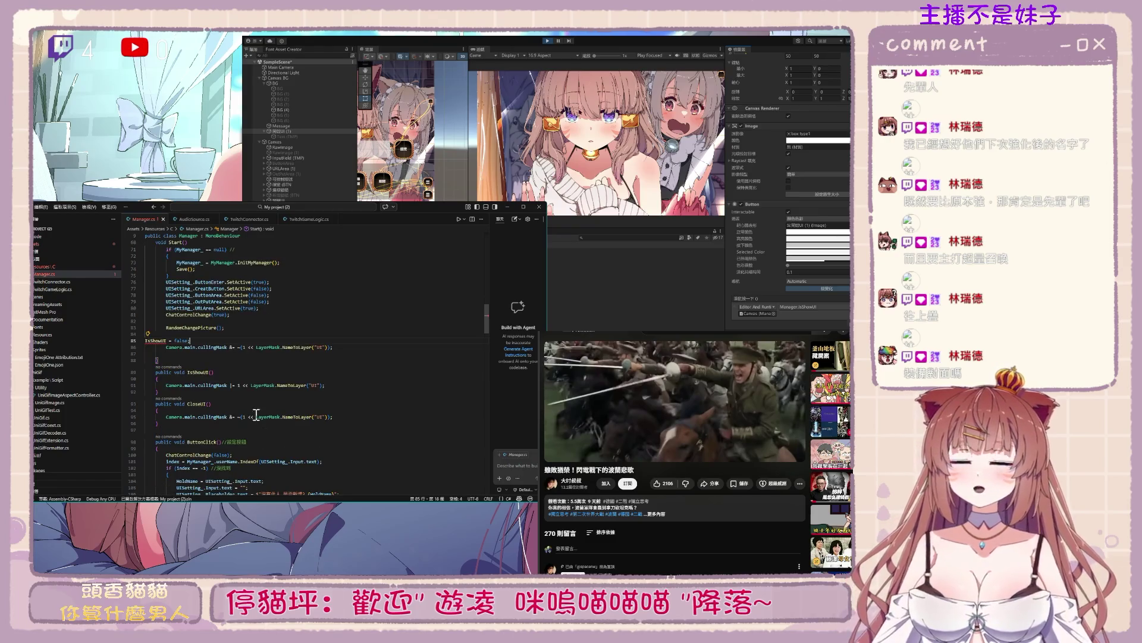
scroll(162, 338, down, 15)
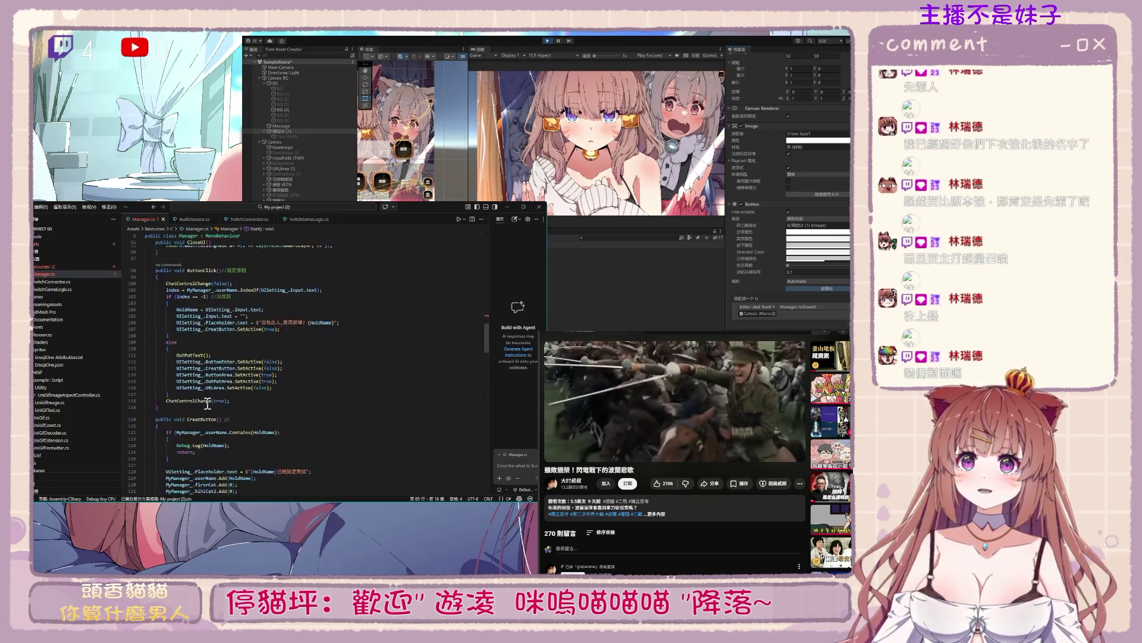
scroll(211, 398, up, 20)
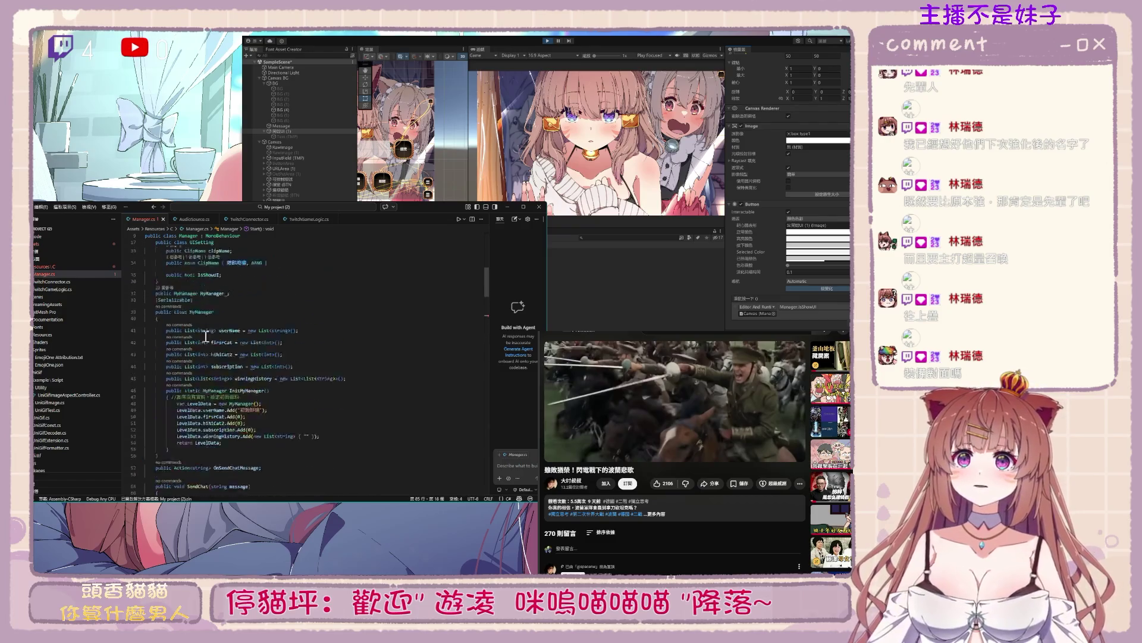
double_click(214, 360)
scroll(226, 366, down, 5)
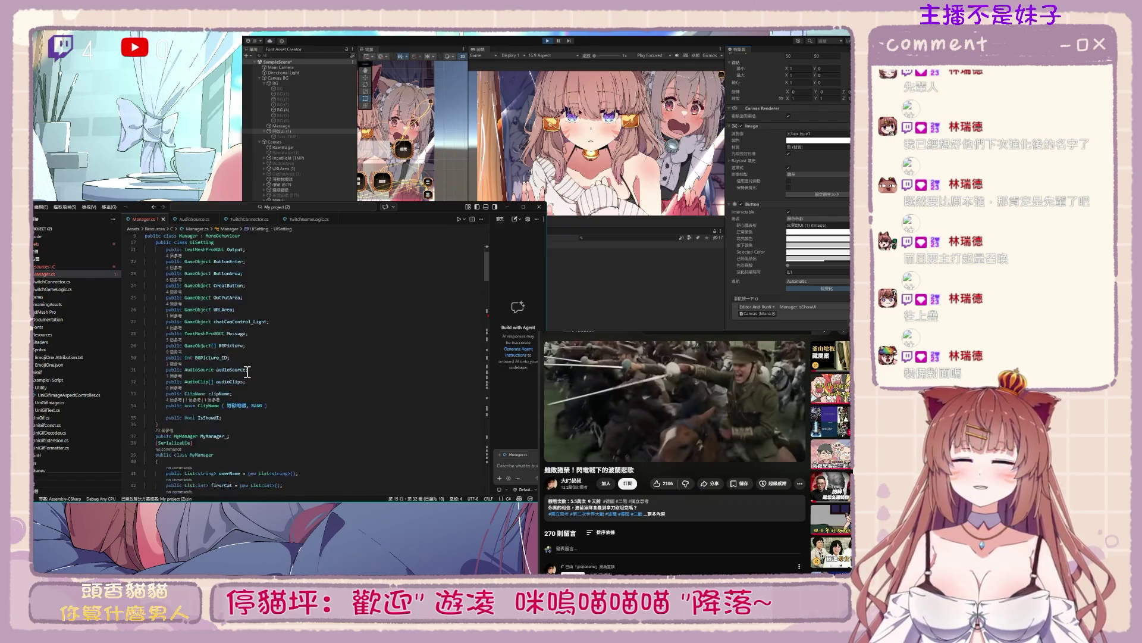
click(146, 466)
text(UISetting_.IsShowUI = false;)
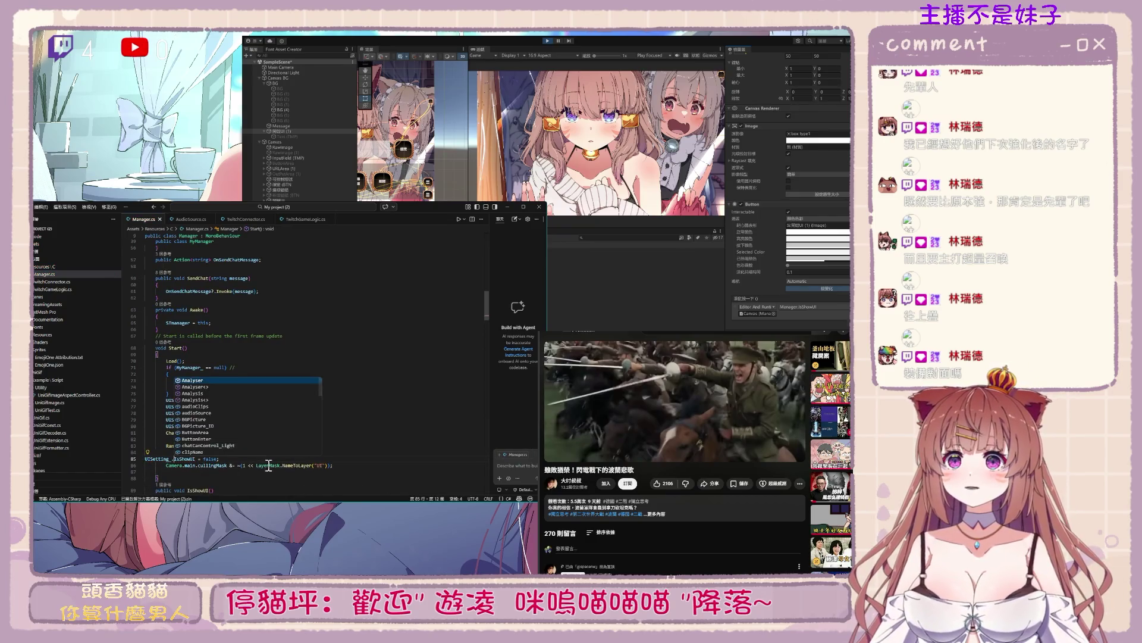
click(269, 465)
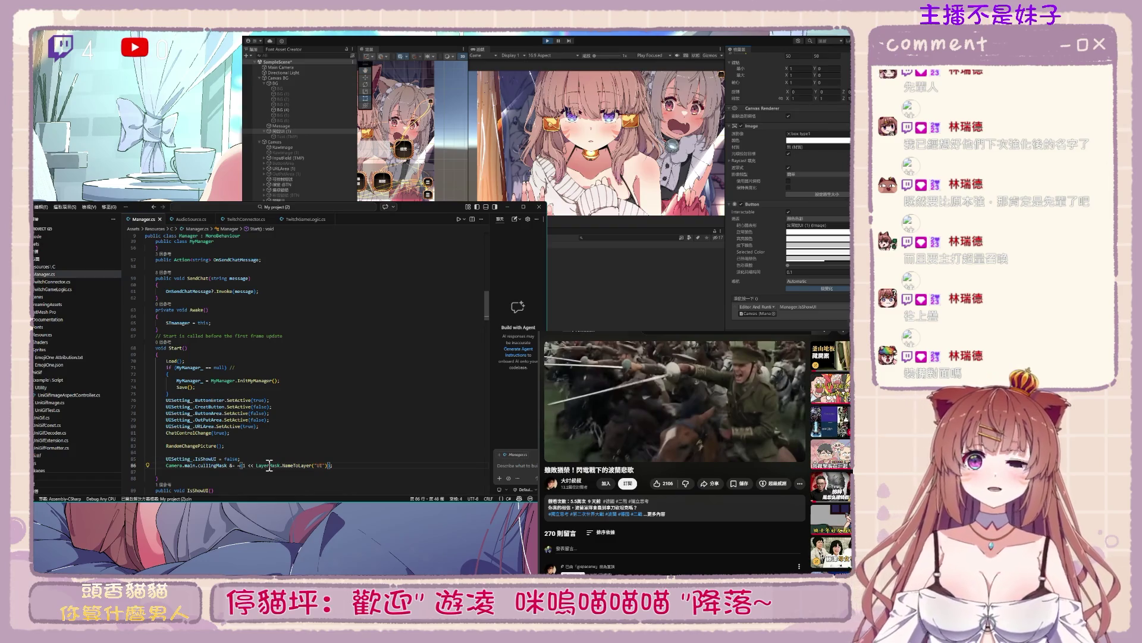
scroll(262, 467, down, 7)
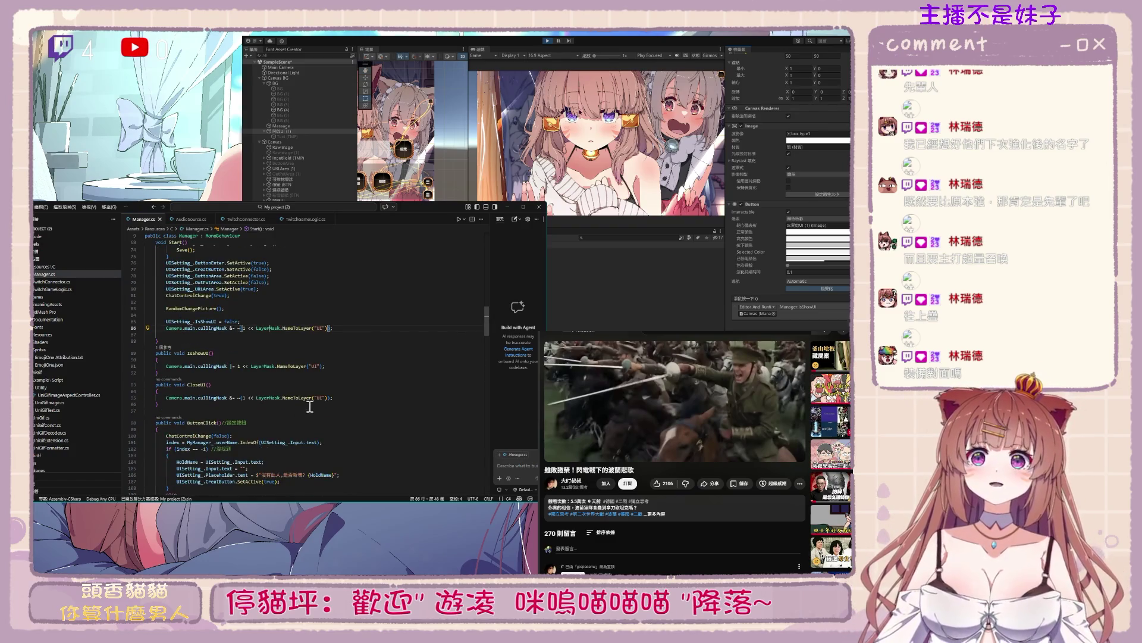
scroll(292, 413, down, 2)
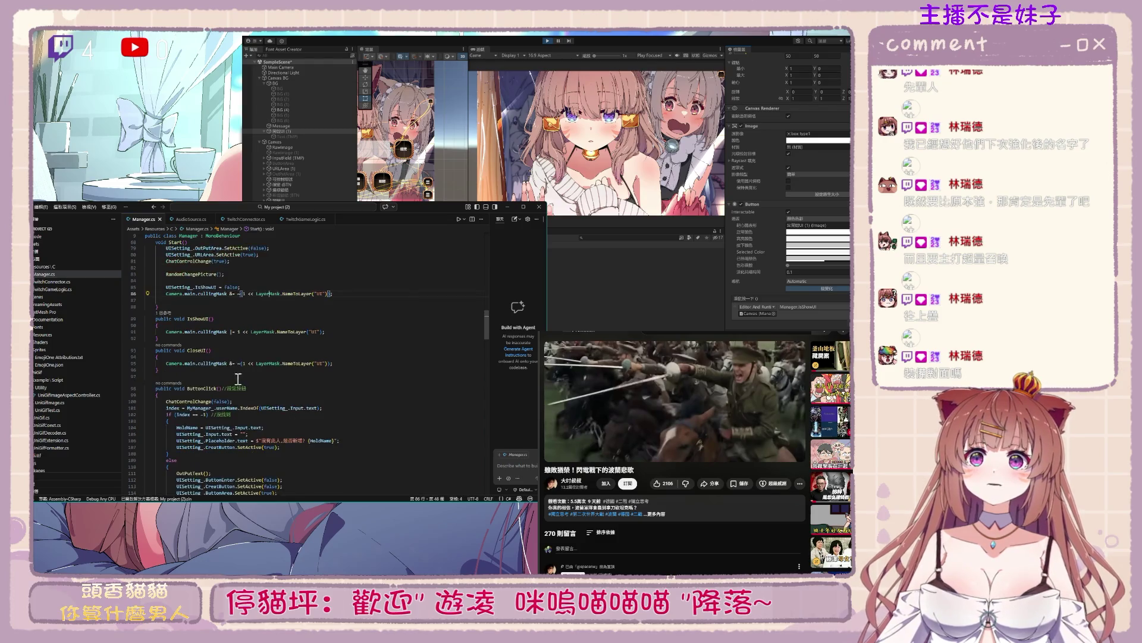
drag(158, 357, 161, 365)
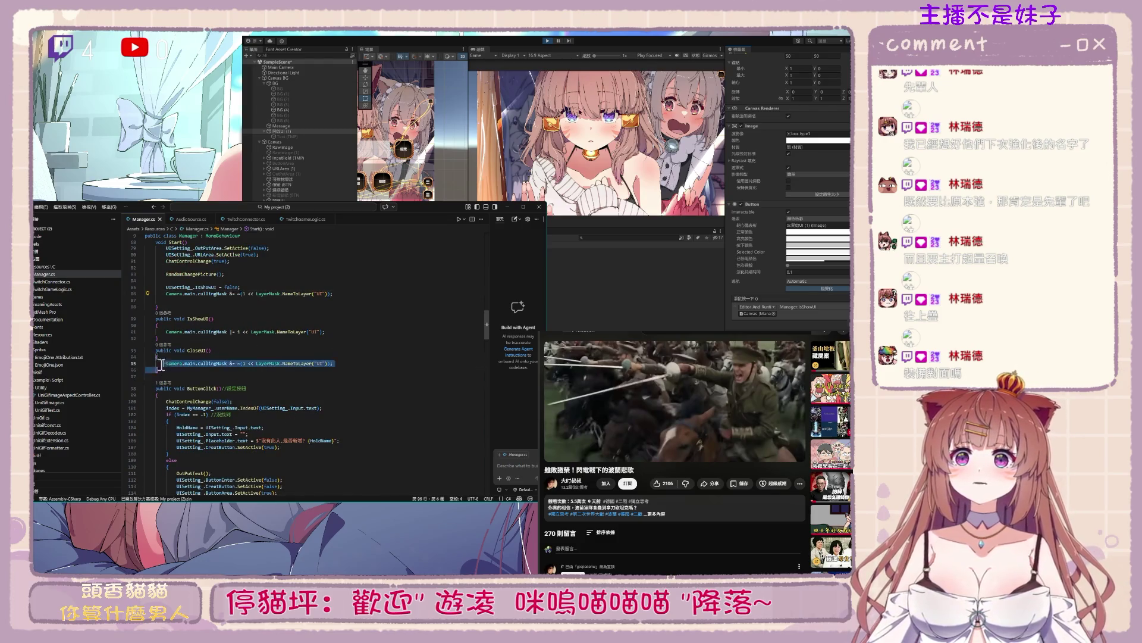
Delete the CloseUI method and start an if on UISetting_.IsShowUI inside IsShowUI()
key(BackSpace)
key(BackSpace)
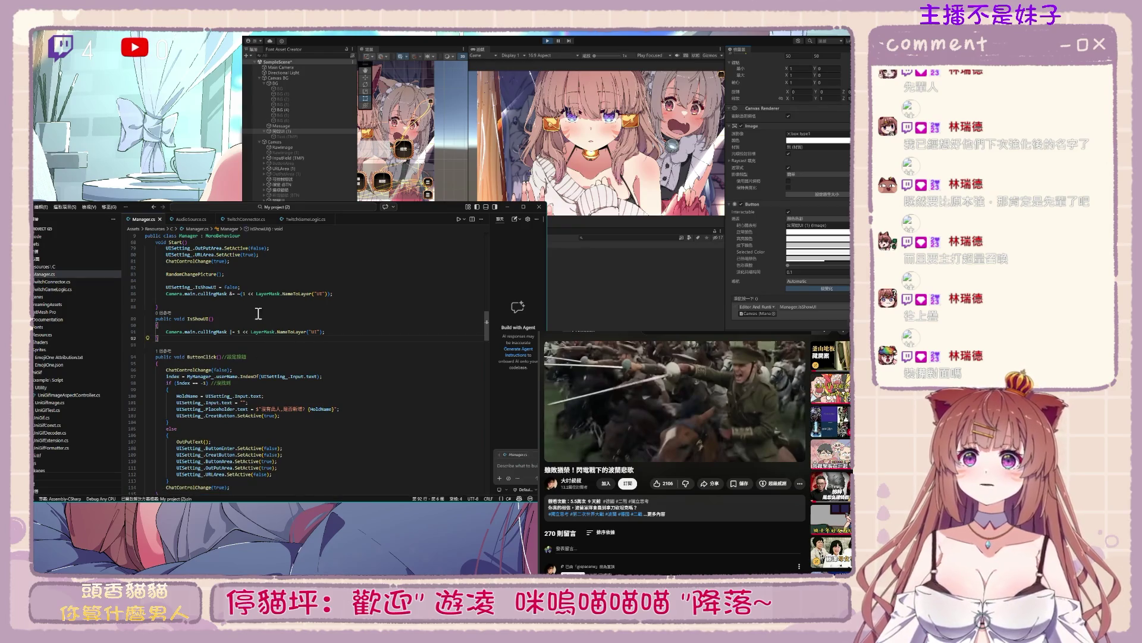
click(159, 287)
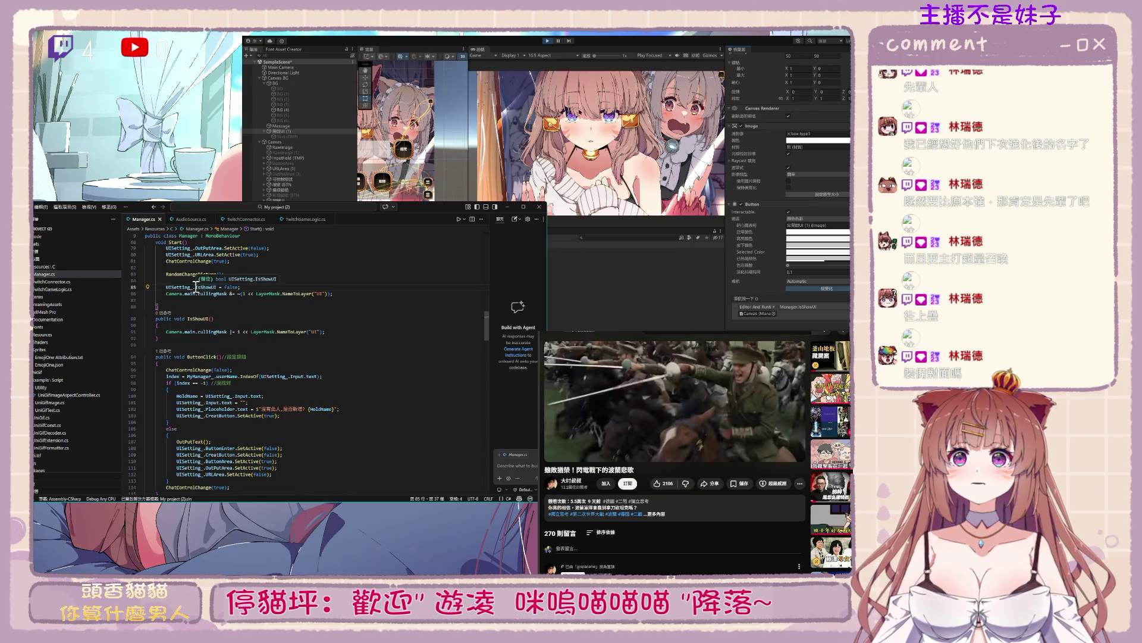
drag(165, 287, 256, 286)
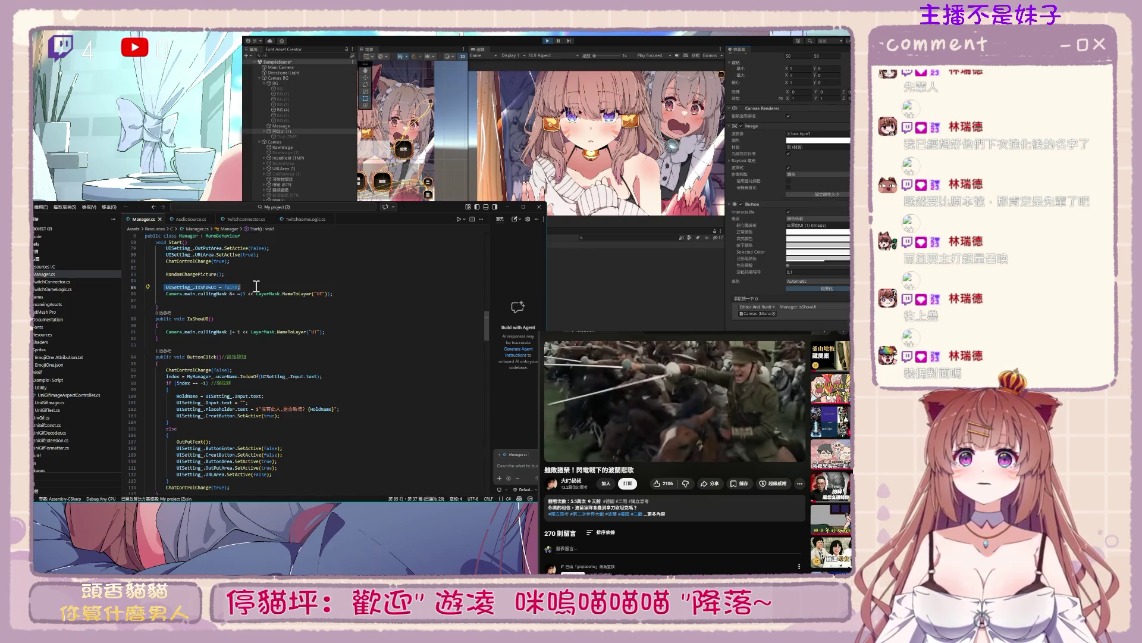
click(276, 325)
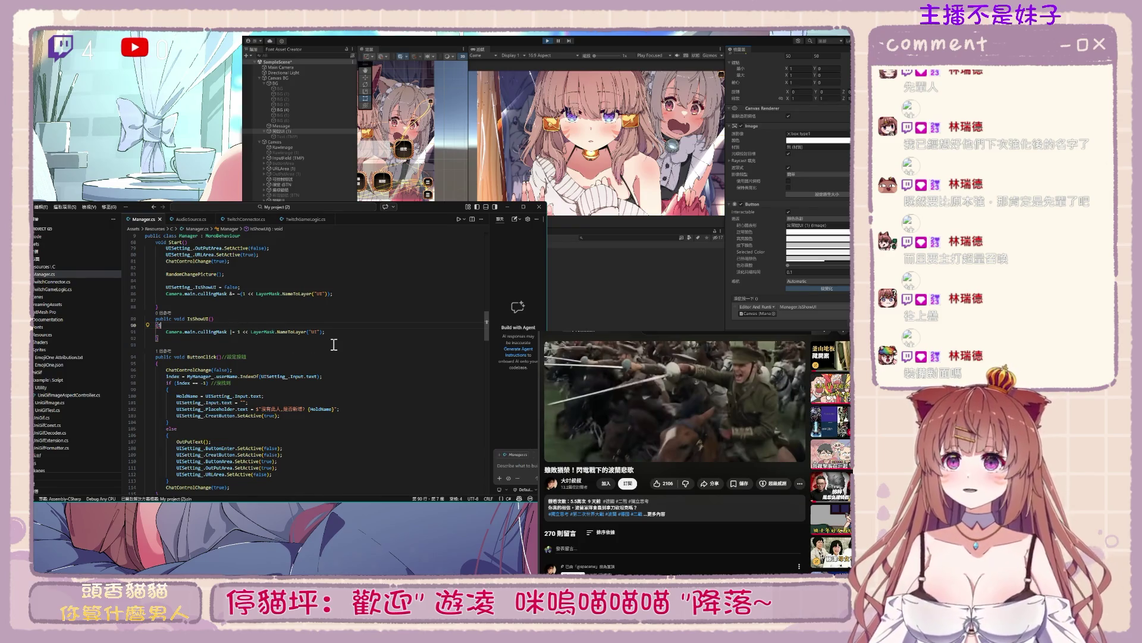
text(if)
key(Tab)
key(BackSpace)
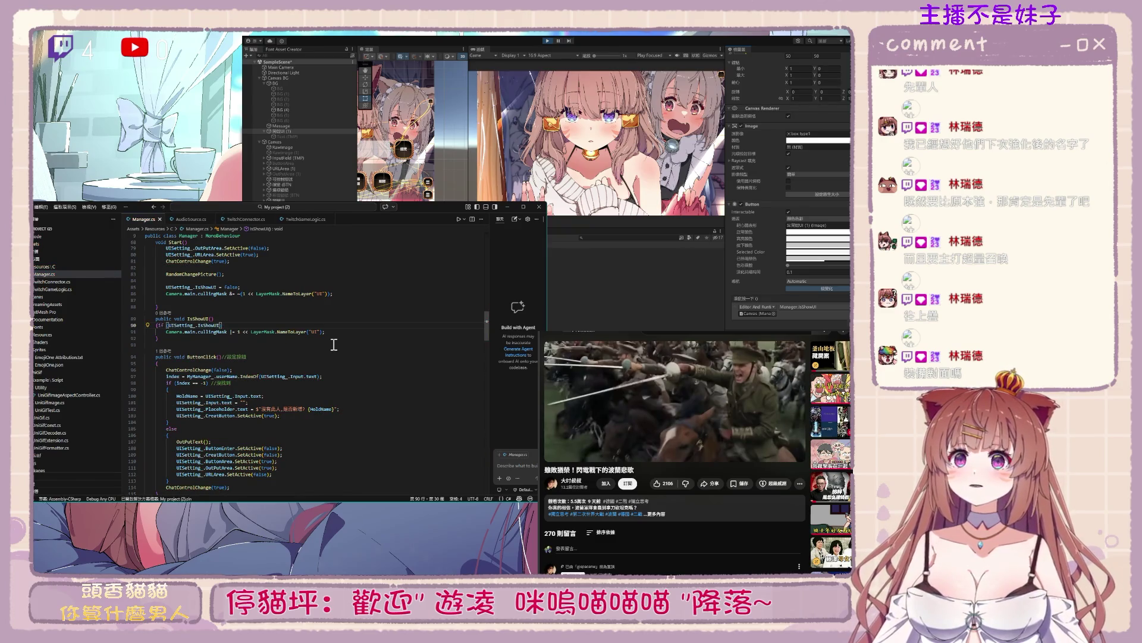
key(Return)
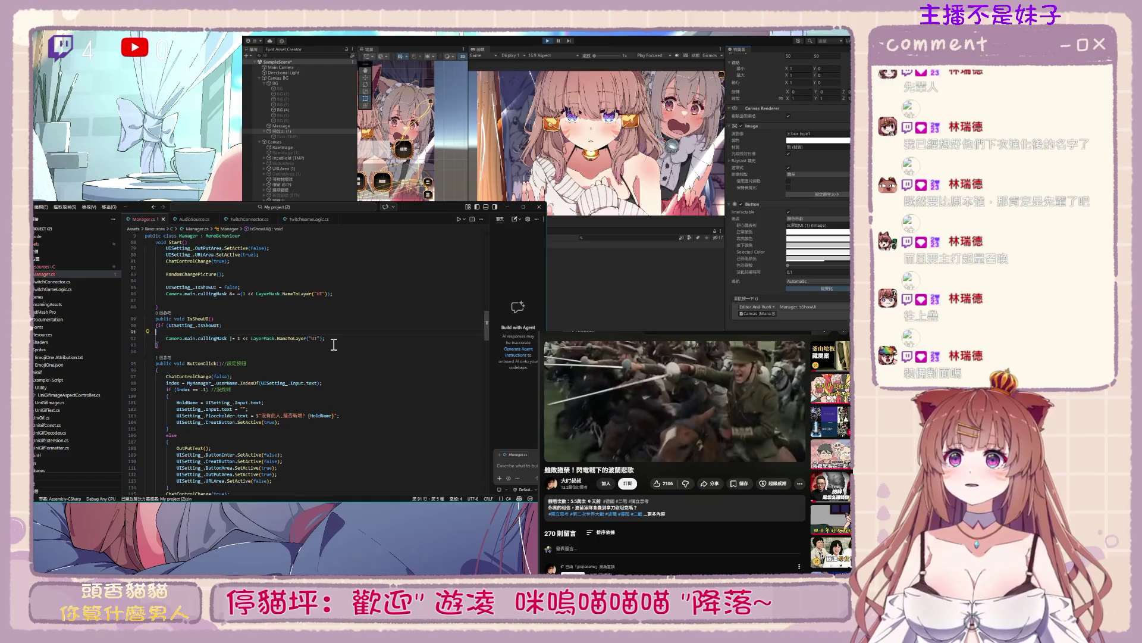
key(BackSpace)
Make the |= culling-mask line the if body and add an else branch
key(ctrl+z)
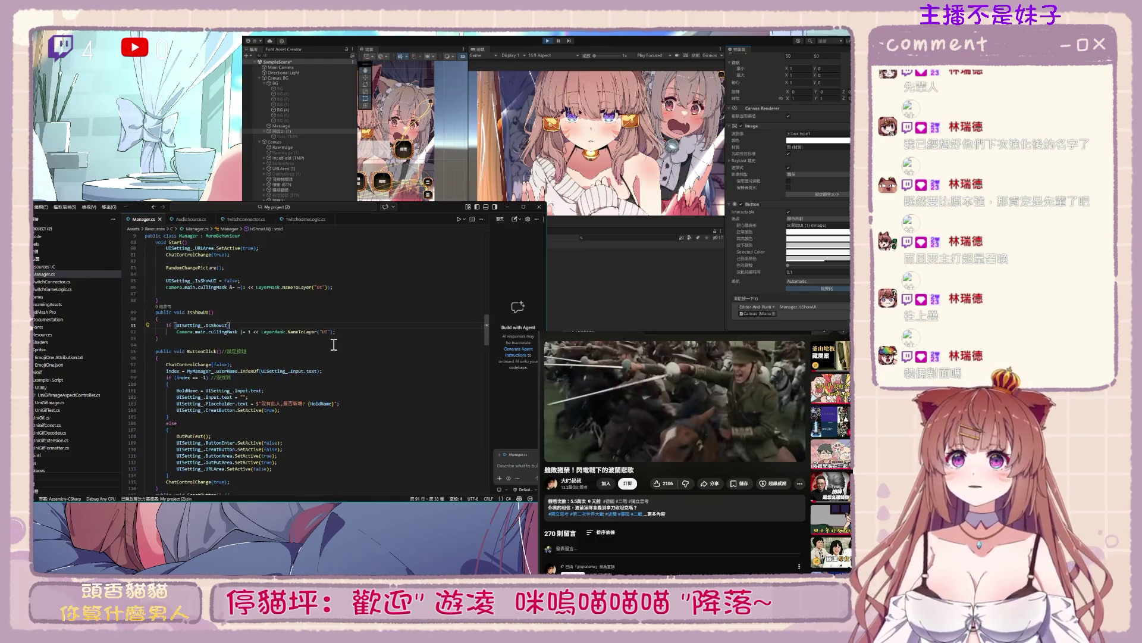
key(Return)
text(else Camera.main.)
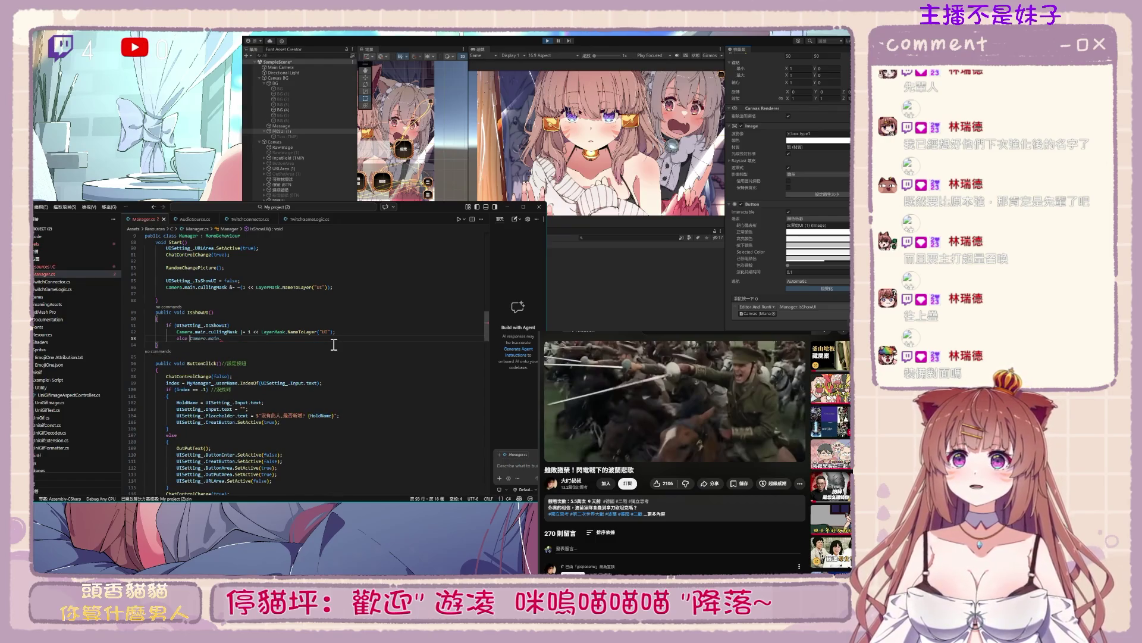
key(ctrl+BackSpace)
key(ctrl+BackSpace)
key(ctrl+BackSpace)
key(Return)
key(Escape)
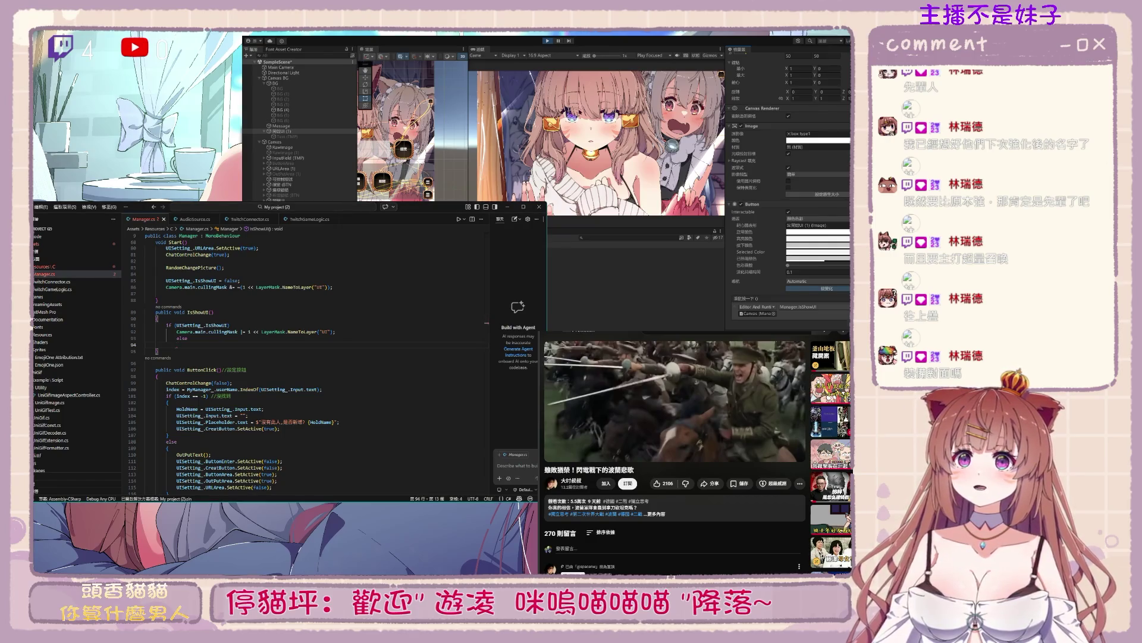
Give the else branch cullingMask &= ~(1 << LayerMask.NameToLayer("UI")) and save Manager.cs
drag(177, 331, 335, 333)
key(ctrl+c)
click(288, 344)
key(ctrl+v)
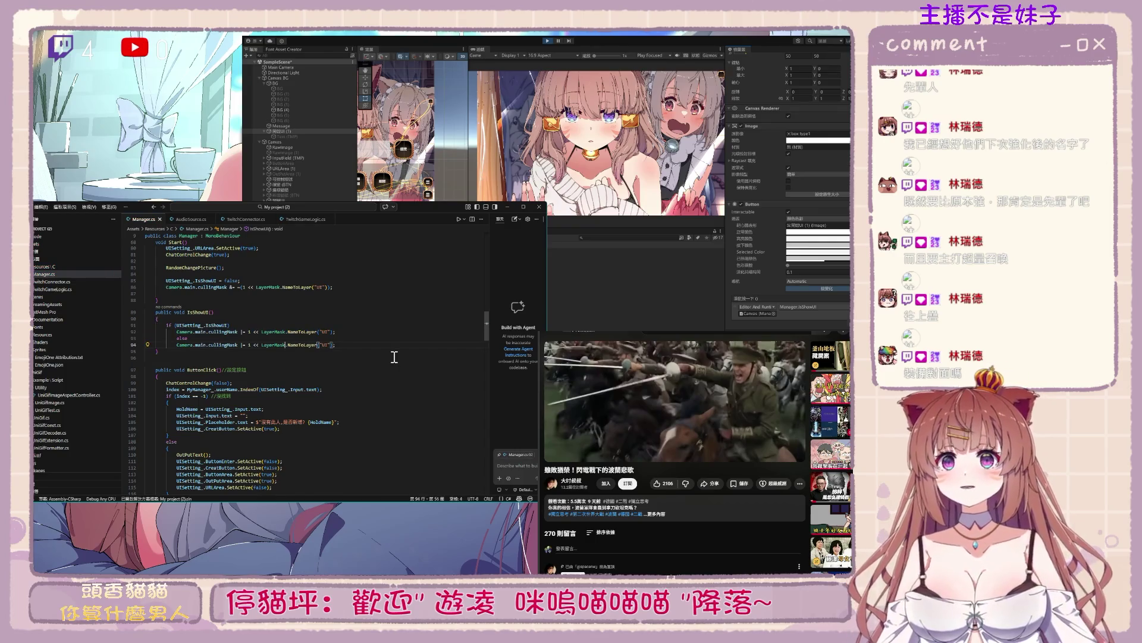
key(BackSpace)
text(&)
key(Right)
key(Right)
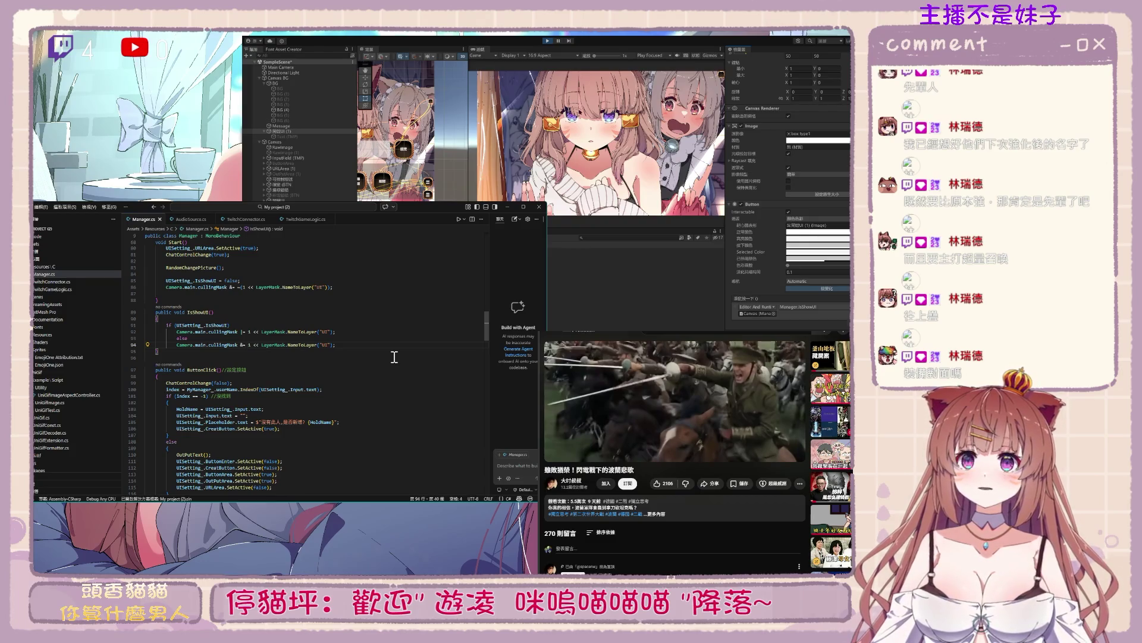
text(~)
text(()
key(End)
key(Left)
text())
key(Return)
key(End)
key(ctrl+s)
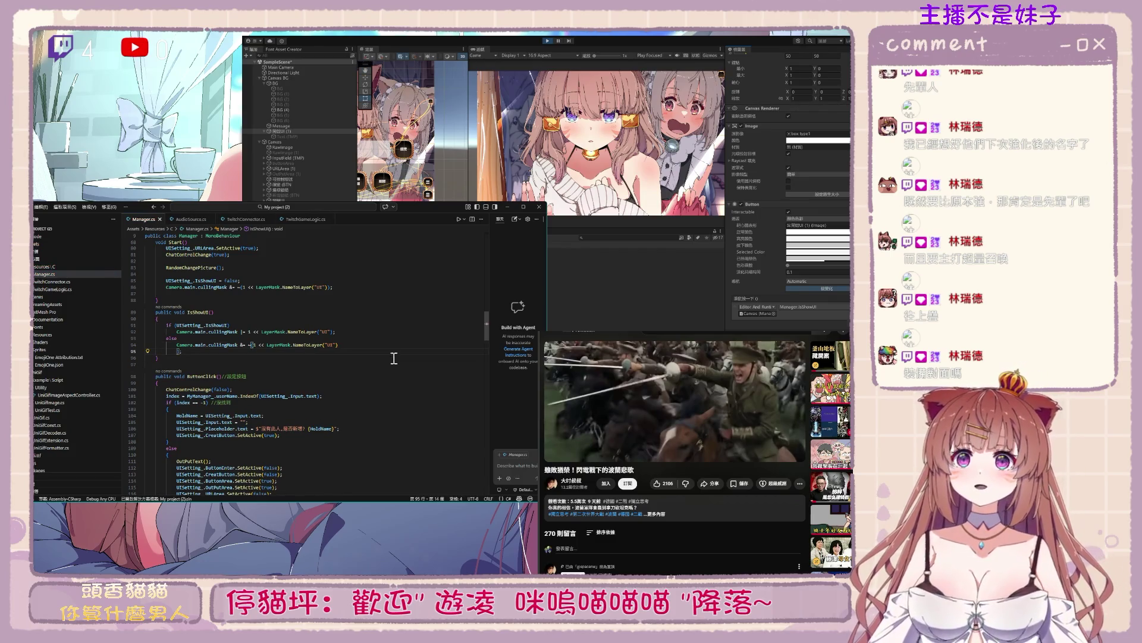
key(BackSpace)
key(BackSpace)
key(BackSpace)
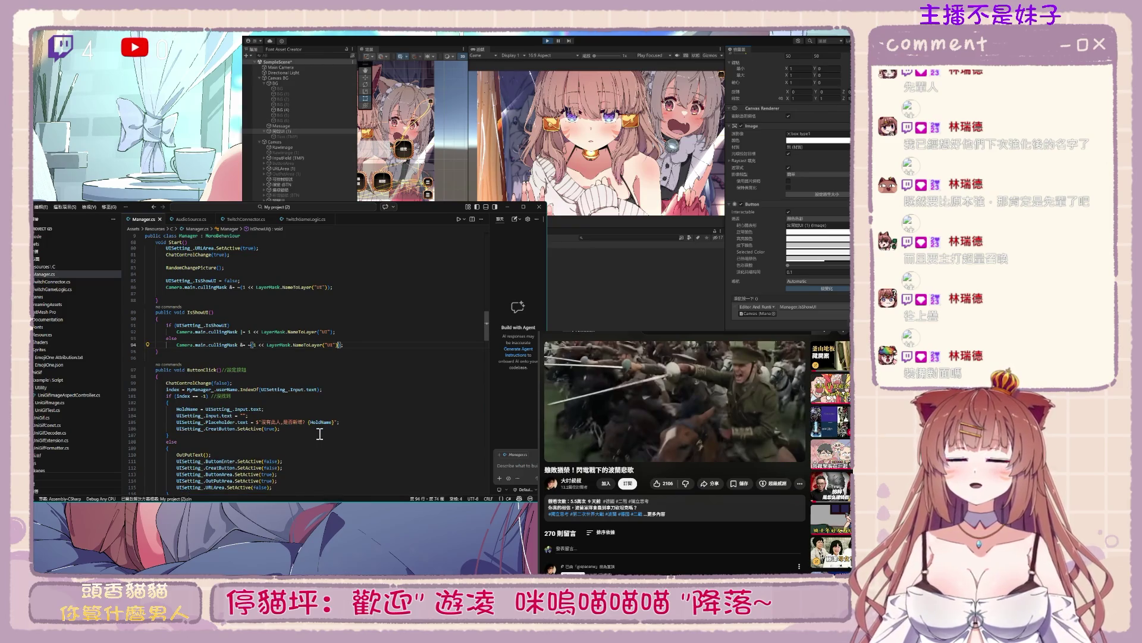
Stop the running game in Unity and select objects in the Hierarchy
click(561, 55)
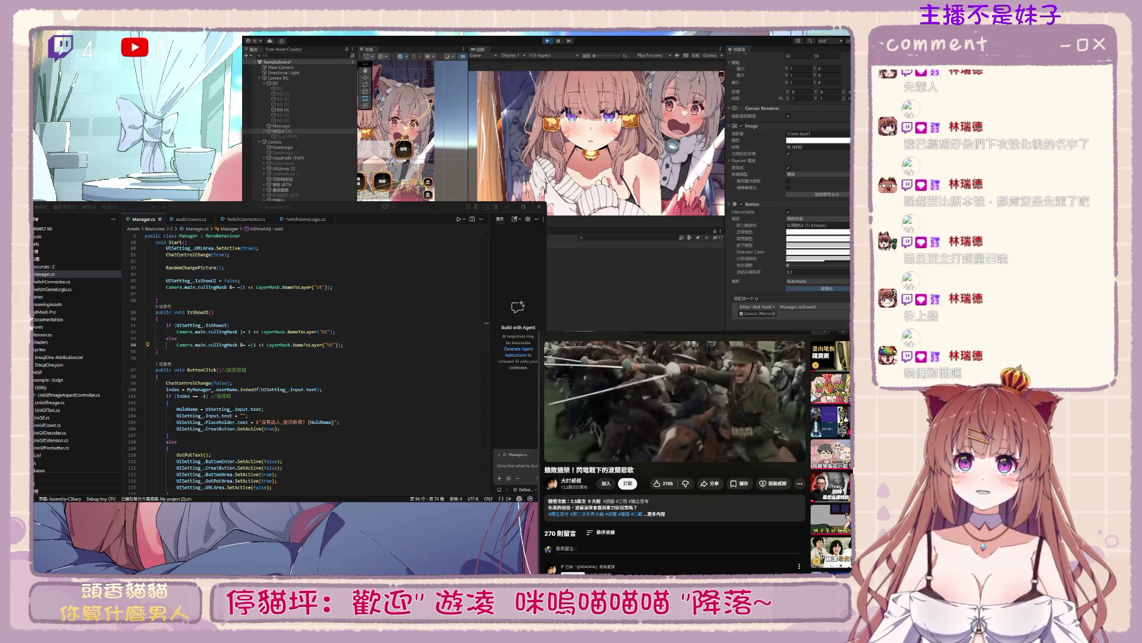
key(ctrl+p)
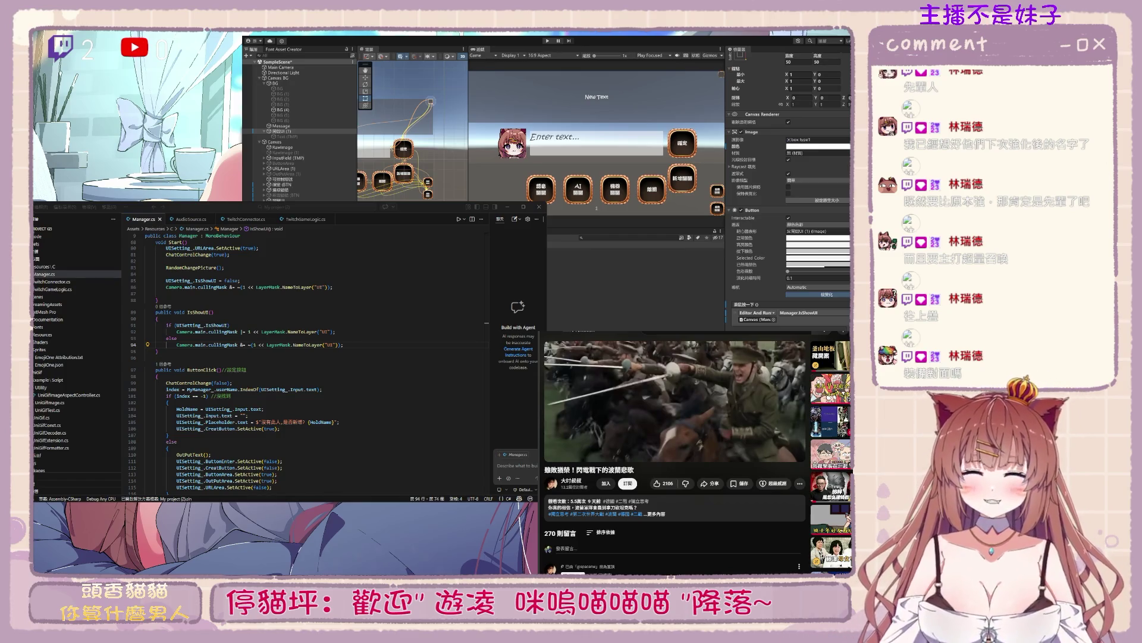
click(285, 189)
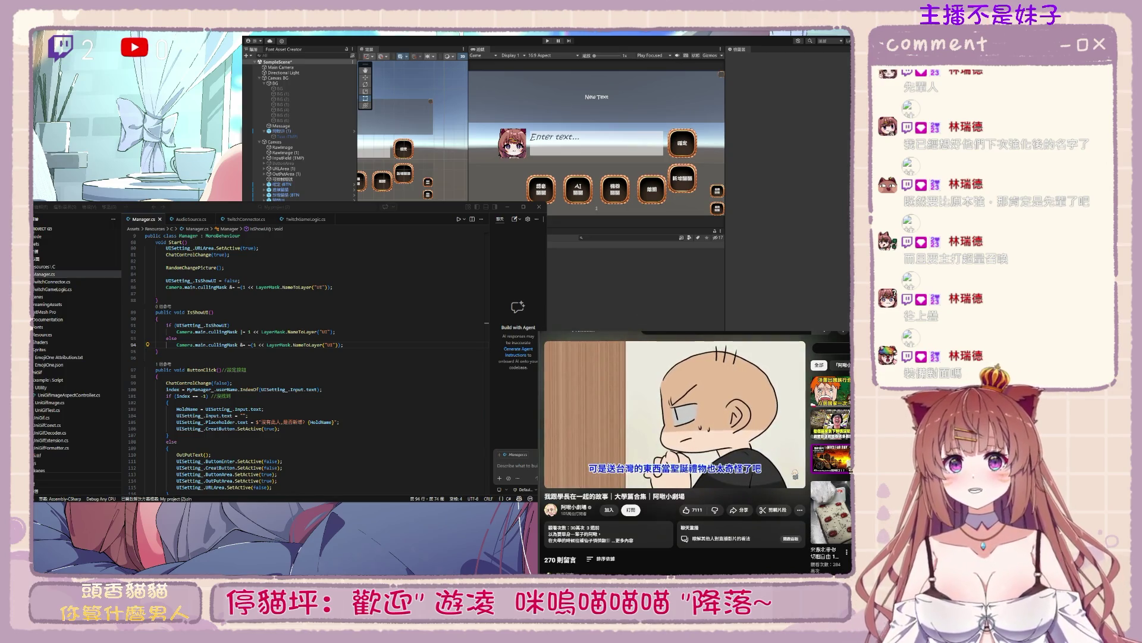
Delete the stray small button object from the Hierarchy
click(340, 344)
drag(356, 404, 357, 396)
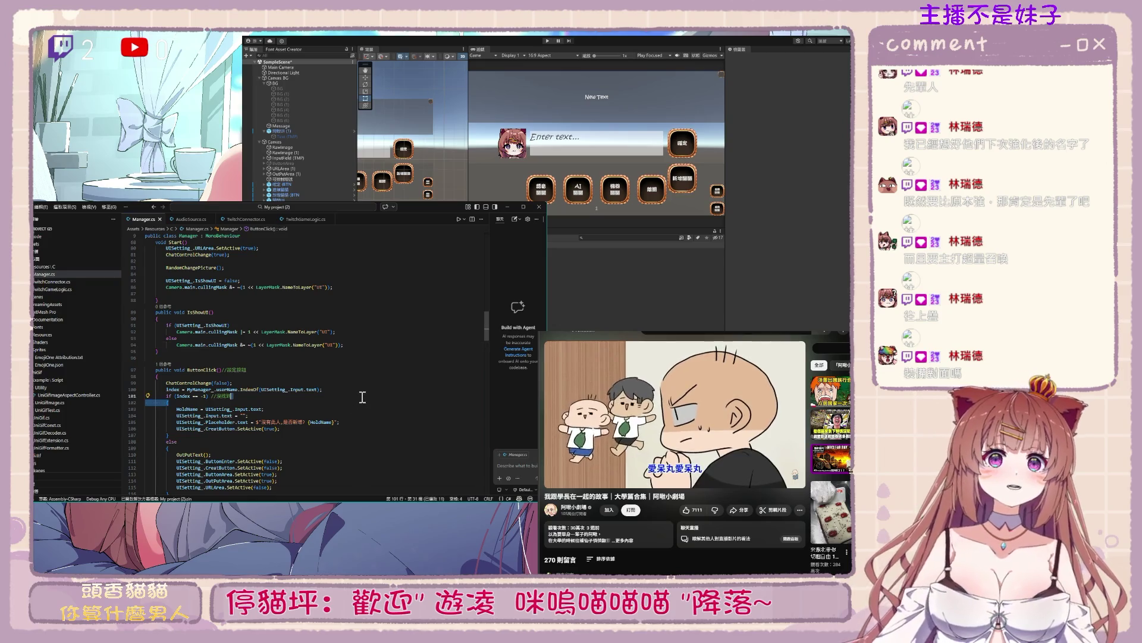
click(309, 199)
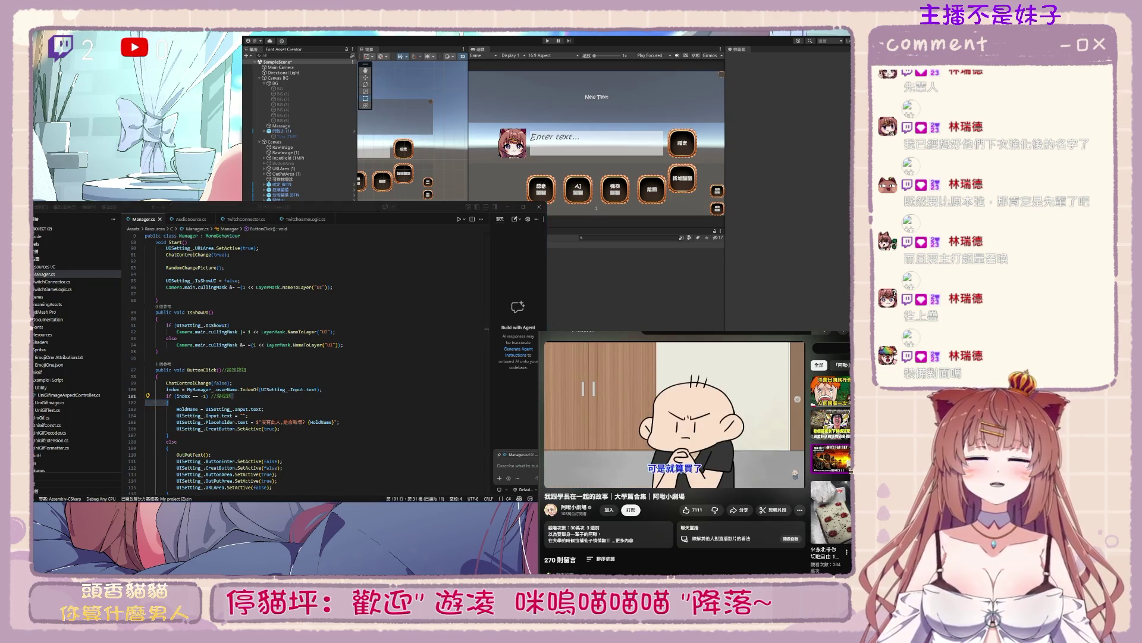
key(Delete)
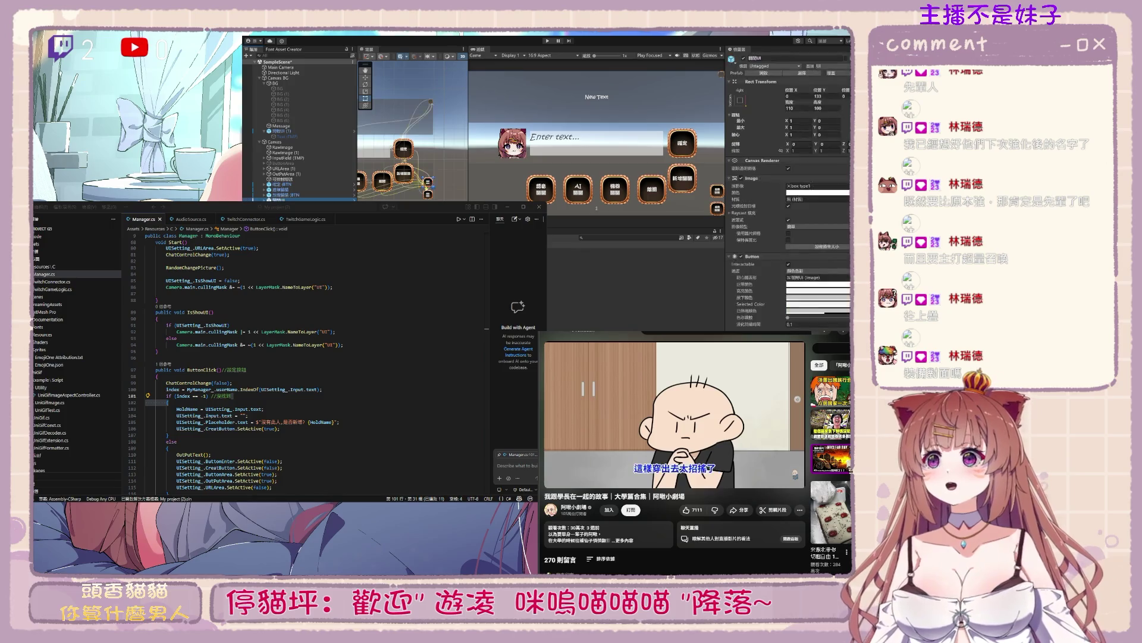
click(291, 131)
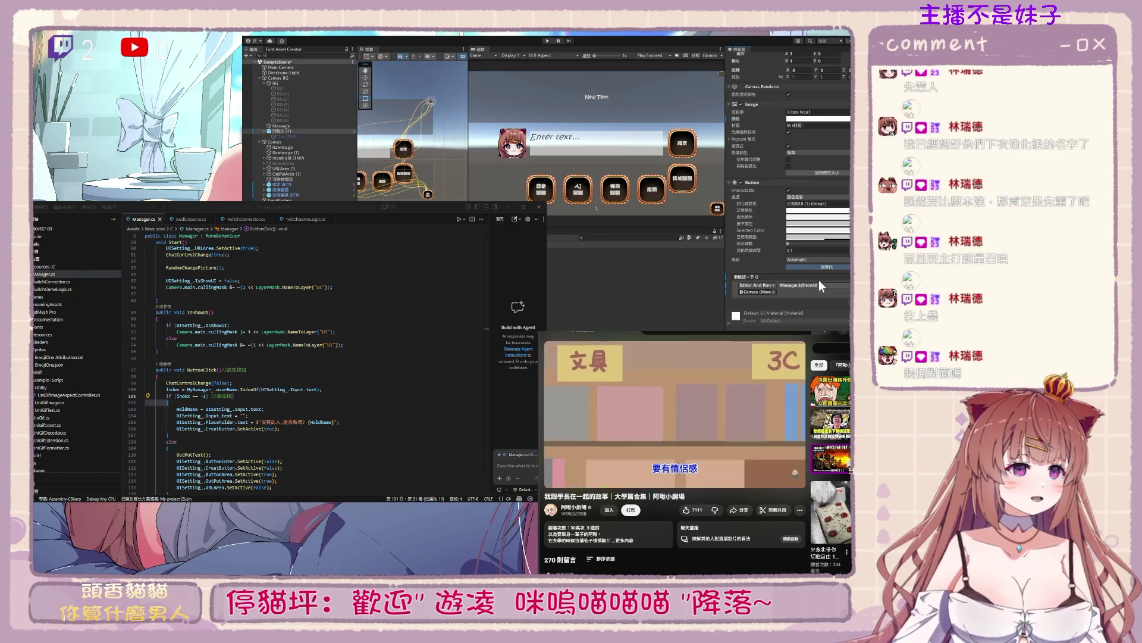
Run the game and hide its UI with the top-right toggle button
click(548, 41)
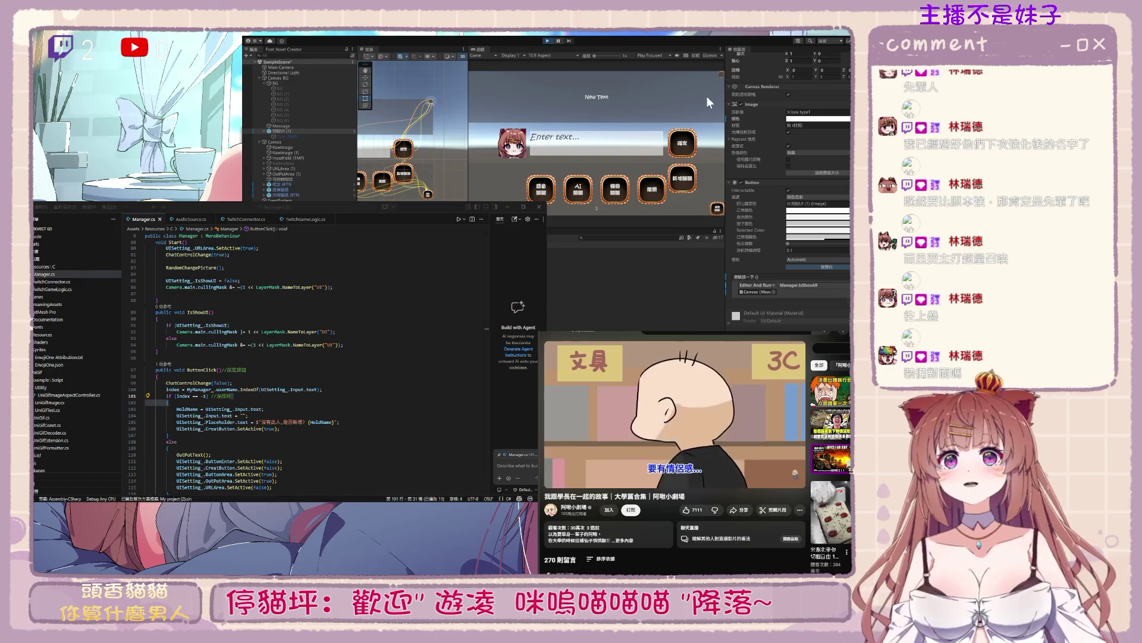
click(721, 76)
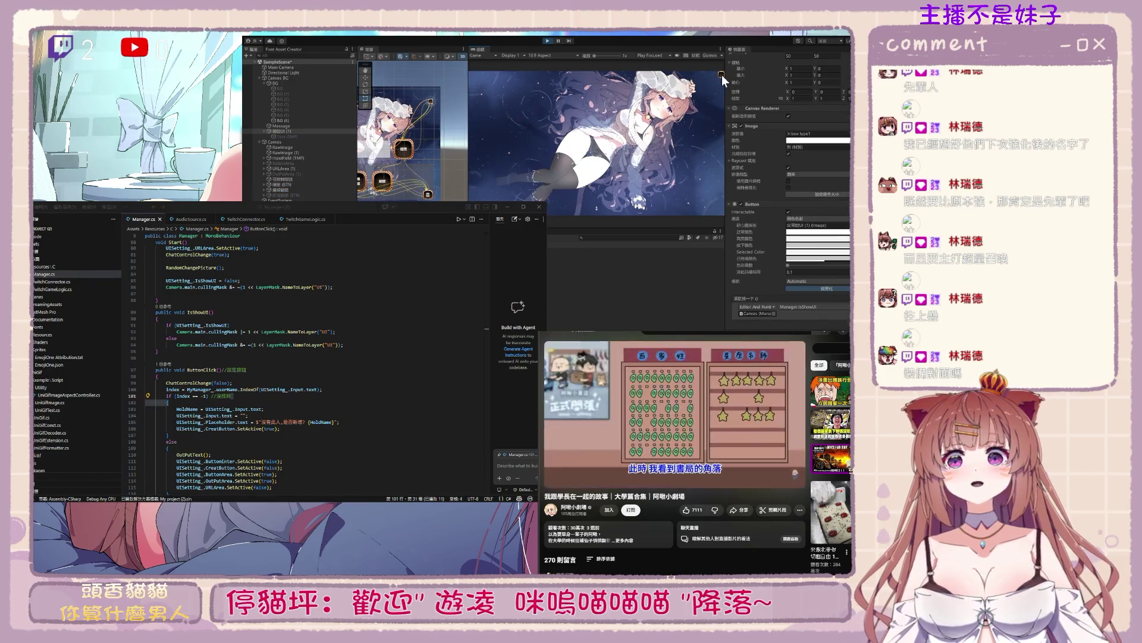
click(310, 390)
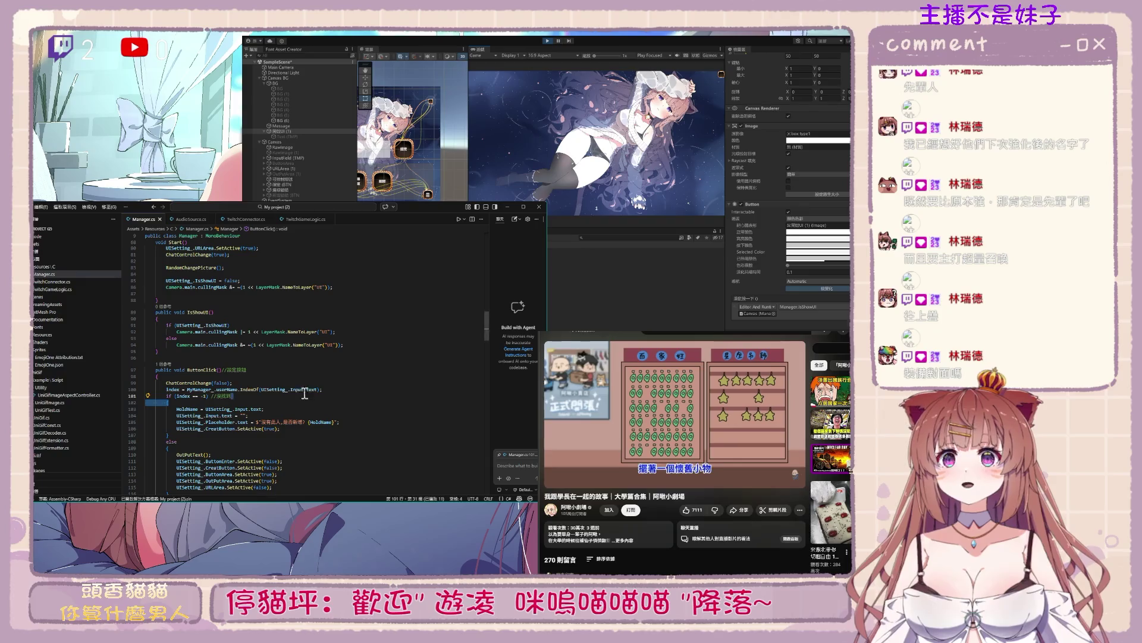
Wrap the if branch's culling-mask statement in curly braces
scroll(311, 386, up, 7)
scroll(310, 386, up, 7)
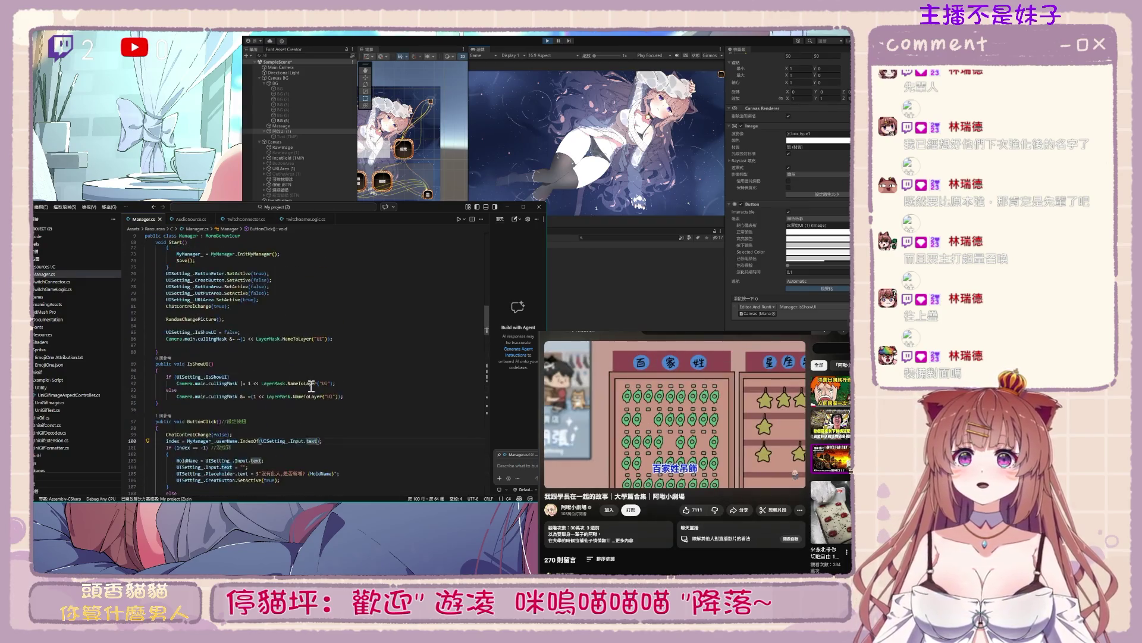
scroll(311, 386, down, 14)
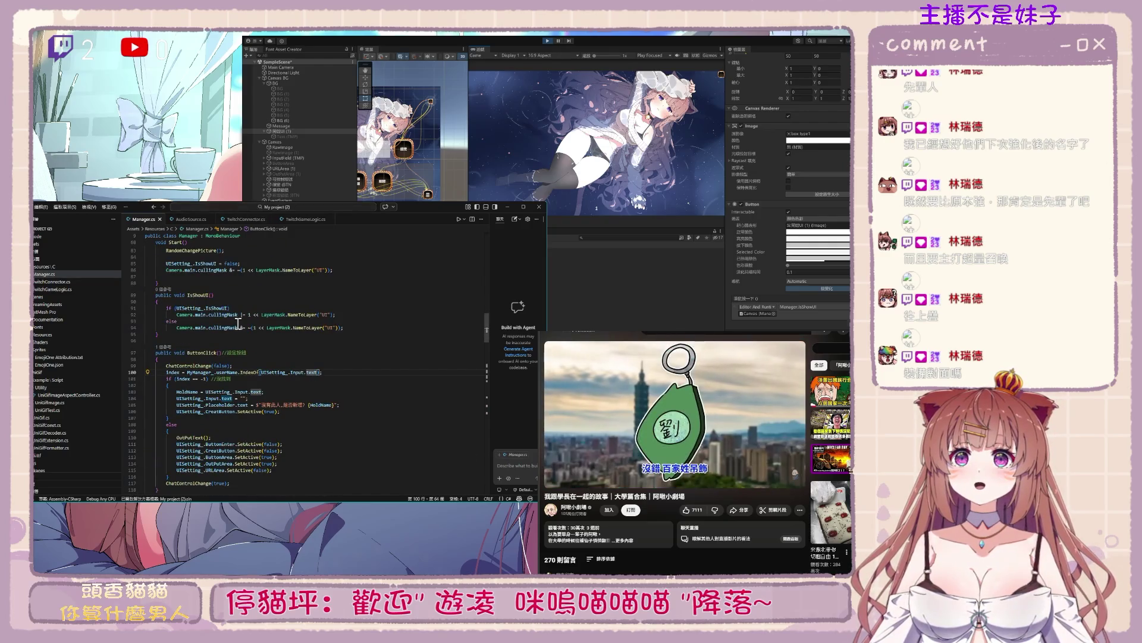
scroll(284, 312, up, 3)
click(253, 381)
text({)
key(End)
key(Return)
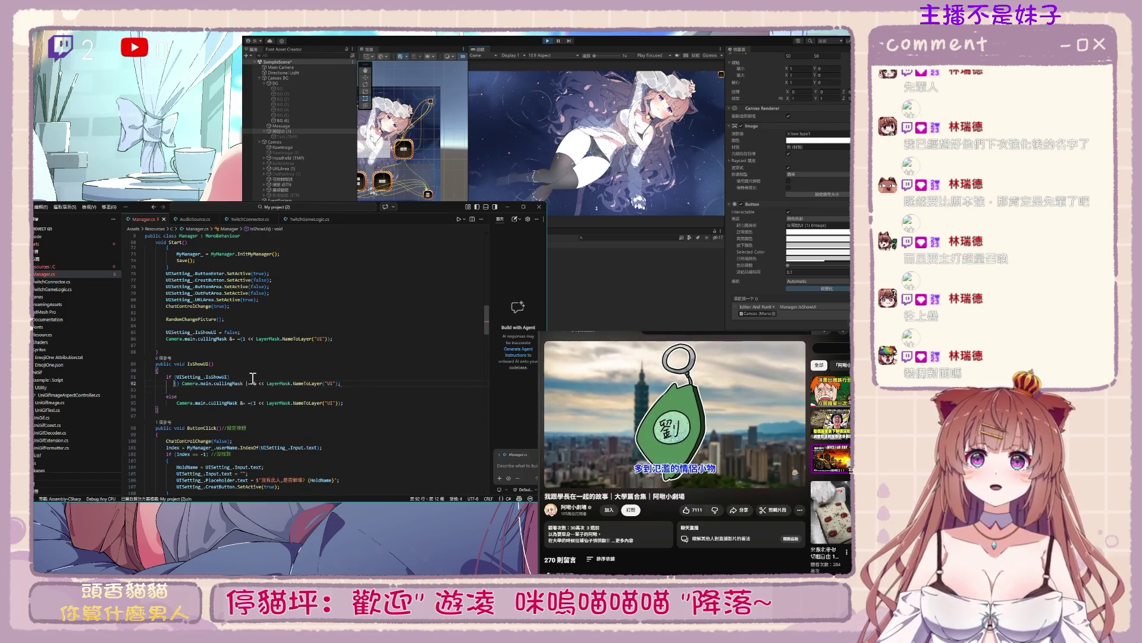
key(Down)
key(Return)
text(})
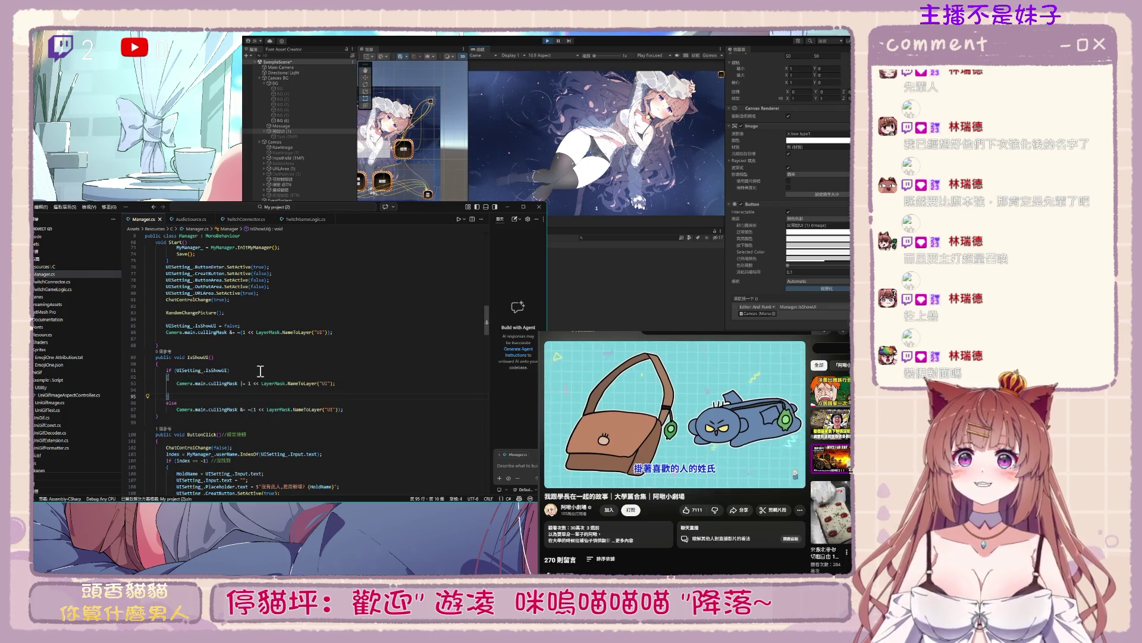
Add UISetting_.IsShowUI = !UISetting_.IsShowUI after the if/else and save Manager.cs
scroll(260, 371, up, 4)
drag(165, 394, 240, 394)
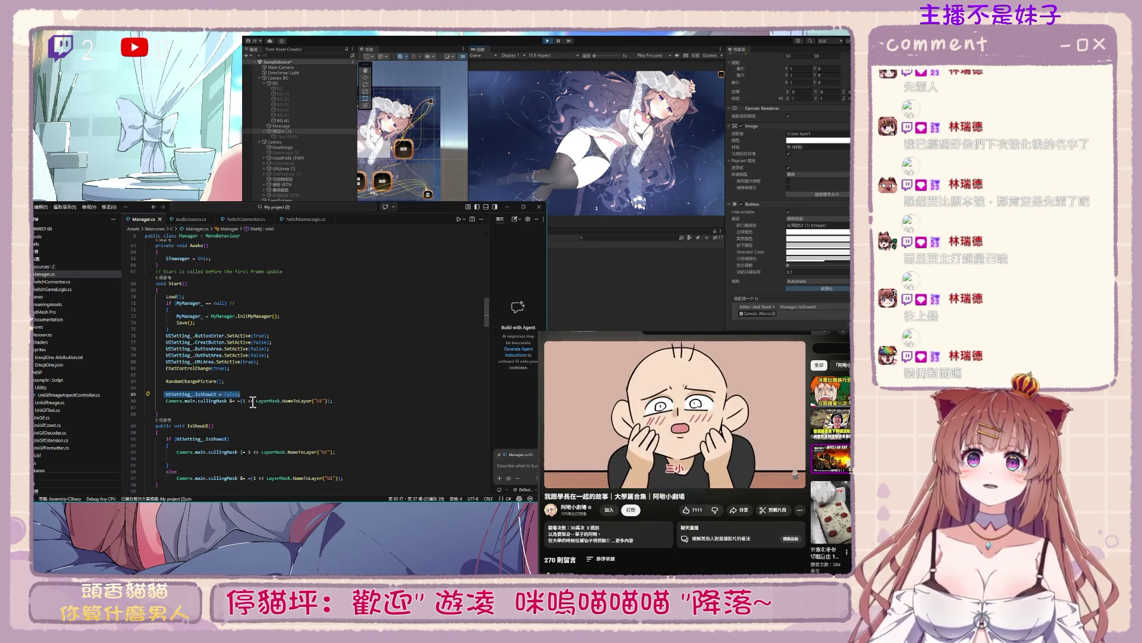
scroll(354, 434, down, 2)
key(ctrl+c)
click(357, 443)
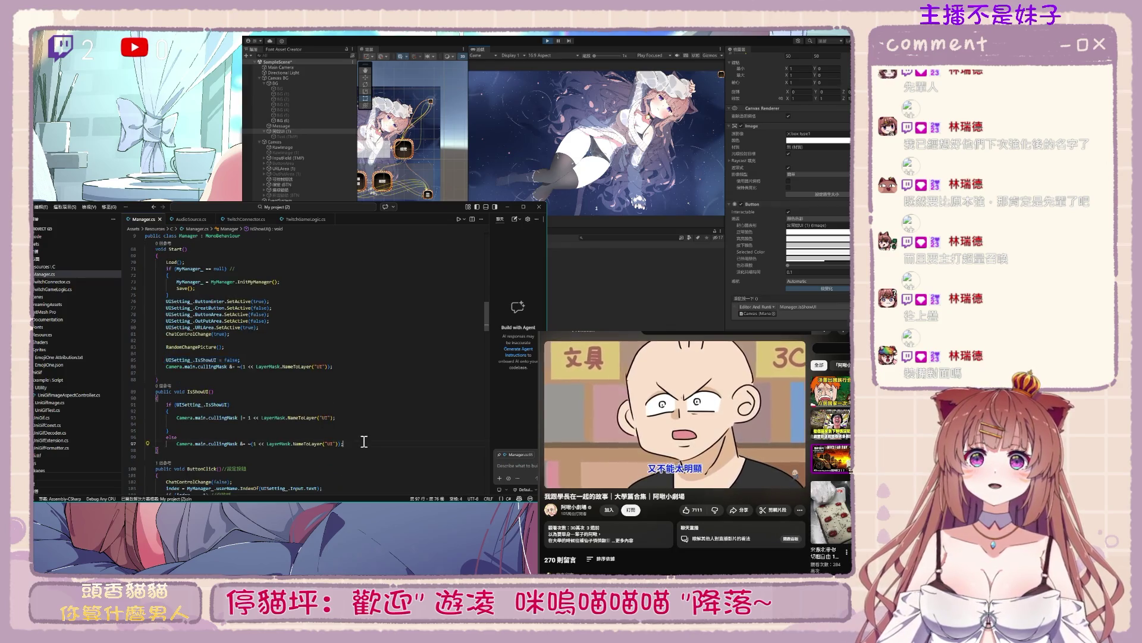
key(Return)
key(ctrl+v)
key(BackSpace)
key(BackSpace)
key(BackSpace)
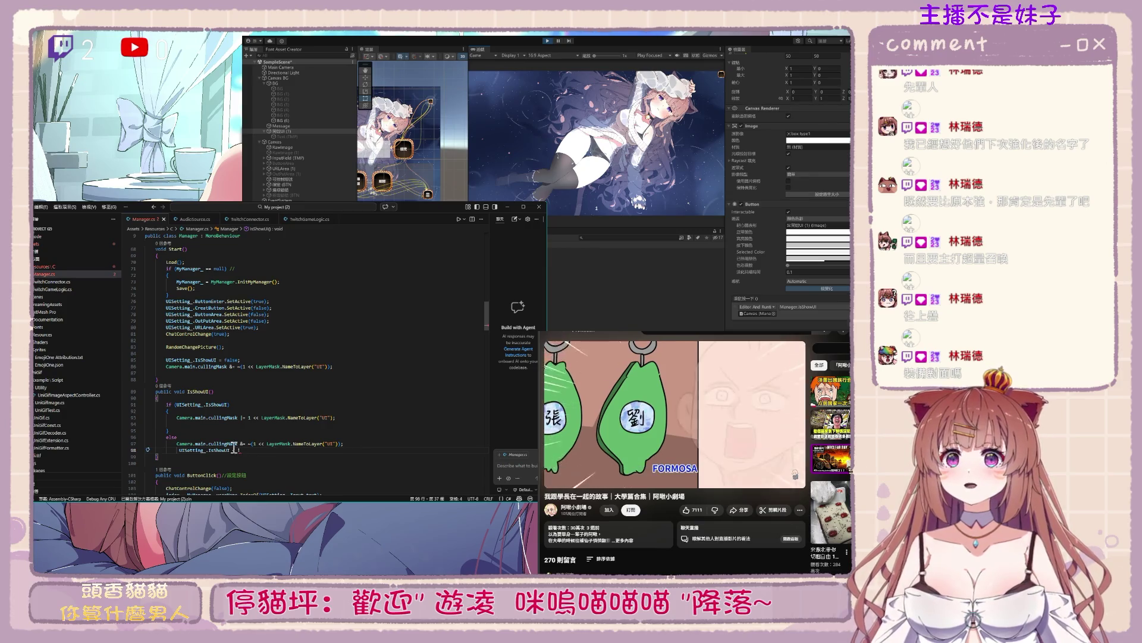
text(UISetting_.IsShowUI)
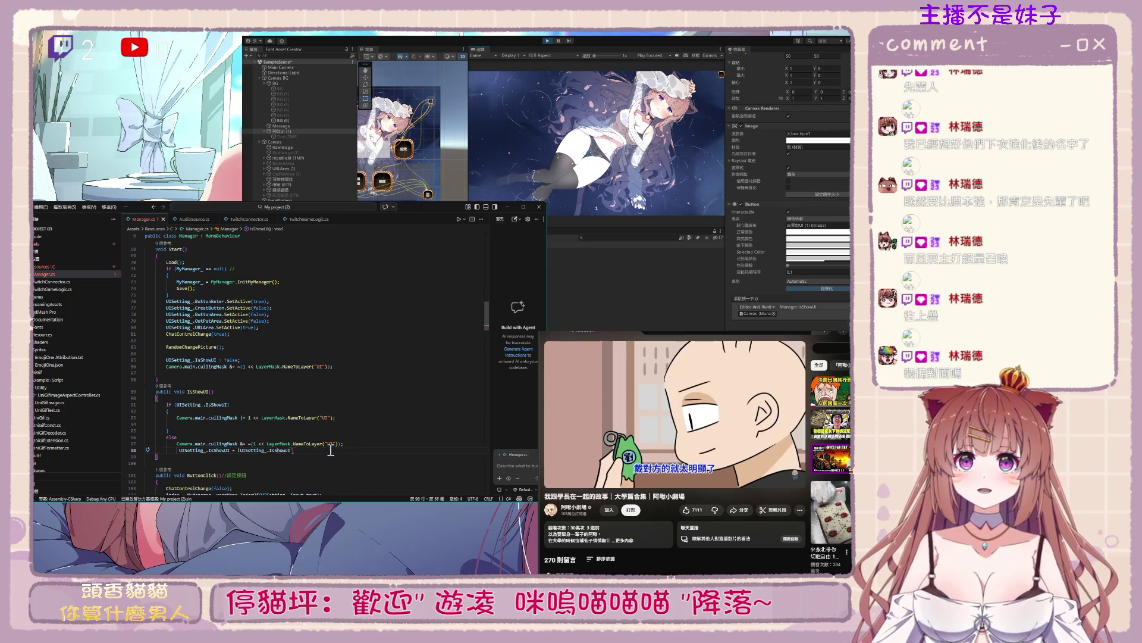
text(;)
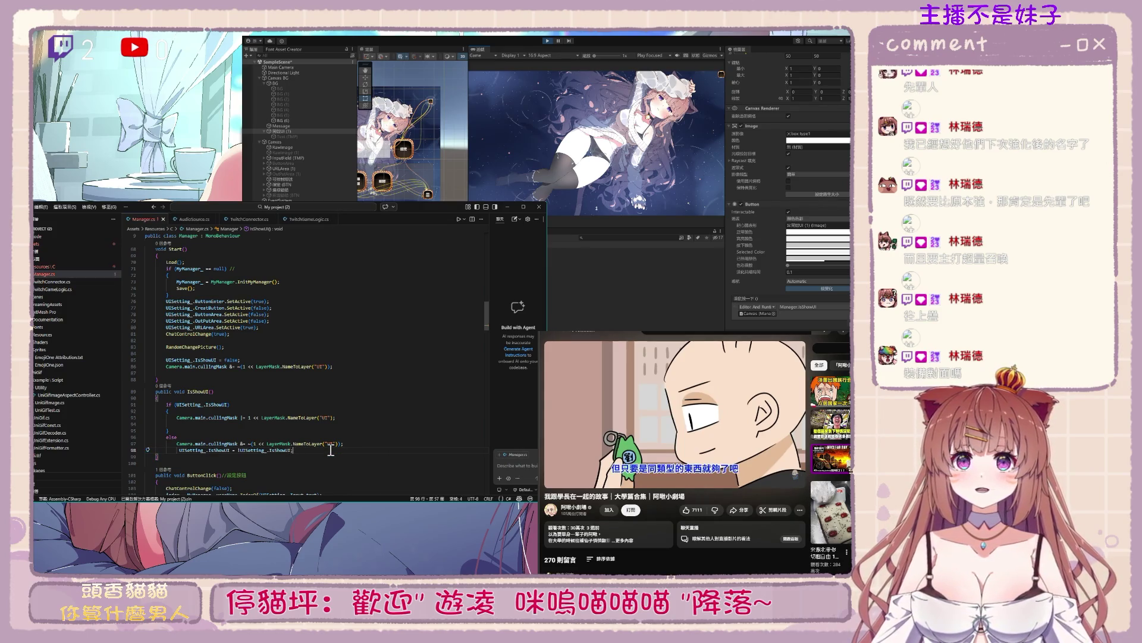
key(ctrl+s)
key(ctrl+Return)
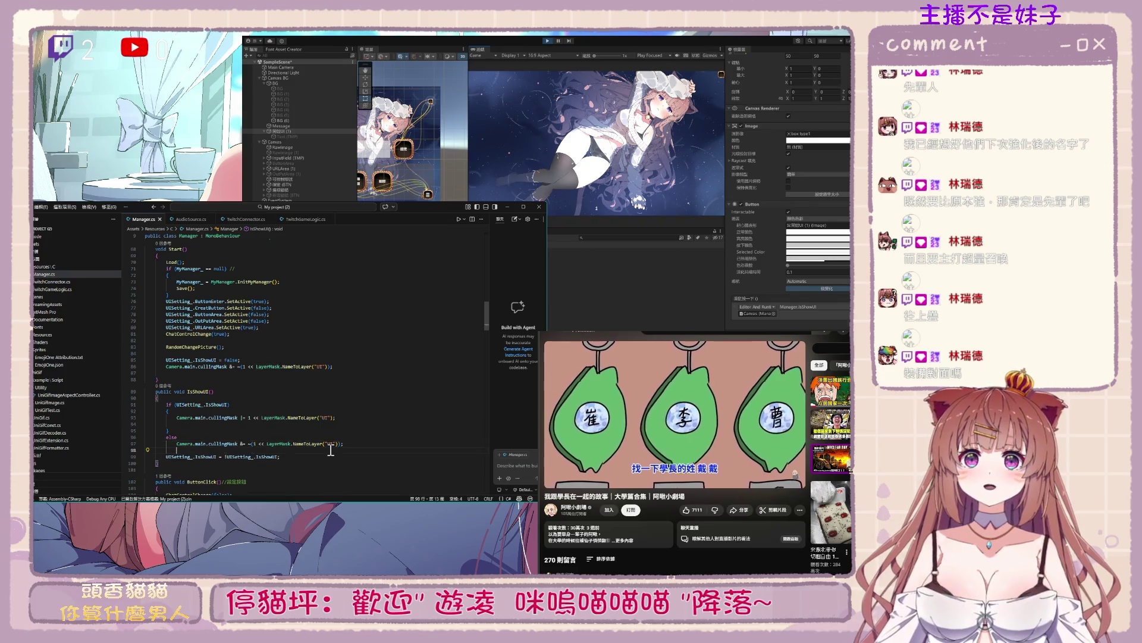
click(382, 393)
drag(191, 392, 223, 389)
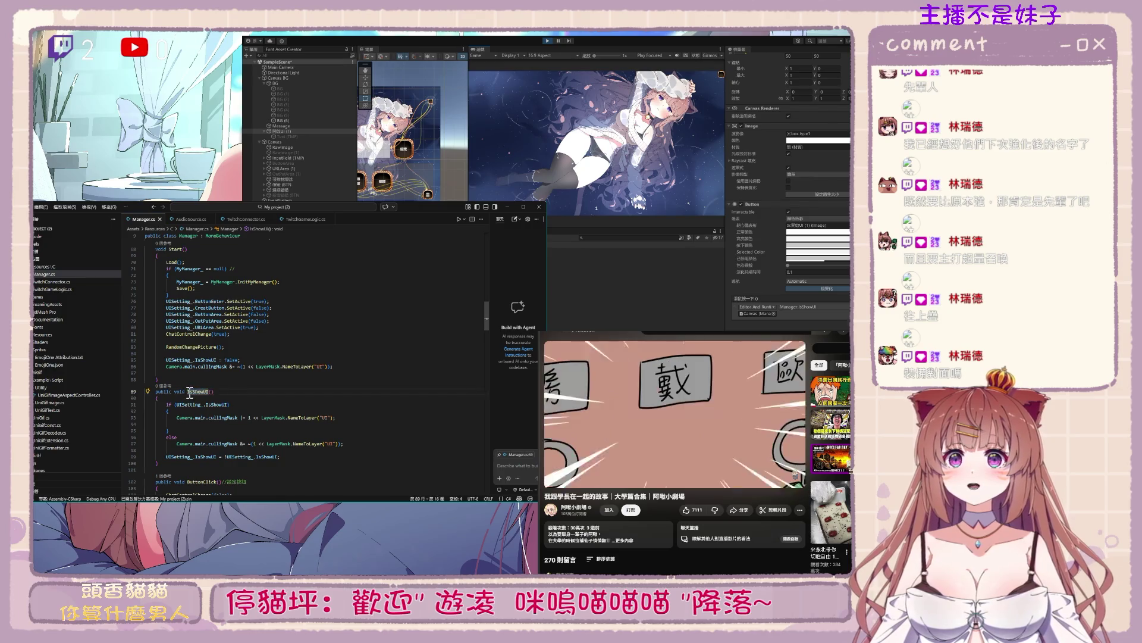
Replace the cullingMask line in Start with an IsShowUI(); call
drag(165, 360, 238, 367)
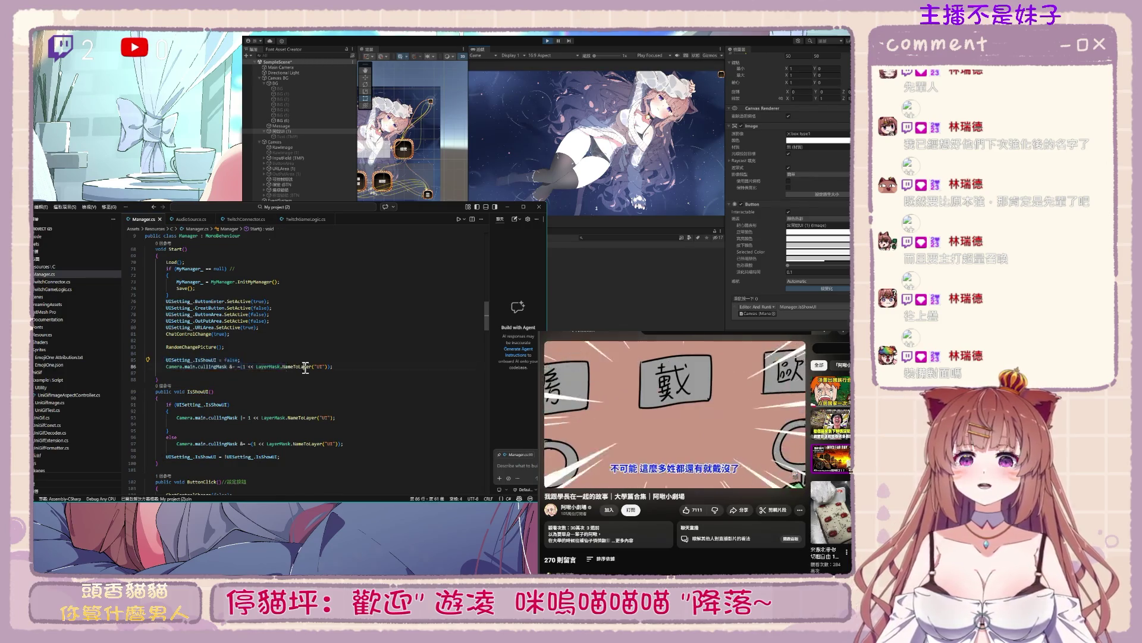
drag(340, 366, 166, 367)
key(ctrl+v)
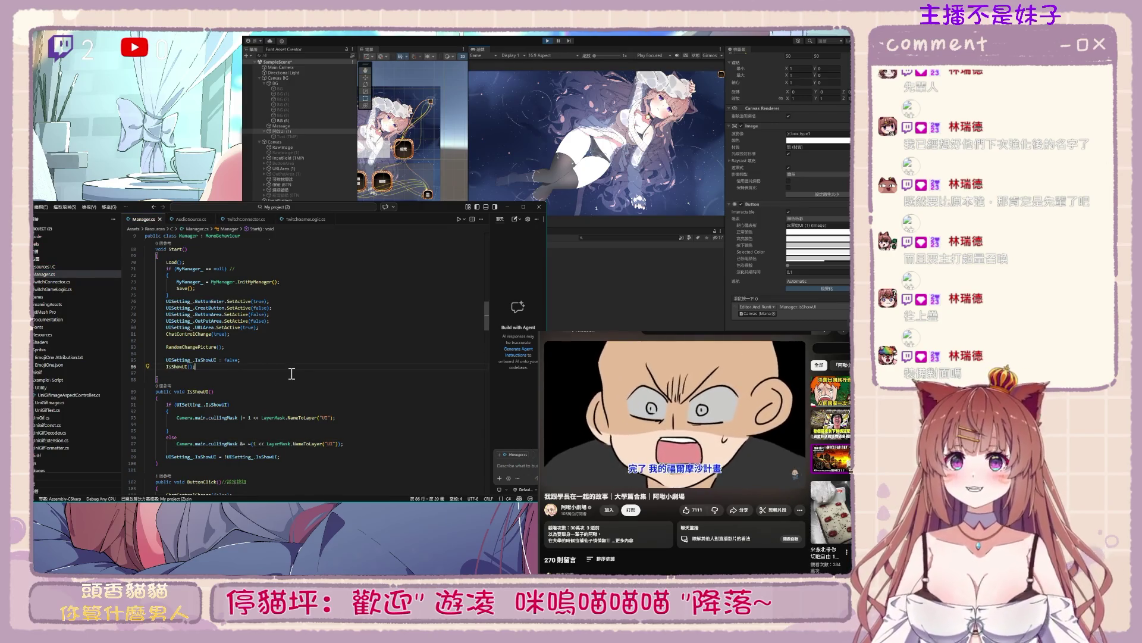
click(548, 42)
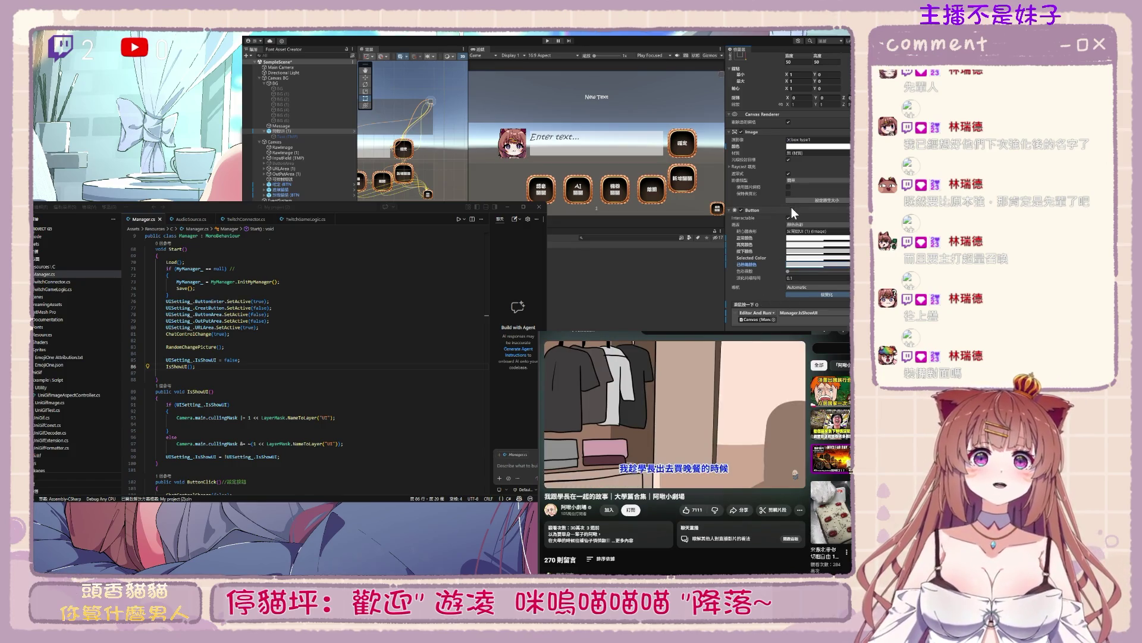
Play the scene, press the top-right toggle button eleven times to check UI hides and shows, then stop
click(548, 40)
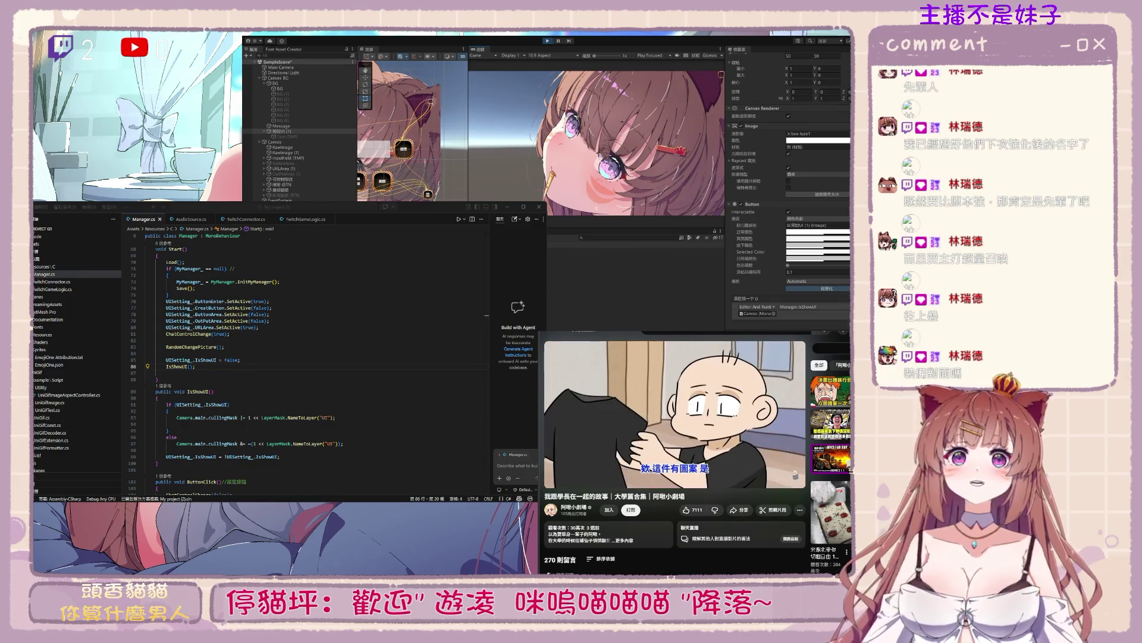
click(722, 75)
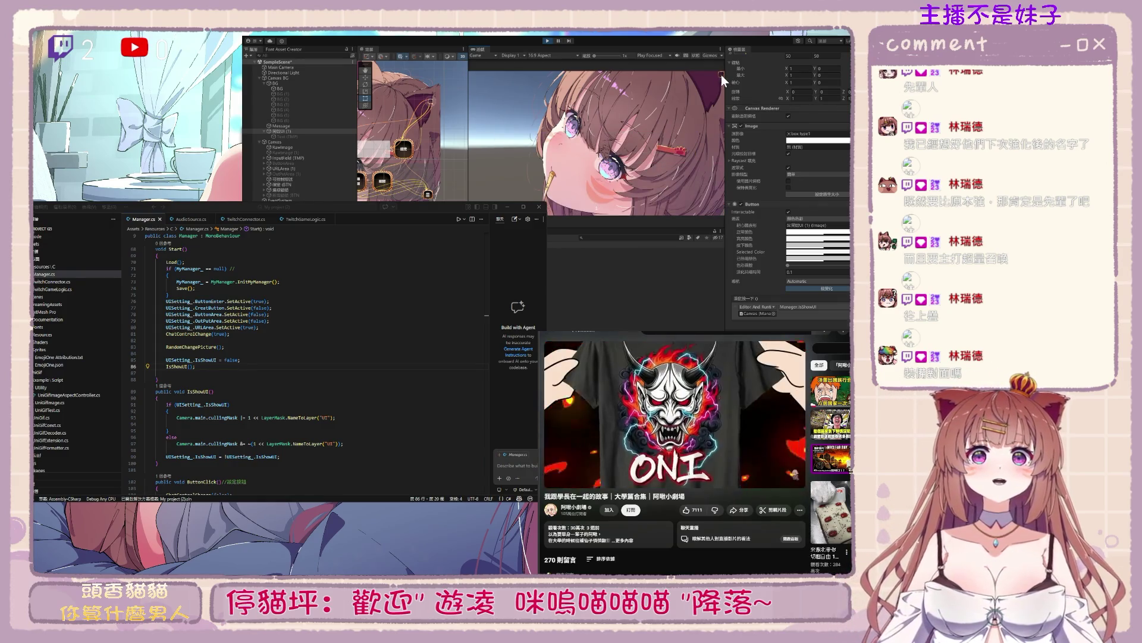
click(721, 73)
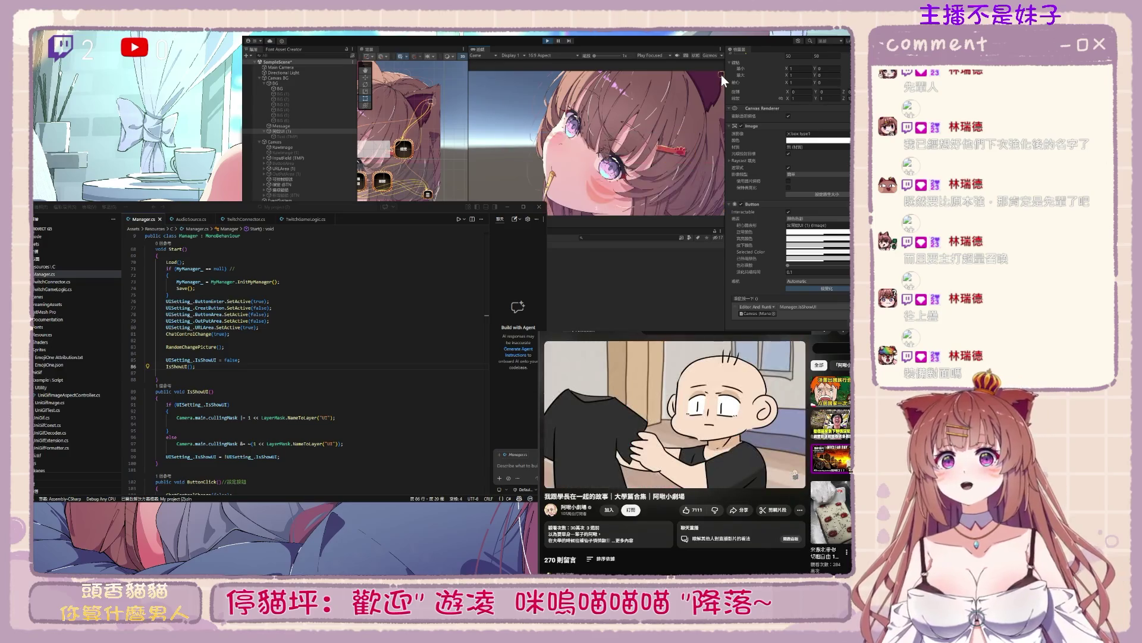
click(721, 74)
click(721, 73)
click(721, 73)
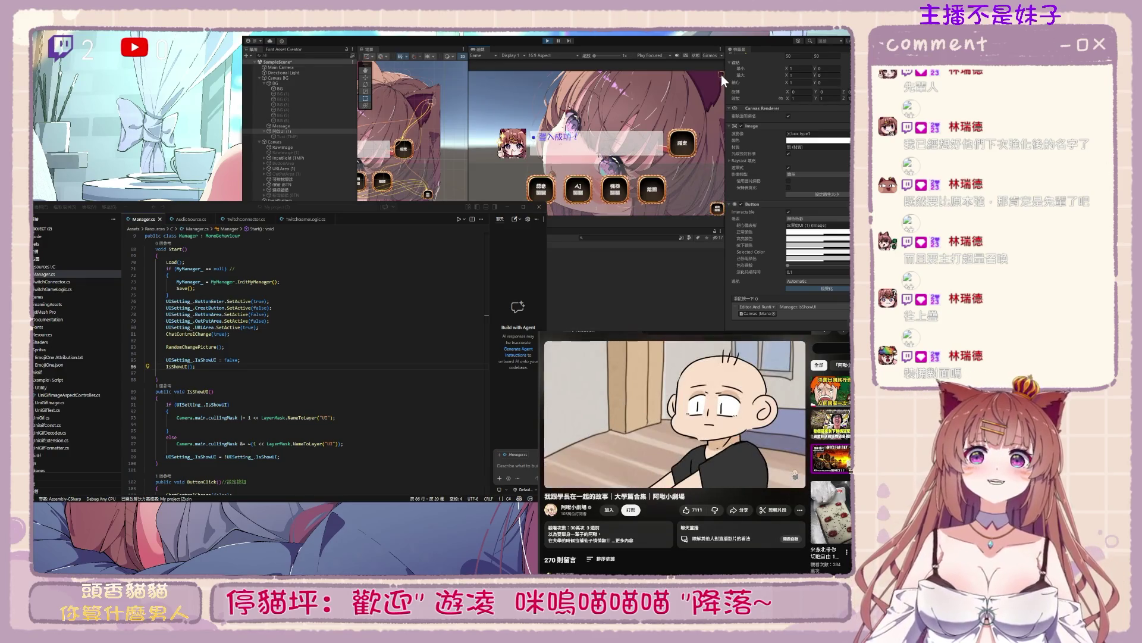
click(721, 74)
click(721, 73)
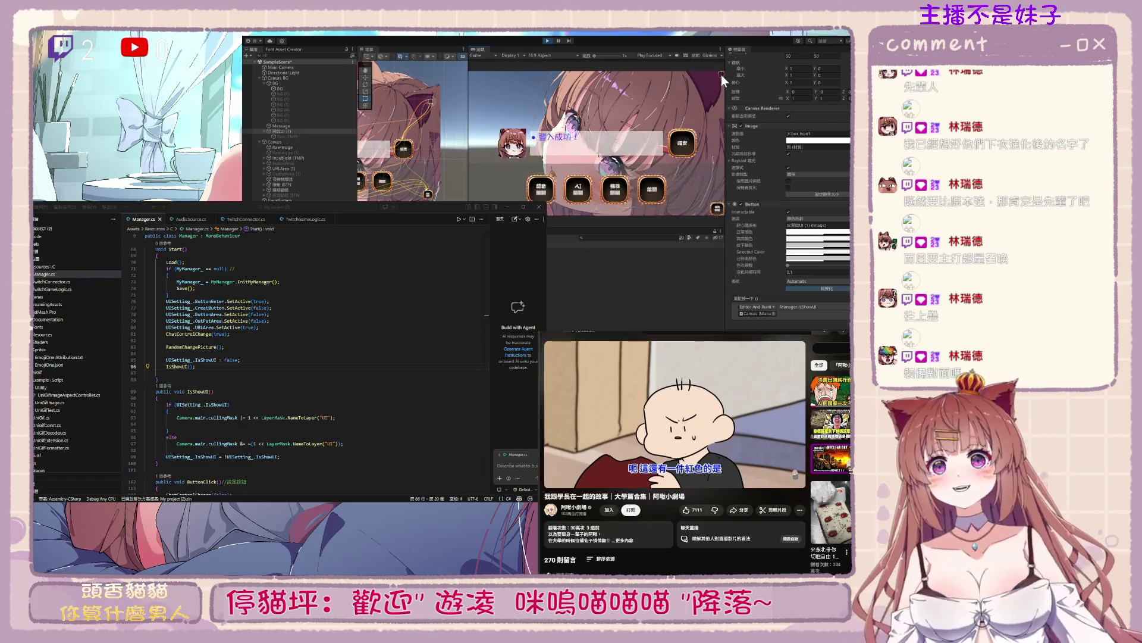
click(721, 74)
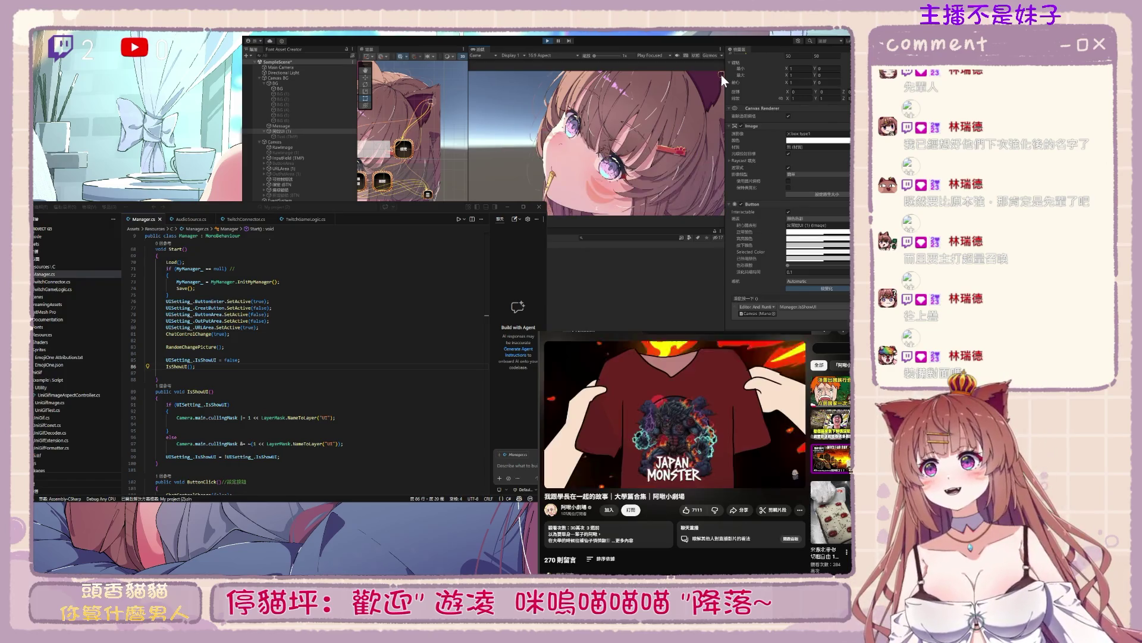
click(722, 74)
click(721, 74)
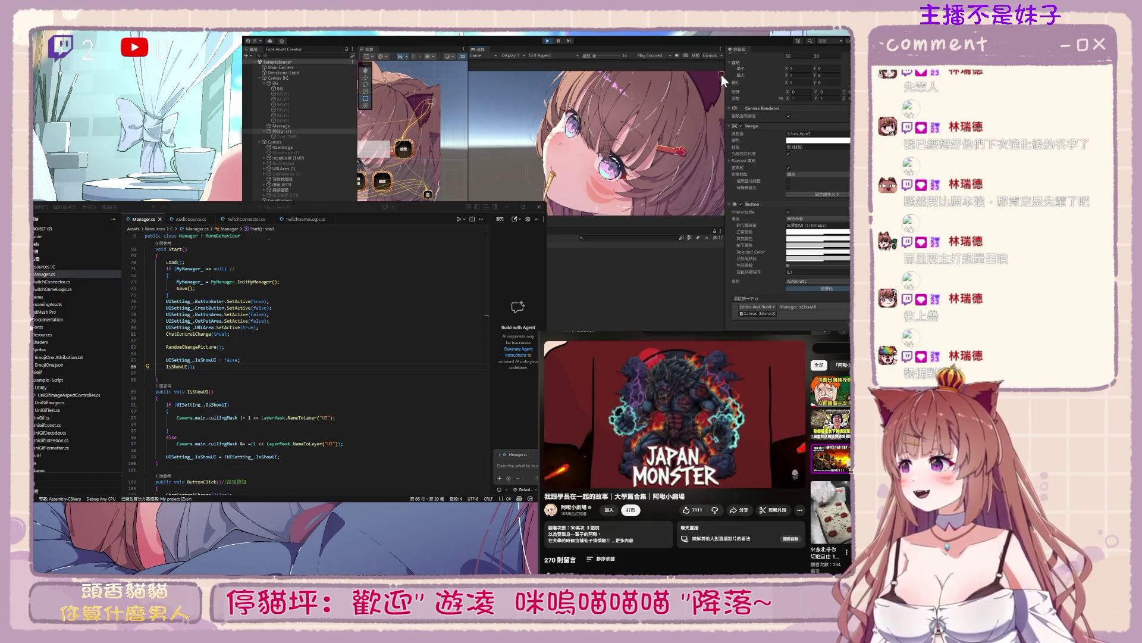
click(721, 74)
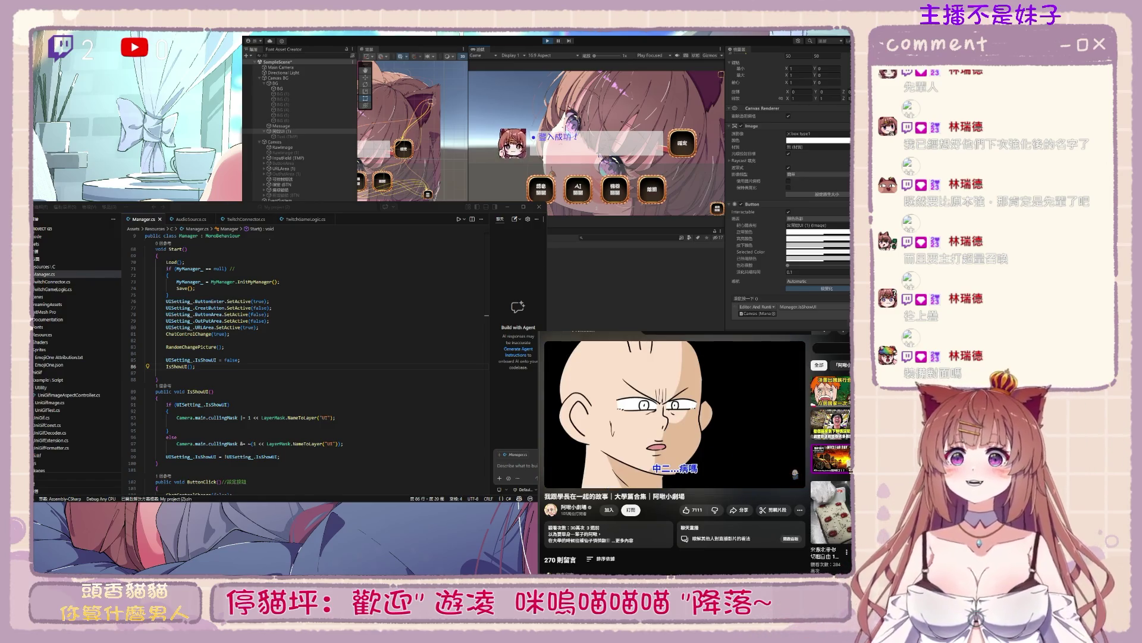
click(547, 41)
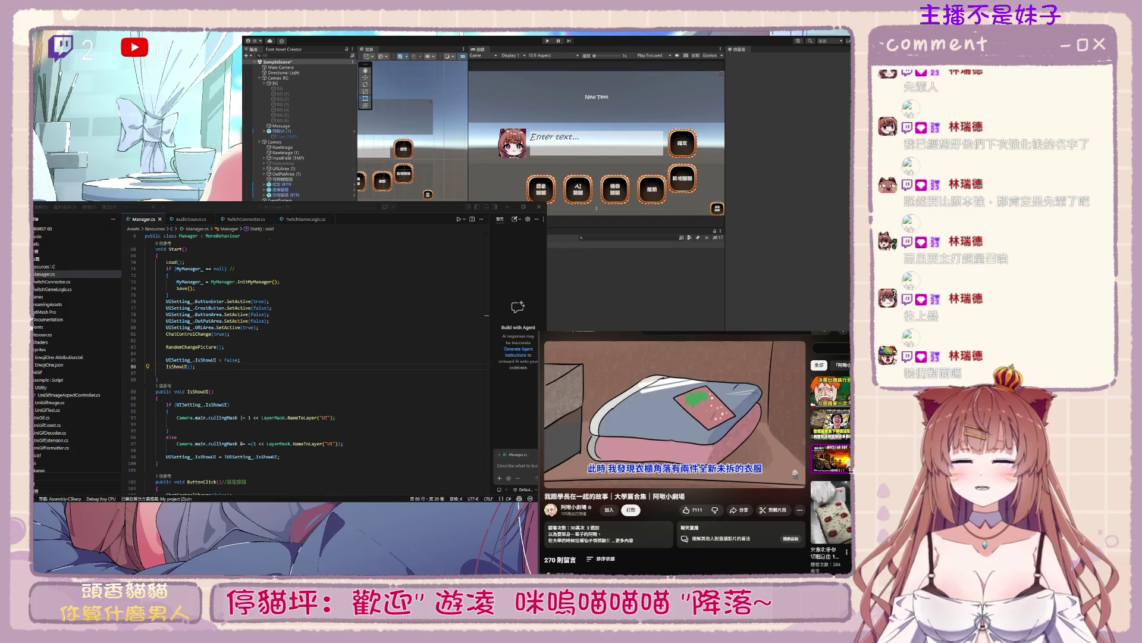
key(ctrl+p)
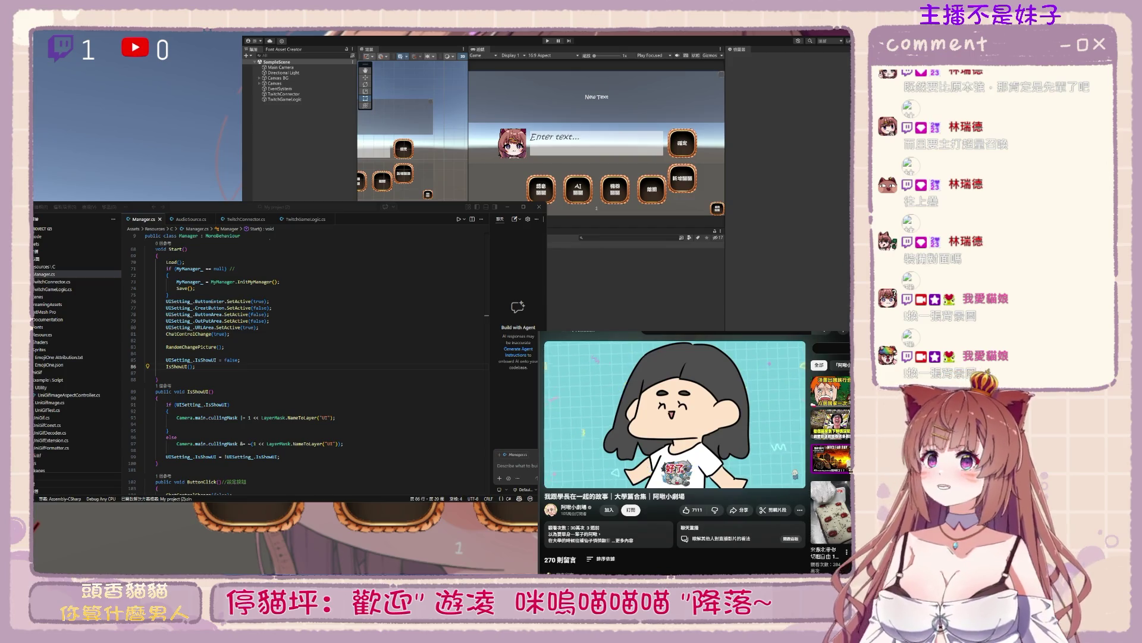
Scroll down through Manager.cs to review the output-text, winning-history and Load methods
scroll(298, 410, down, 6)
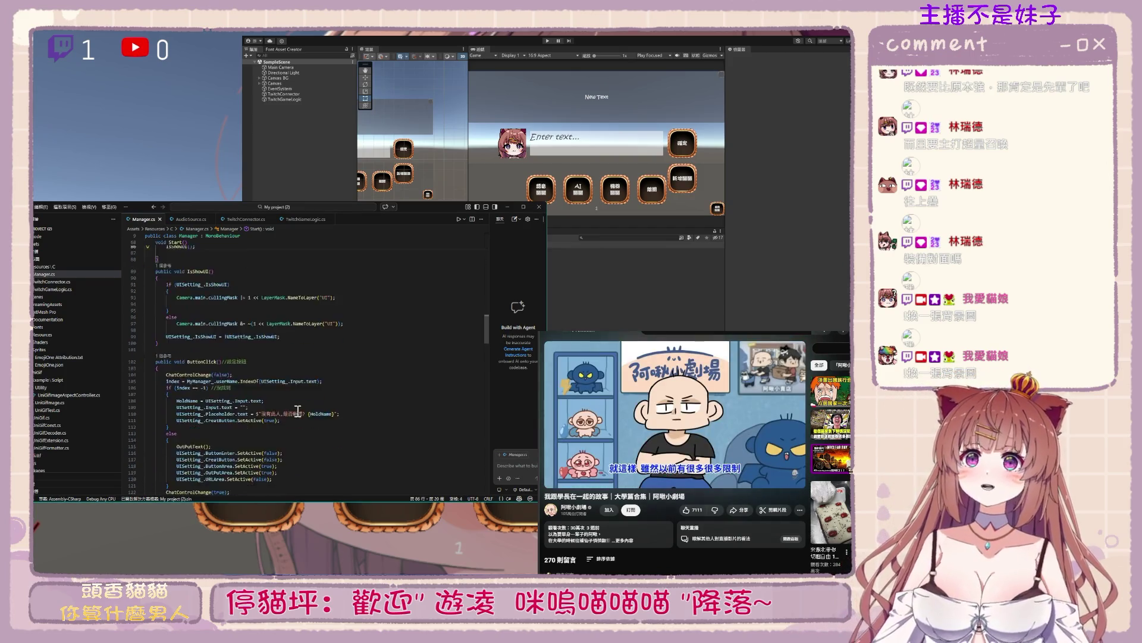
scroll(298, 411, down, 10)
scroll(247, 361, down, 20)
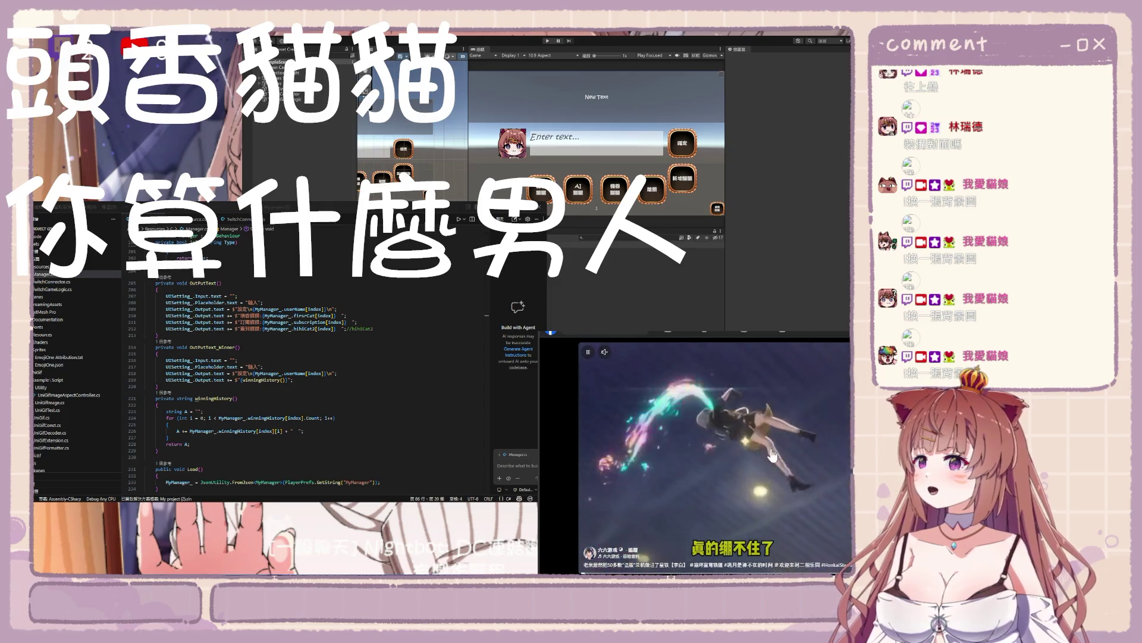
Raise the short clip's volume, then switch to playing an animated campus story video
mouse_move(613, 355)
drag(614, 352, 627, 353)
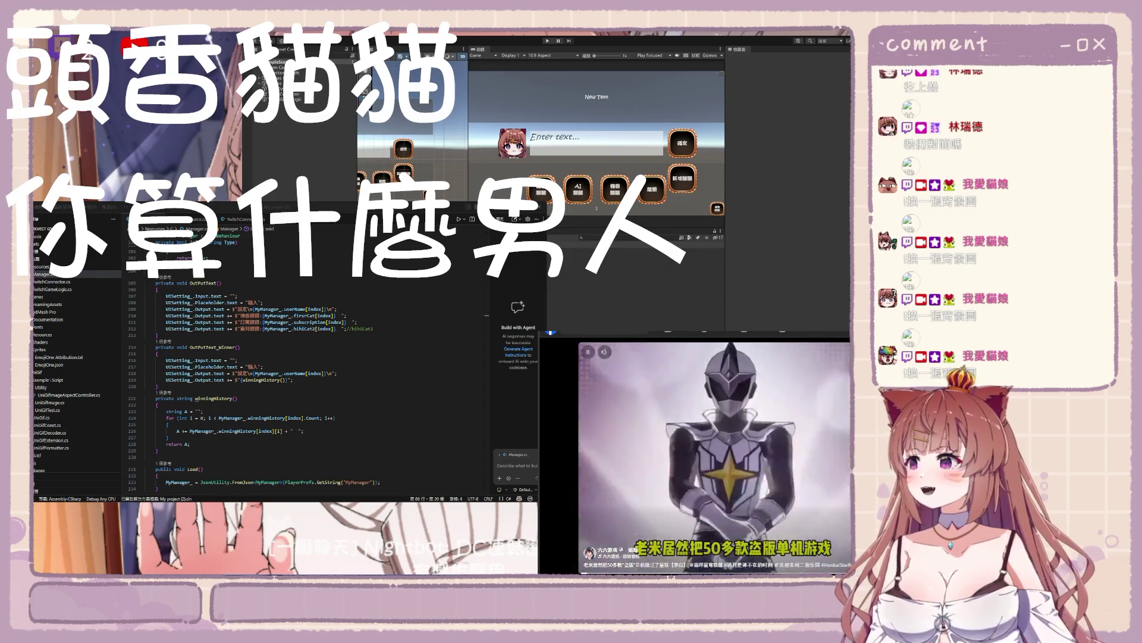
click(661, 332)
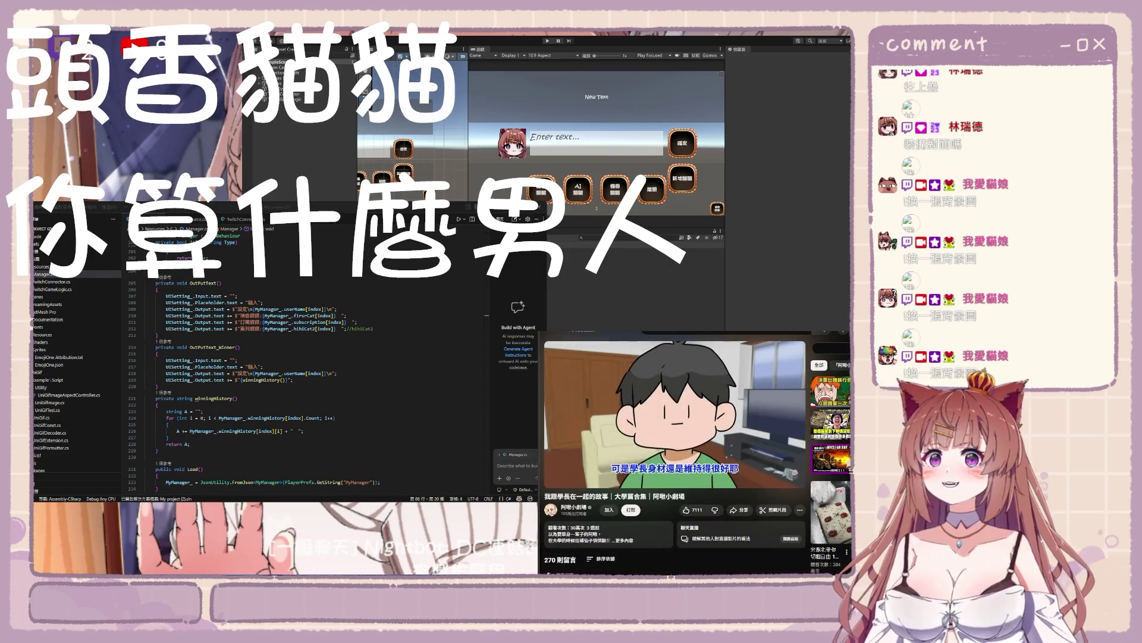